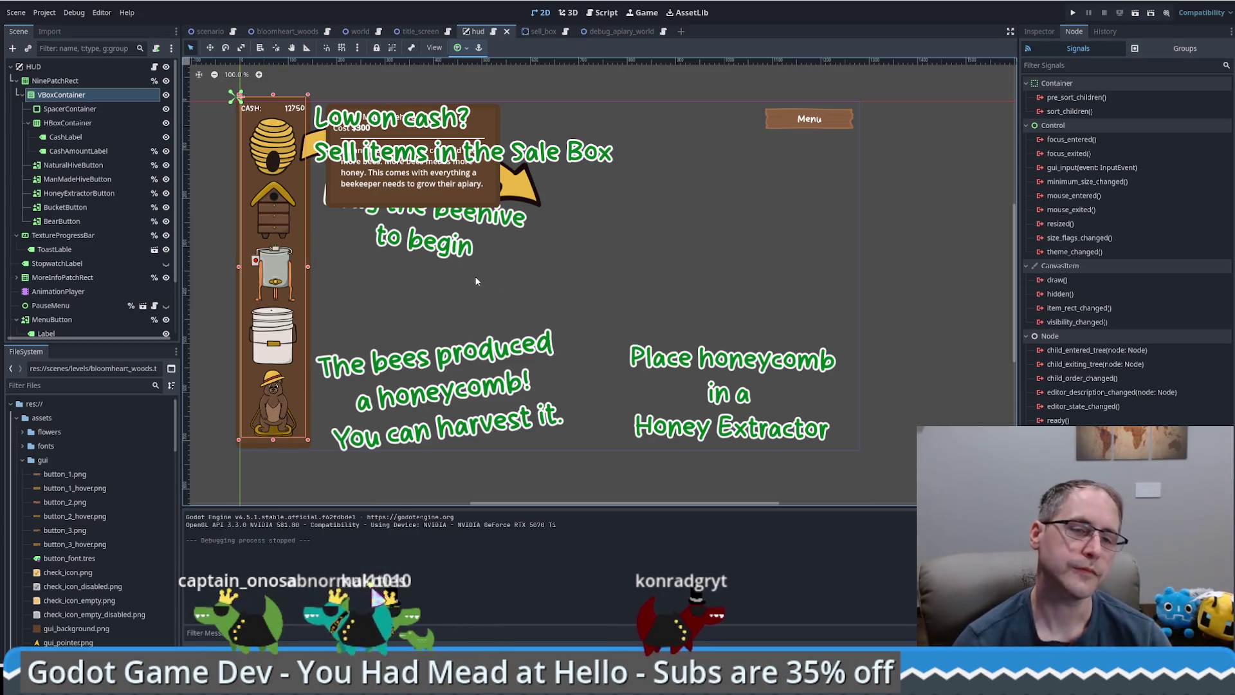
Drag the cash-label HBoxContainer up so it sits directly under NinePatchRect, above VBoxContainer
click(72, 220)
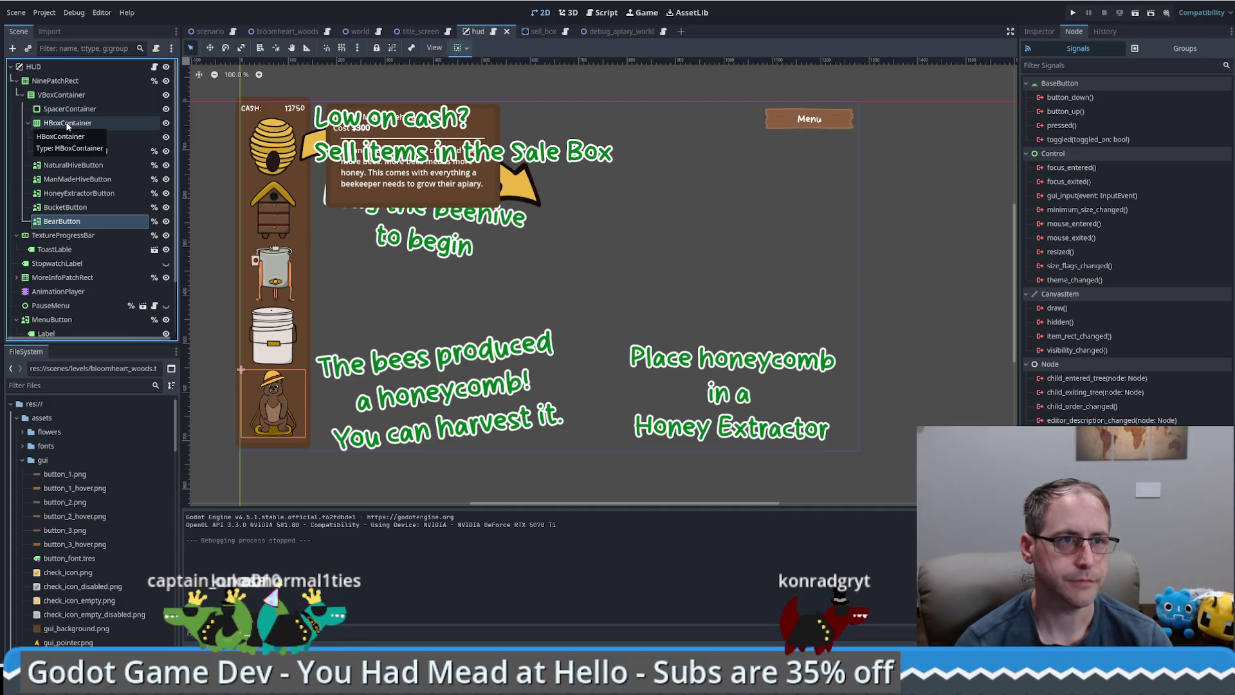
drag(67, 126, 79, 89)
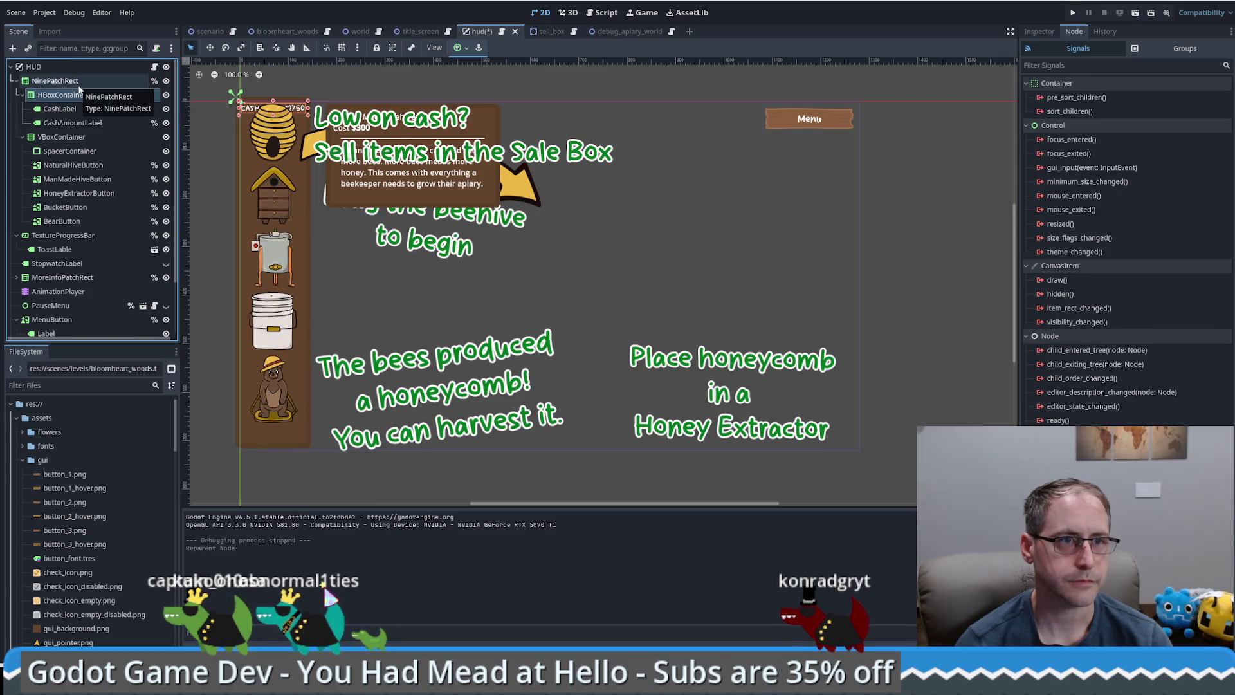
click(61, 136)
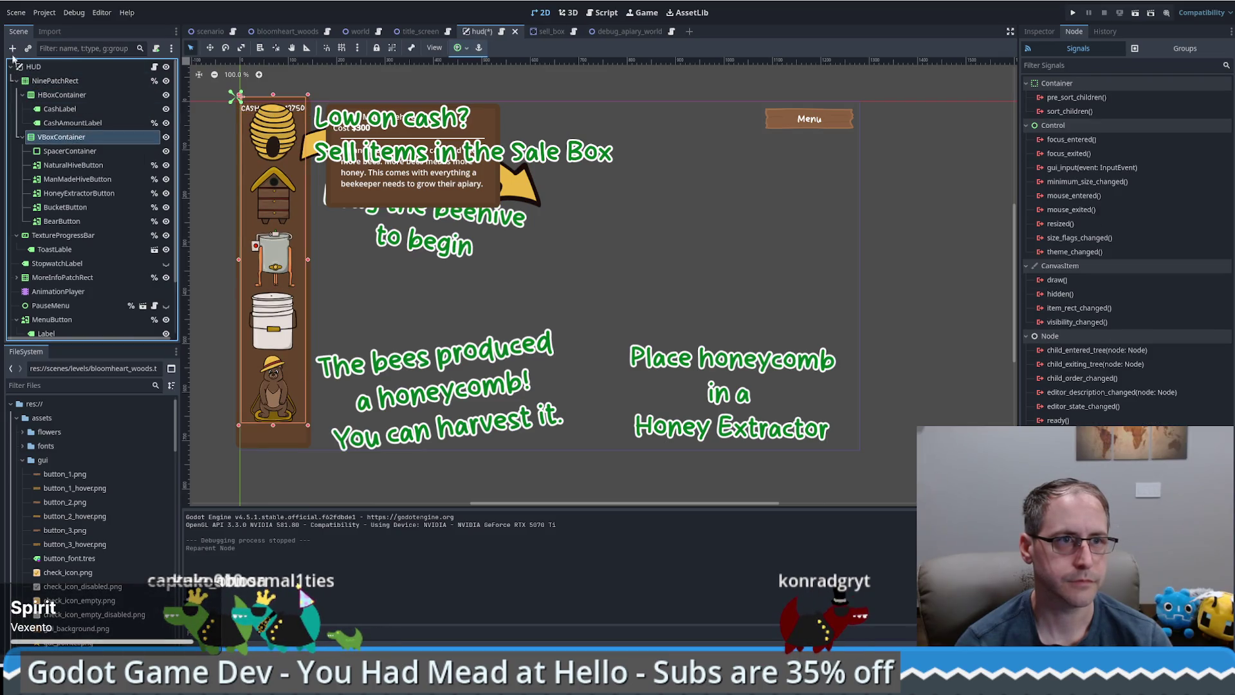
click(12, 49)
Create a MarginContainer and make it the parent of the VBoxContainer of item buttons
text(marg)
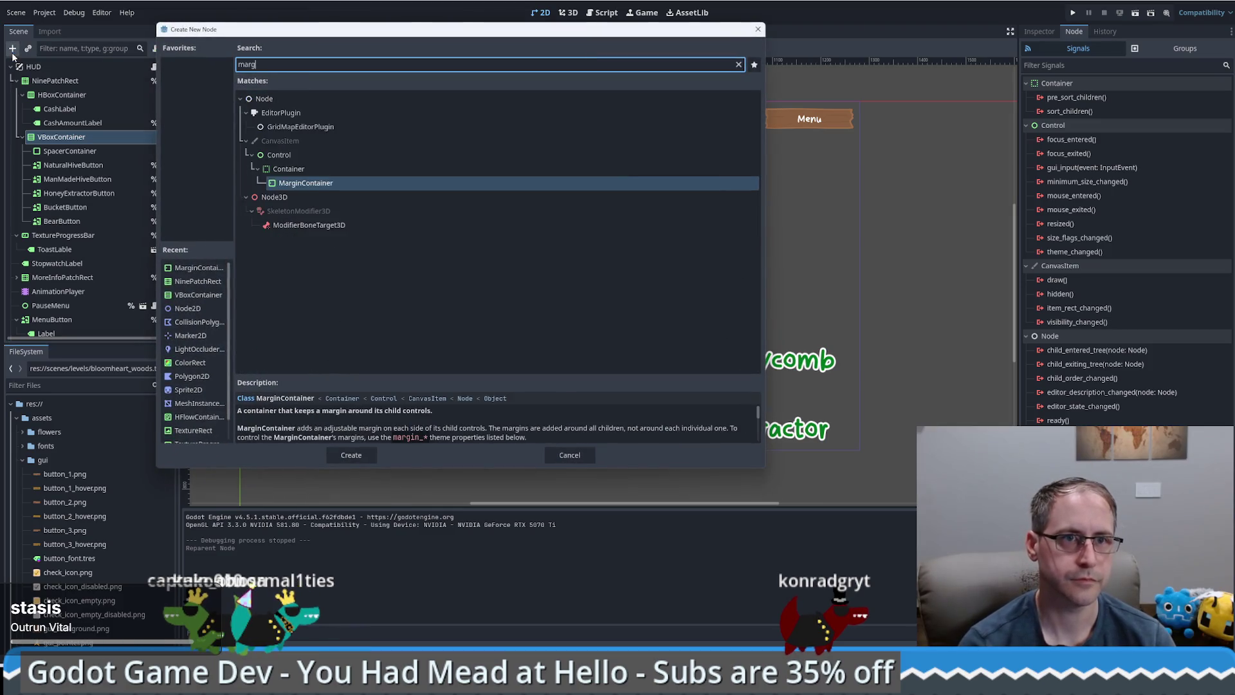
key(Return)
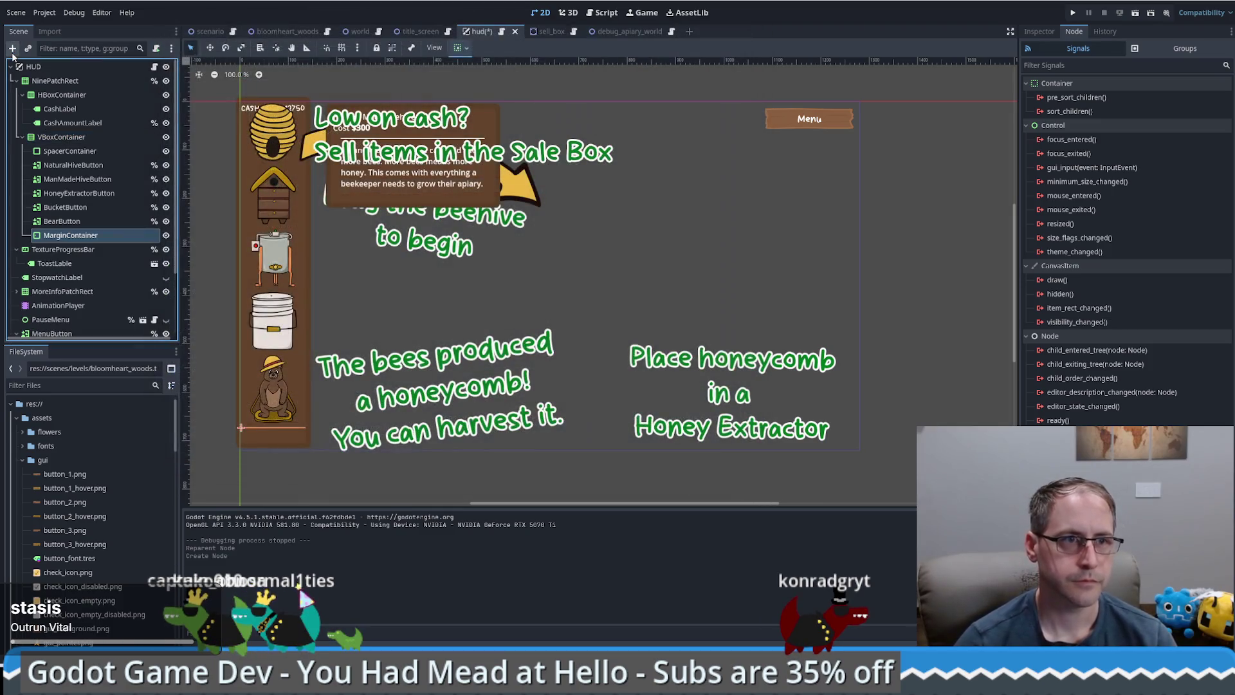
mouse_move(70, 234)
mouse_down()
mouse_move(44, 234)
mouse_move(44, 135)
mouse_move(63, 137)
mouse_up()
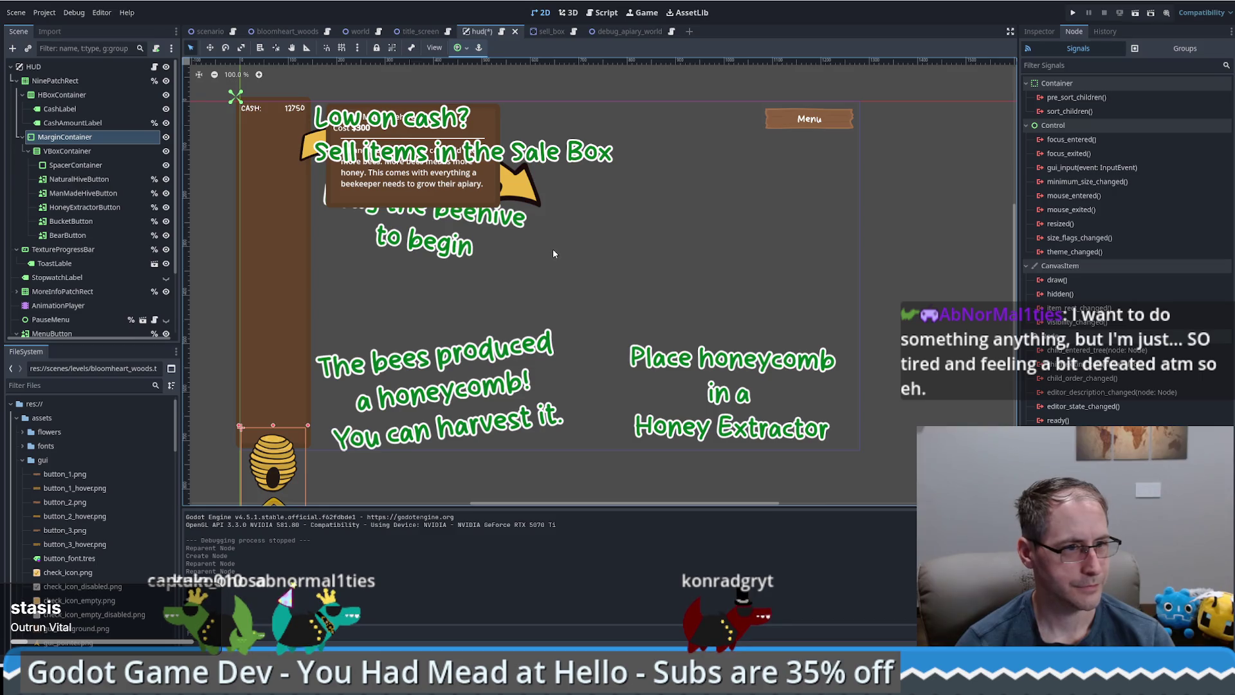
Add a Margin Left theme constant override to the MarginContainer
click(1040, 31)
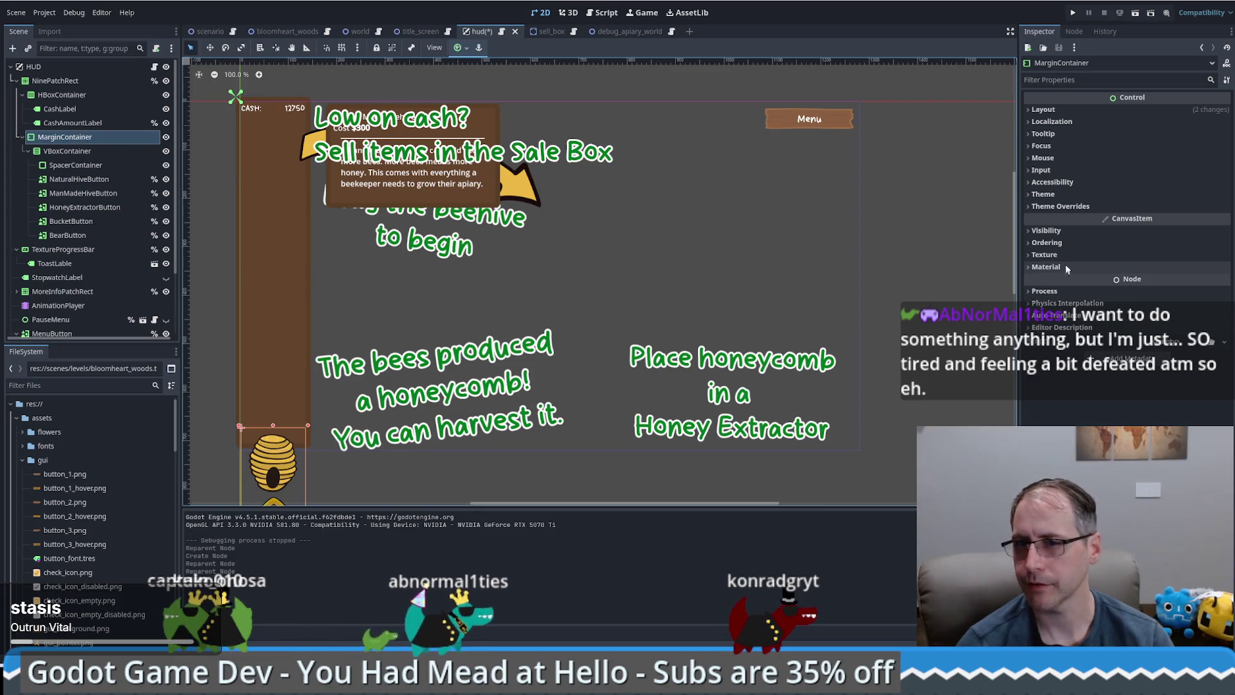
click(1060, 206)
click(1062, 219)
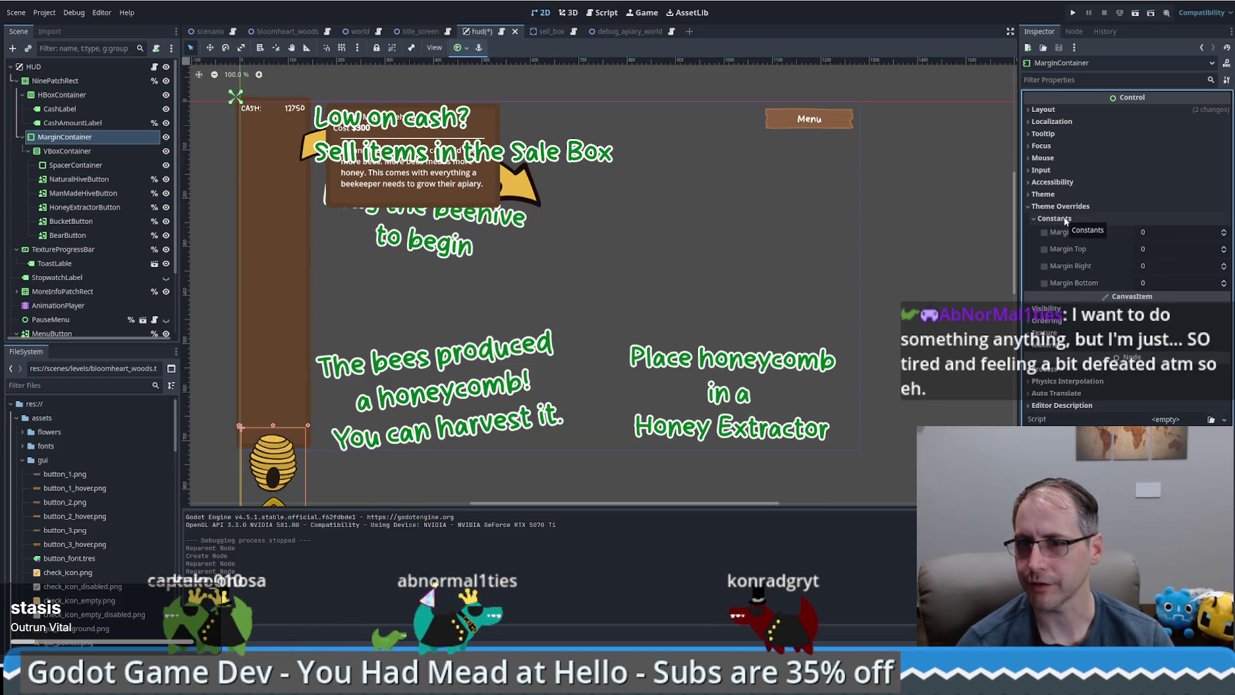
click(1043, 231)
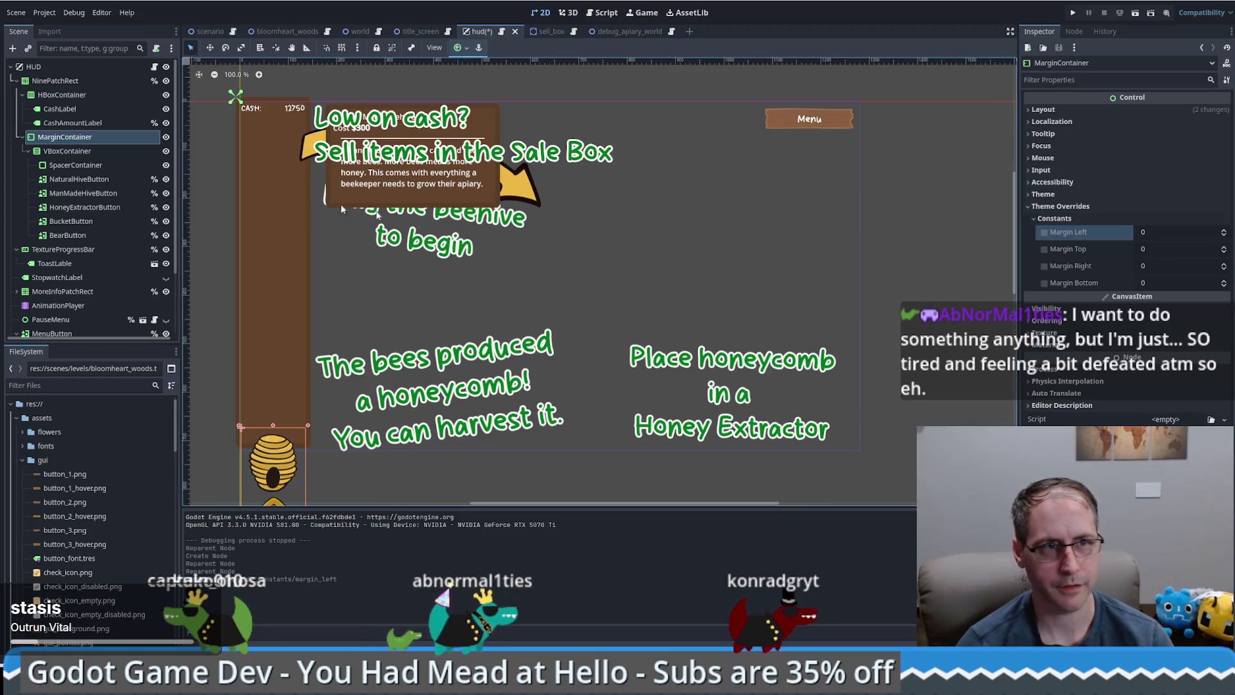
Try moving the MarginContainer up on the canvas, then undo the move
click(64, 152)
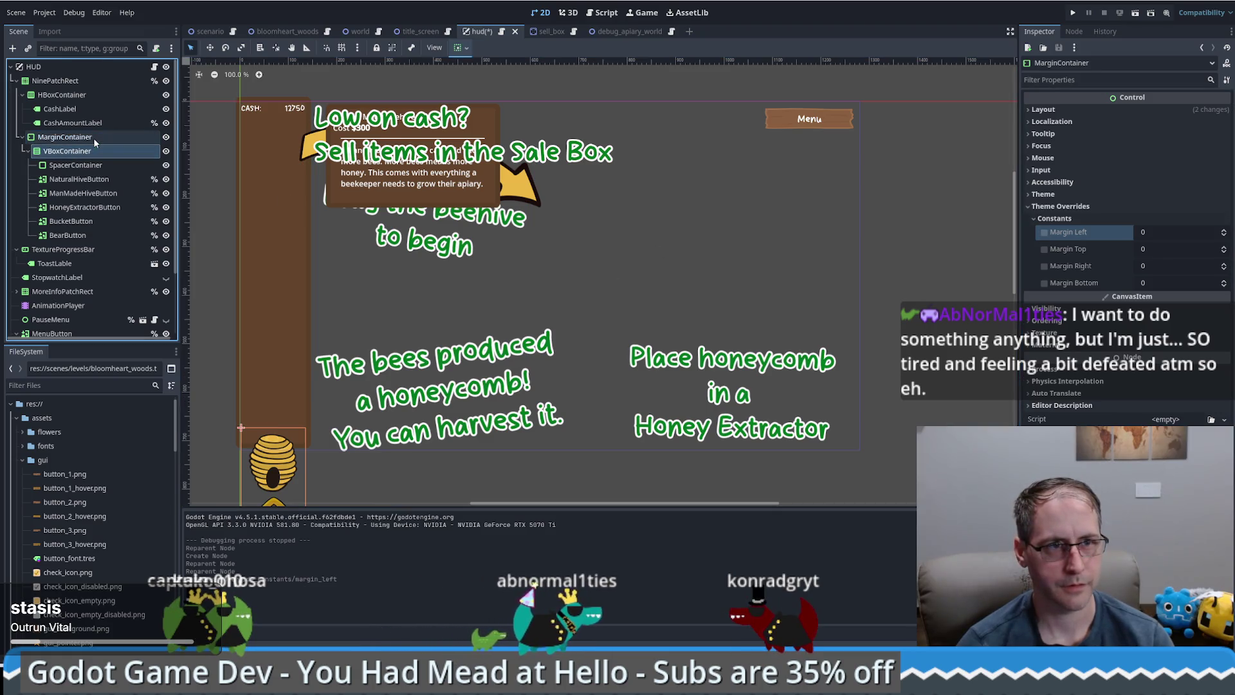
click(64, 137)
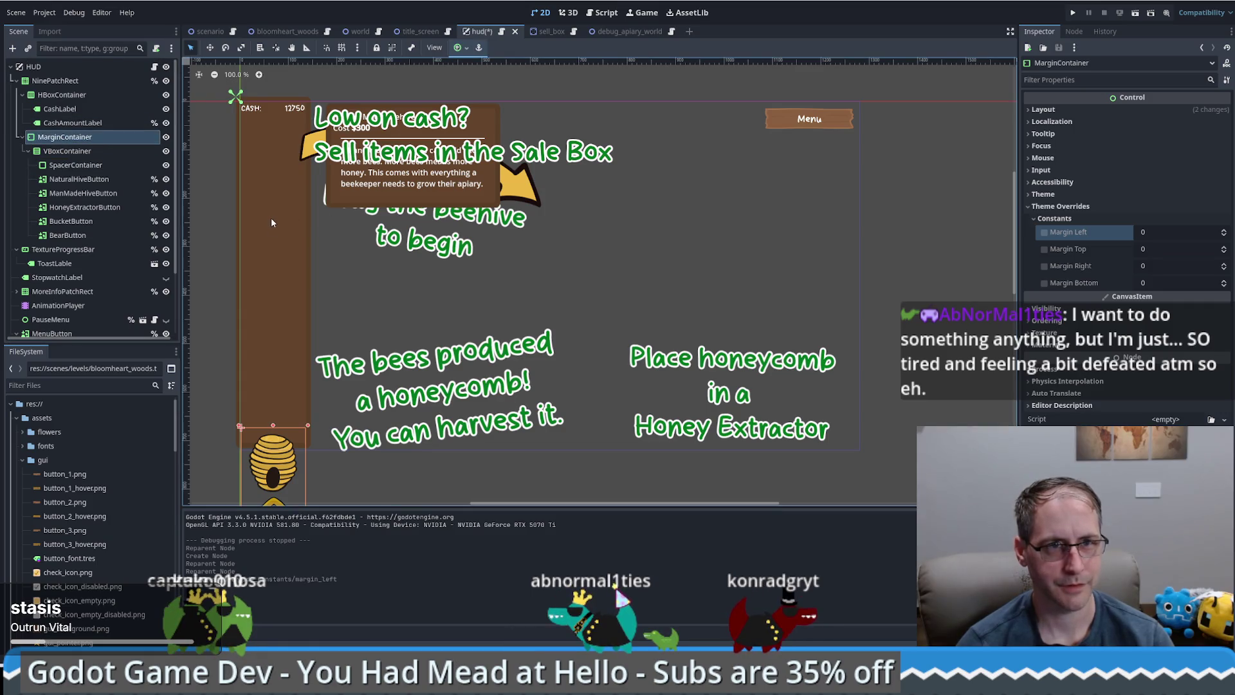
key(w)
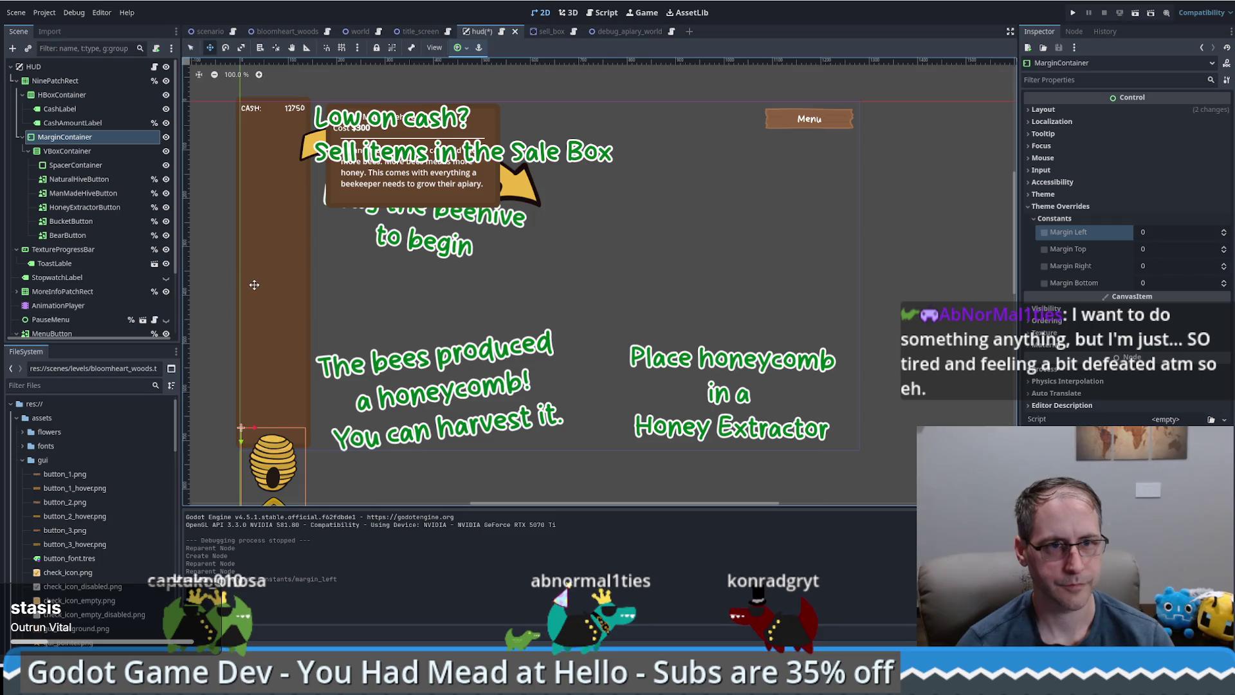
drag(254, 284, 257, 264)
key(ctrl+z)
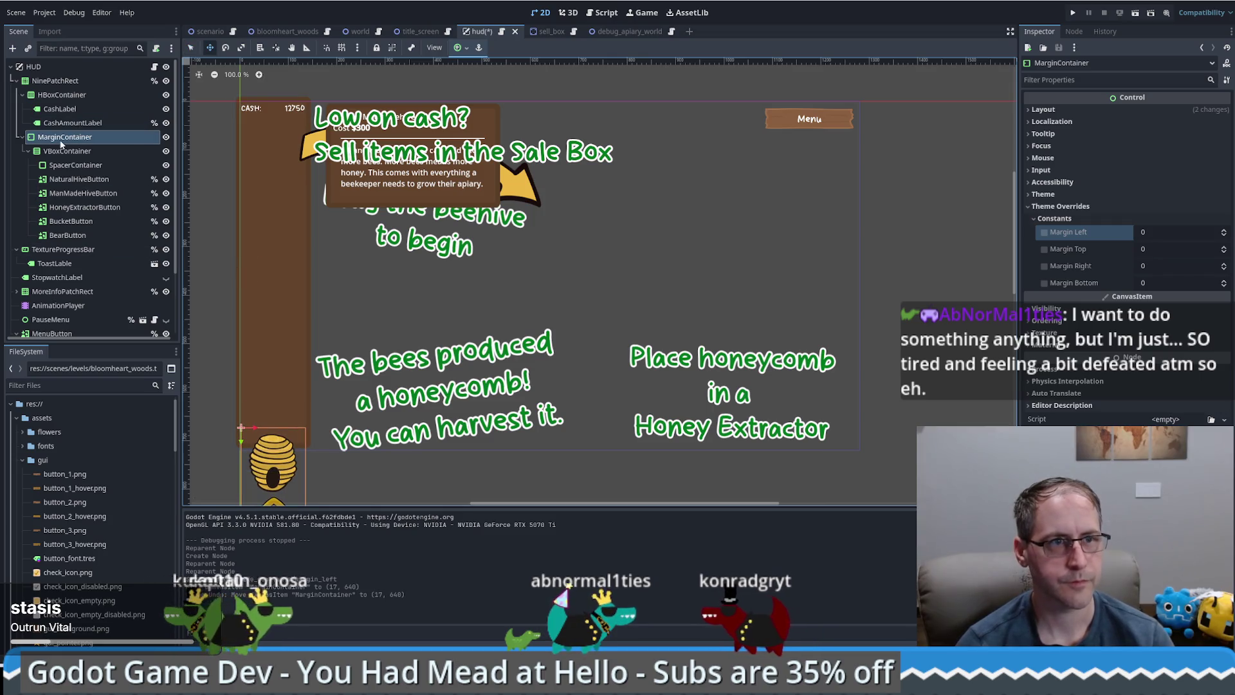
Anchor the MarginContainer to the Top Left preset and set its top margin to 20
click(60, 137)
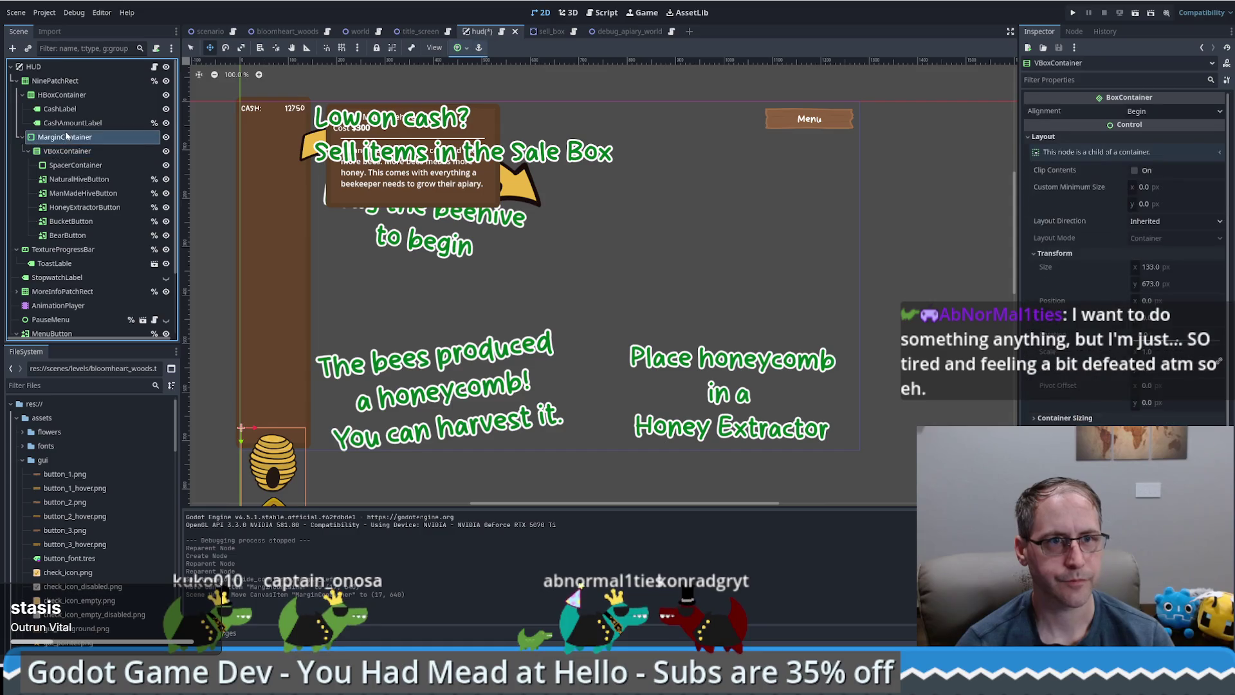
click(457, 48)
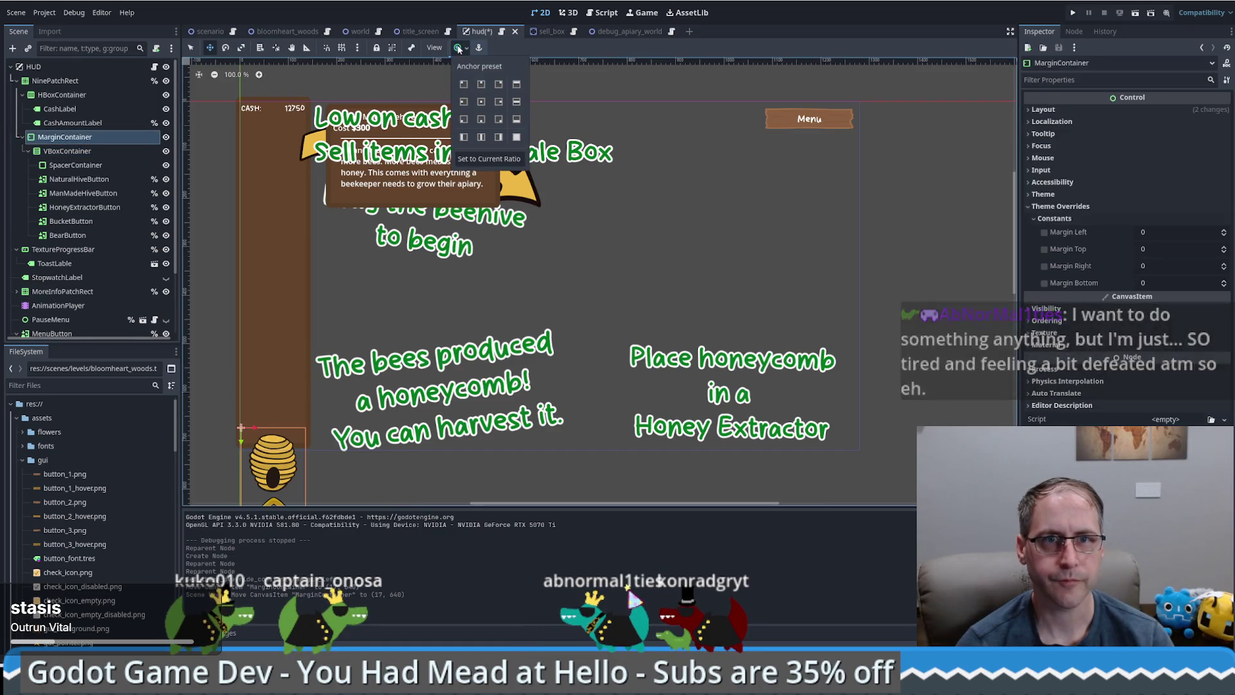
click(463, 84)
click(989, 249)
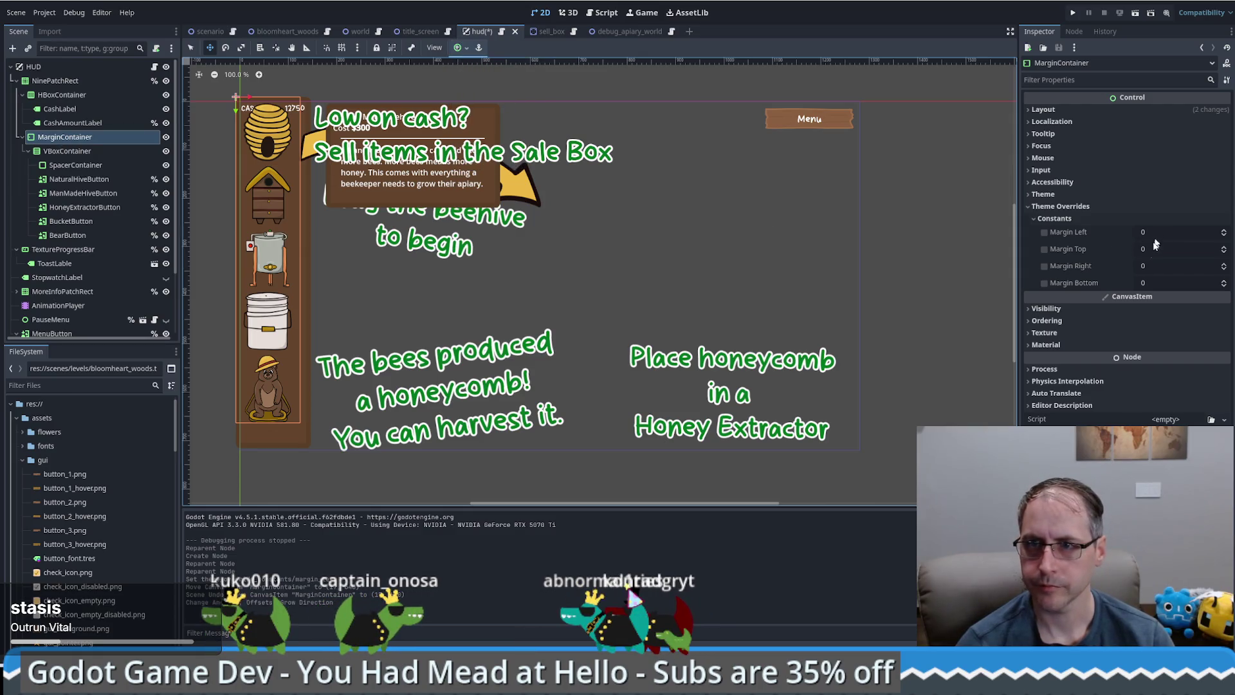
mouse_move(1146, 249)
mouse_down()
mouse_move(1171, 249)
mouse_move(1145, 252)
mouse_up()
text(20)
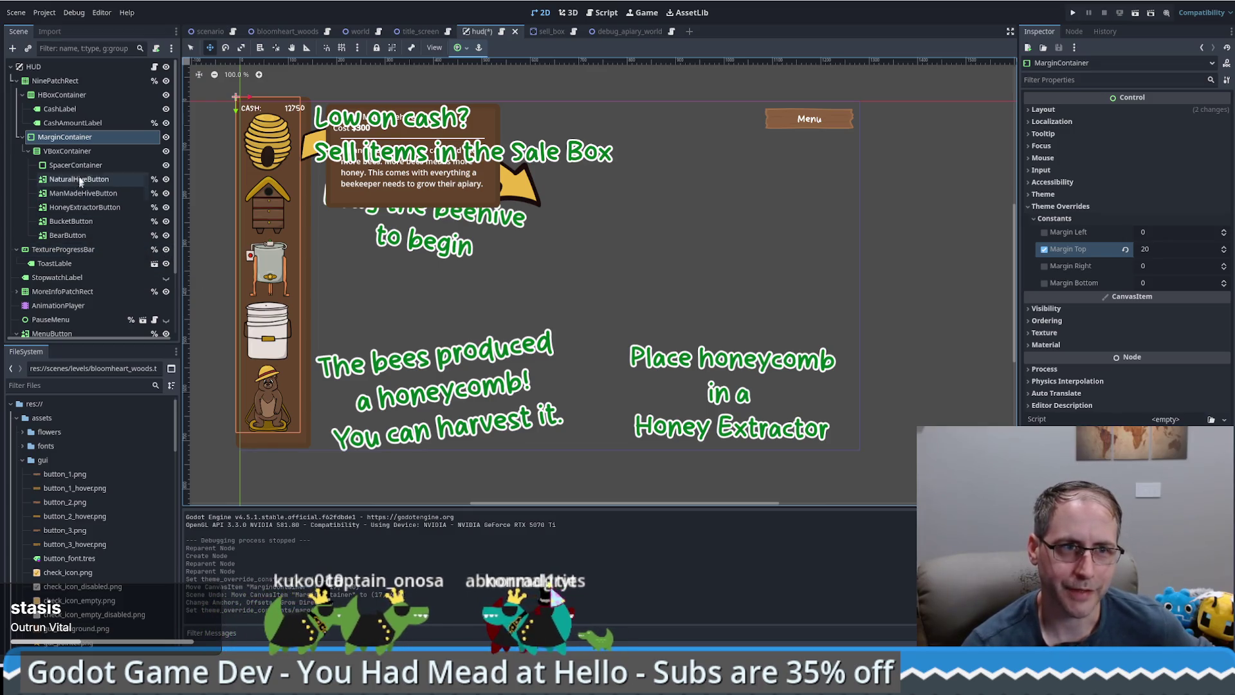
Enable Clip Contents on the VBoxContainer of item buttons
click(88, 152)
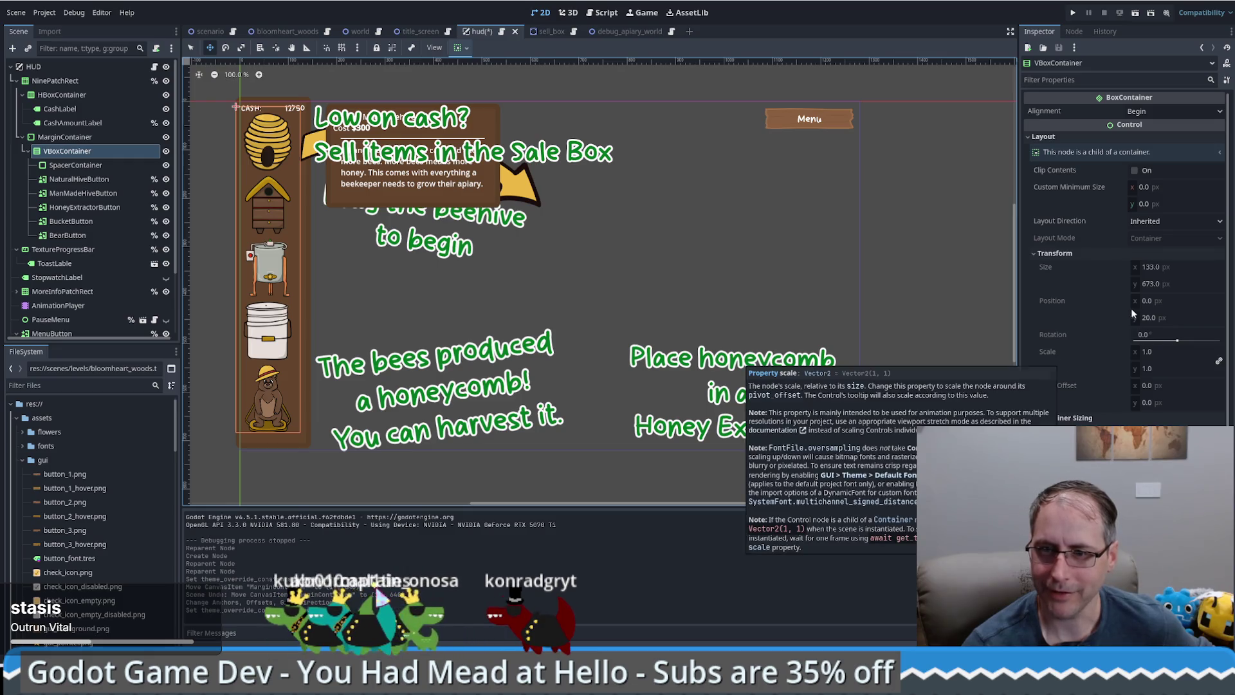
click(1135, 171)
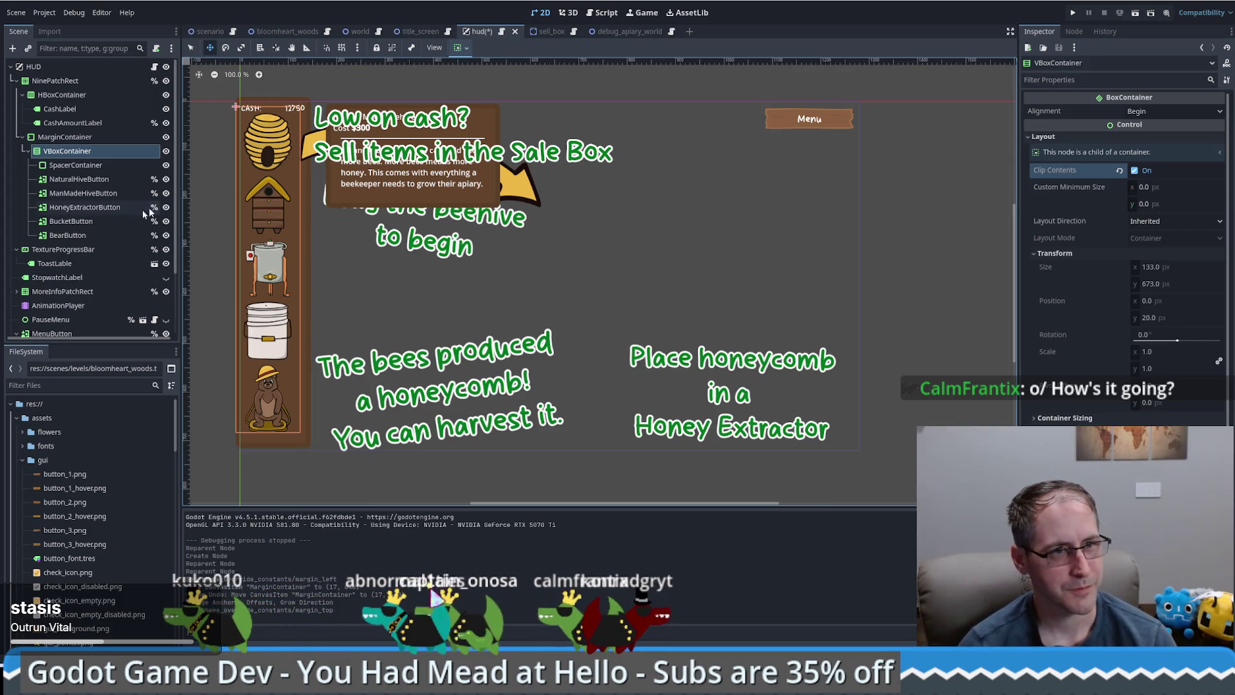
click(90, 235)
Duplicate BearButton as BearButton2 and uncheck Clip Contents on the VBoxContainer
key(ctrl+d)
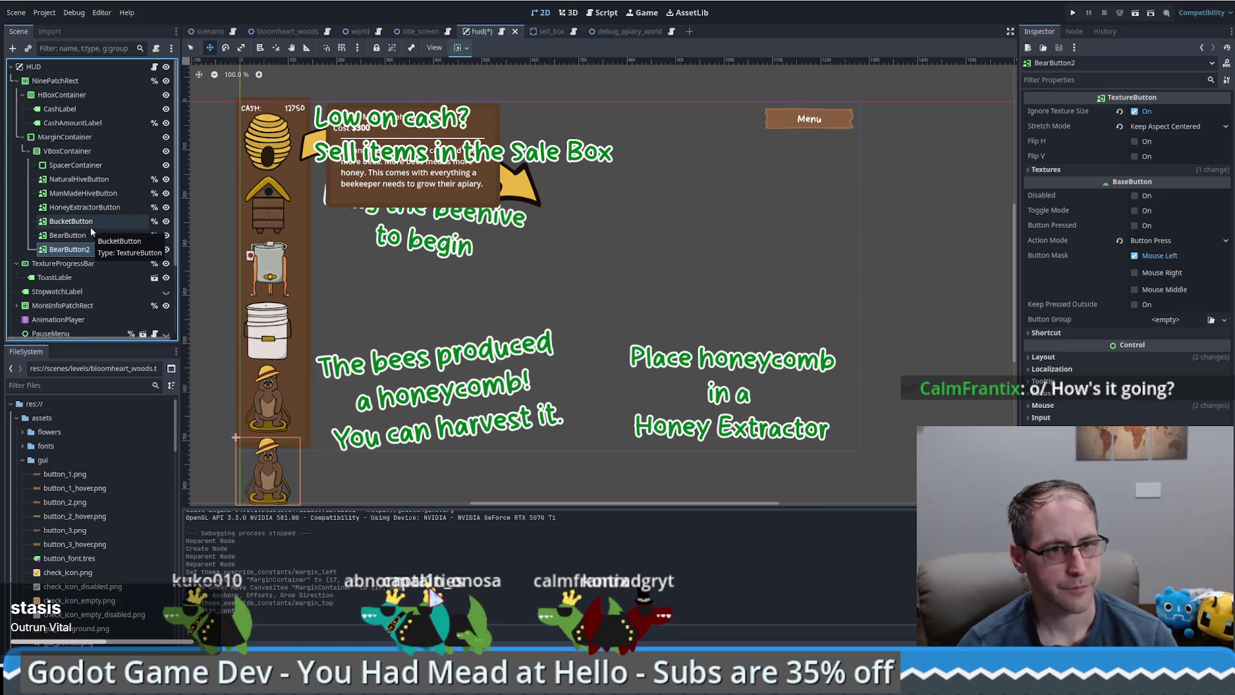
click(67, 150)
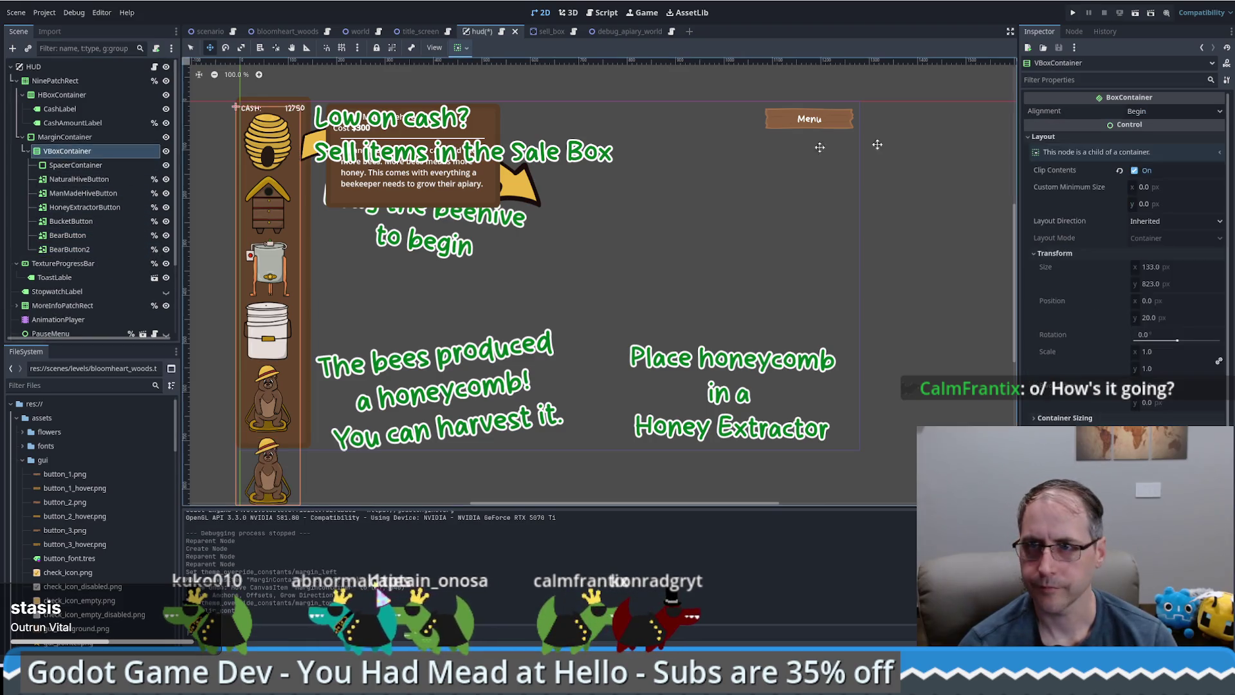
click(1134, 171)
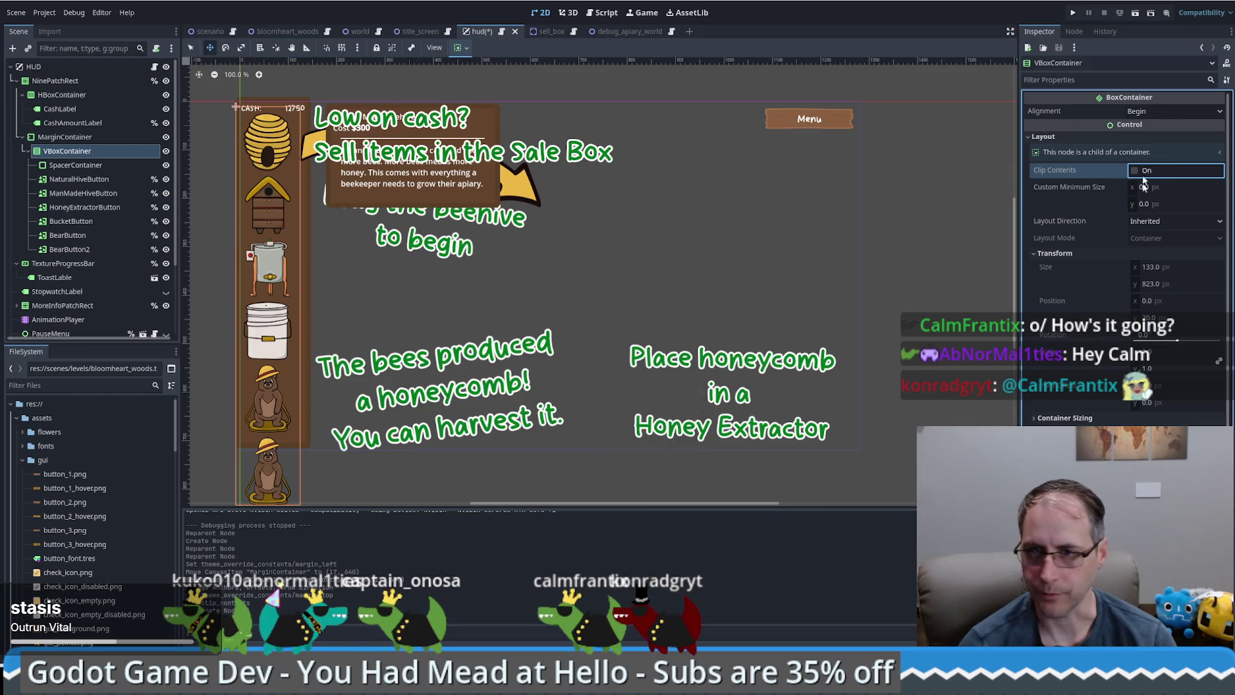
Expand the VBoxContainer's Container Sizing section and review the horizontal sizing choices
scroll(1094, 279, down, 1)
click(1070, 398)
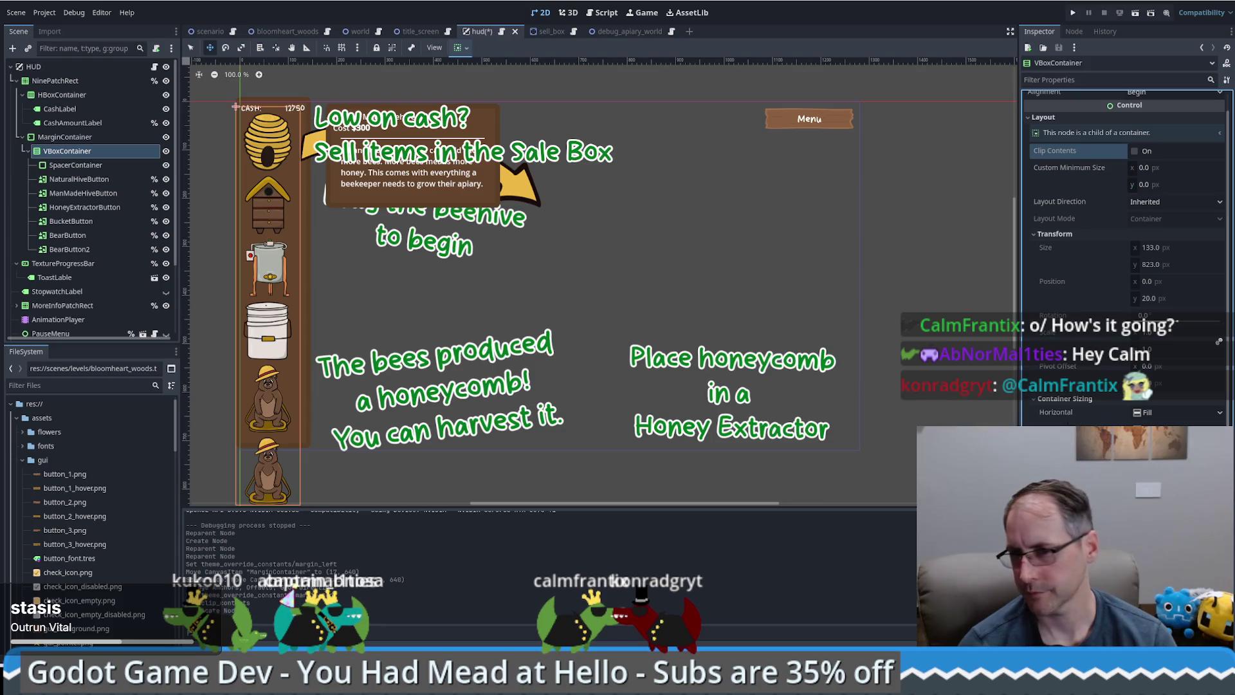
click(1172, 416)
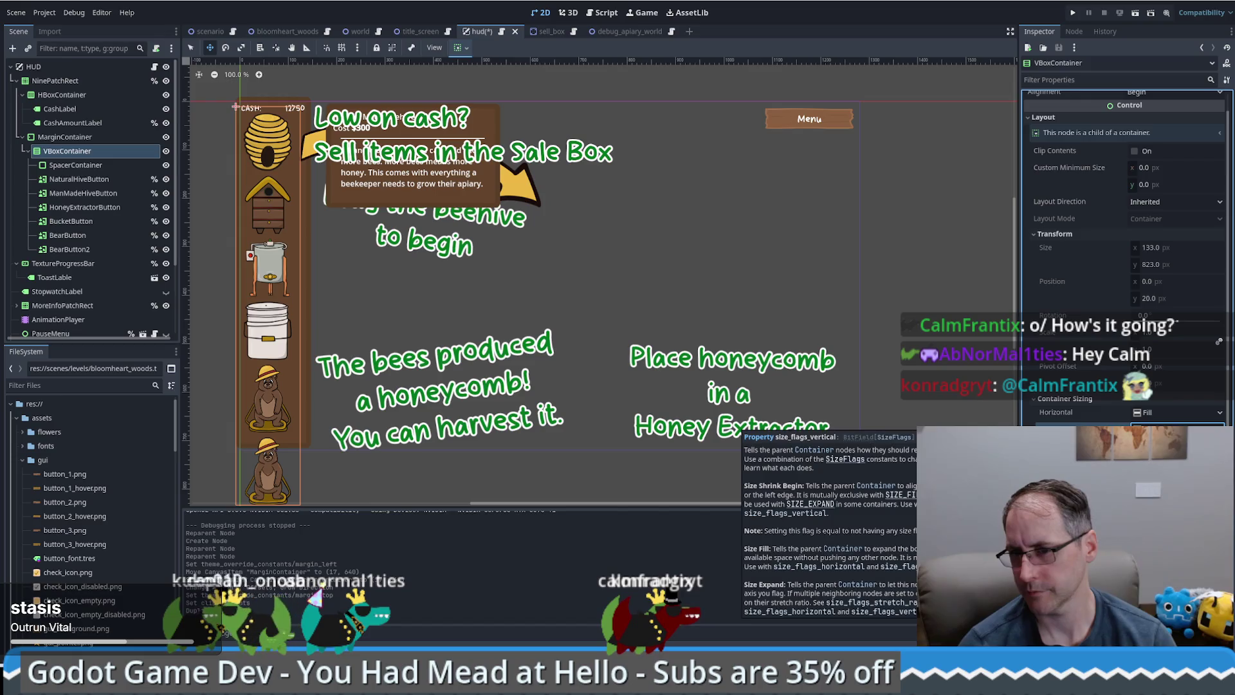
scroll(1125, 258, up, 1)
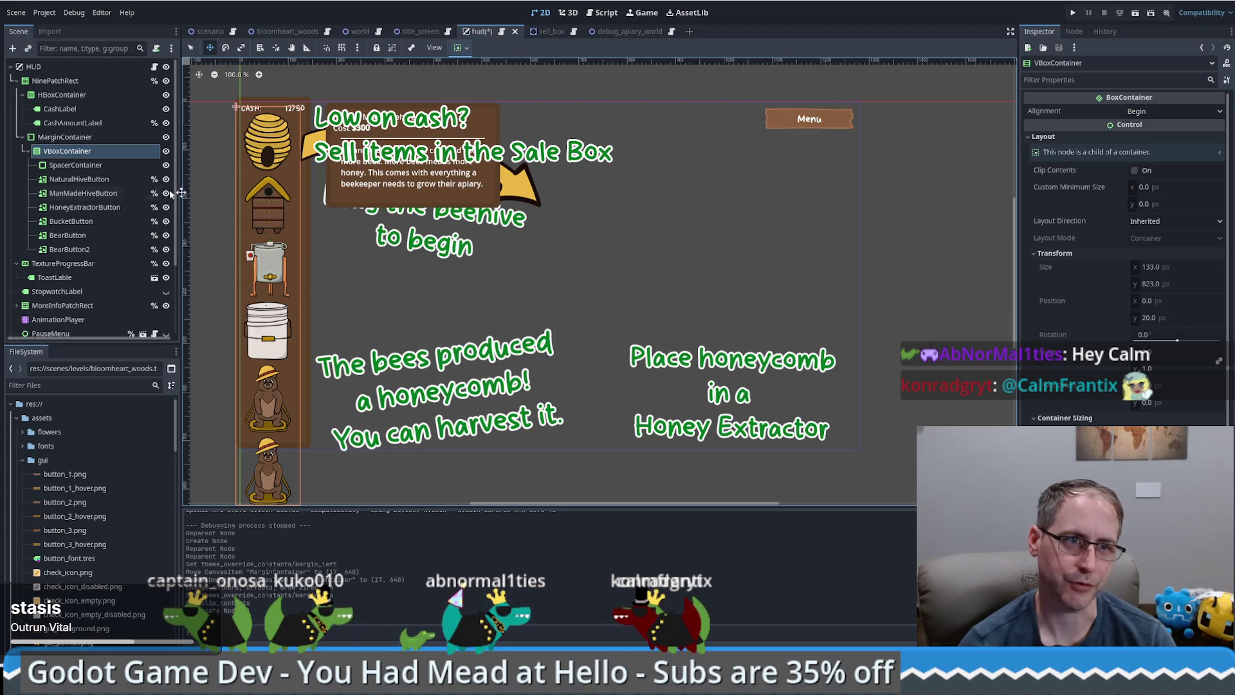
click(61, 137)
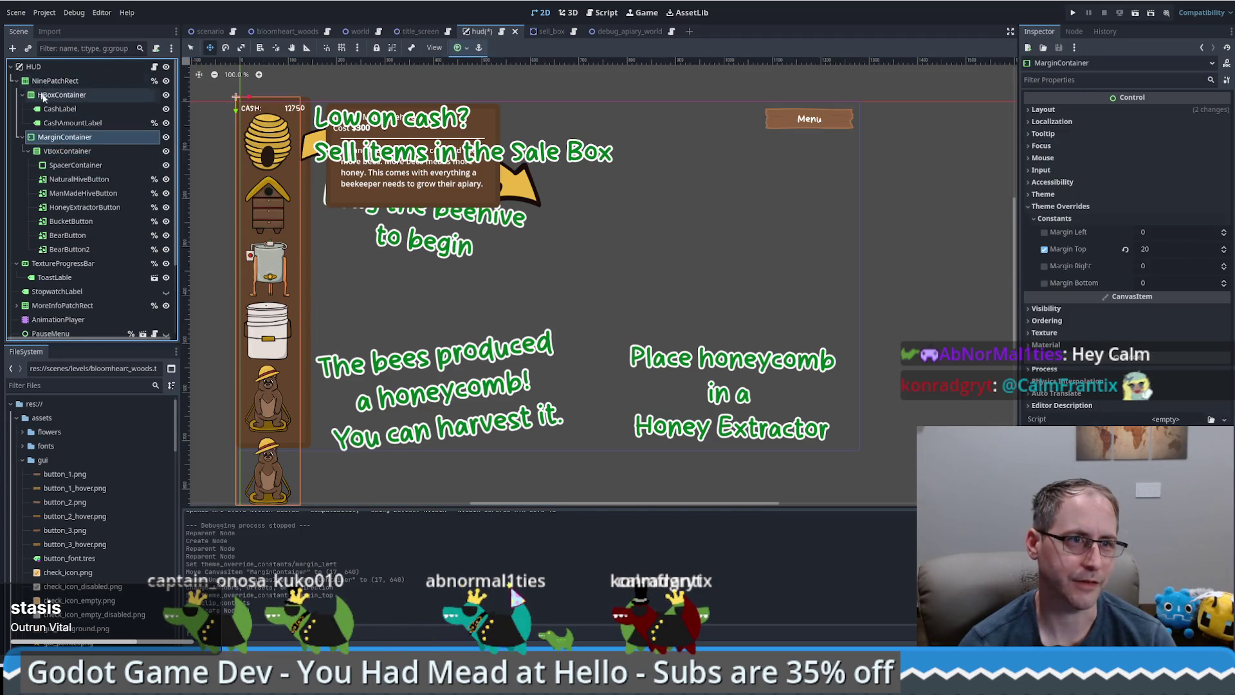
Search 'scr' to add a ScrollContainer under MarginContainer, then reparent the VBoxContainer into it
click(12, 48)
text(scr)
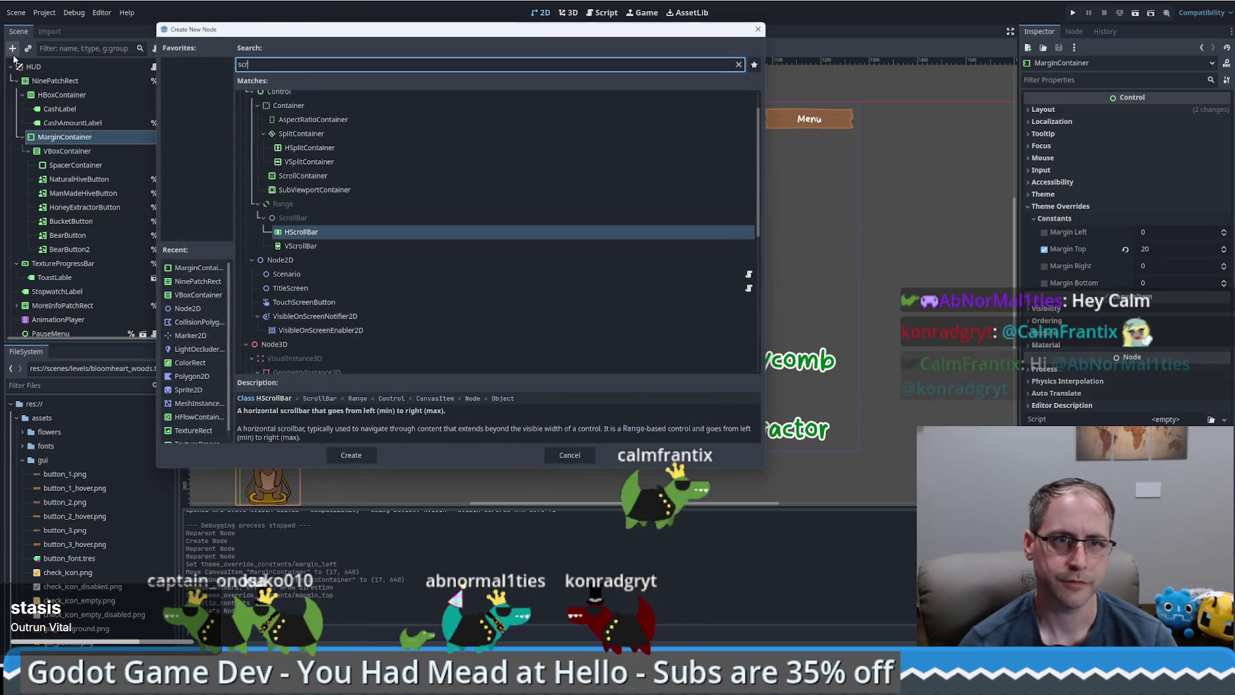
click(324, 233)
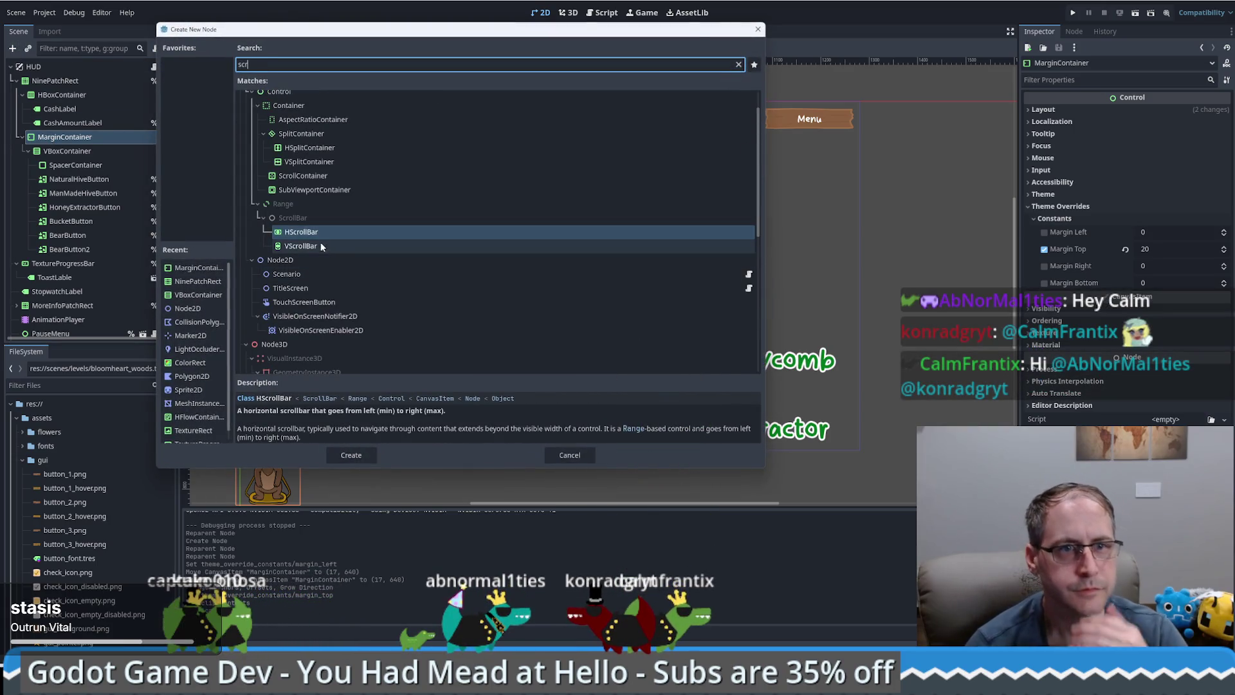
click(330, 164)
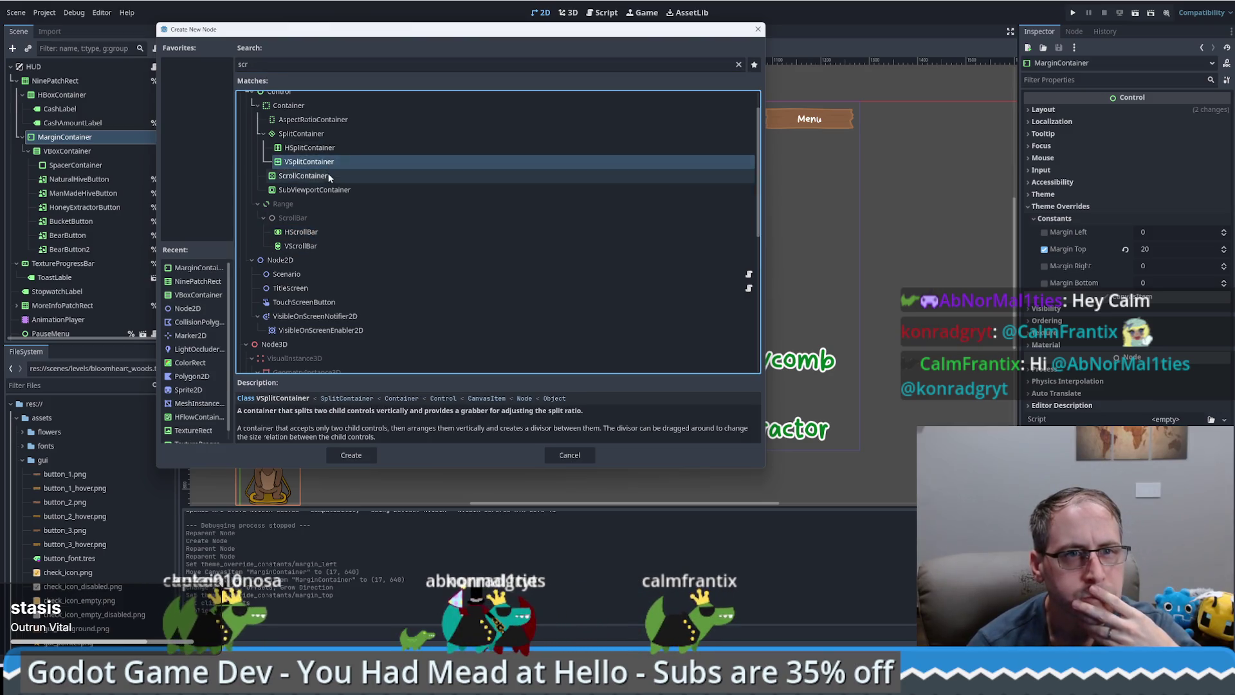
click(326, 176)
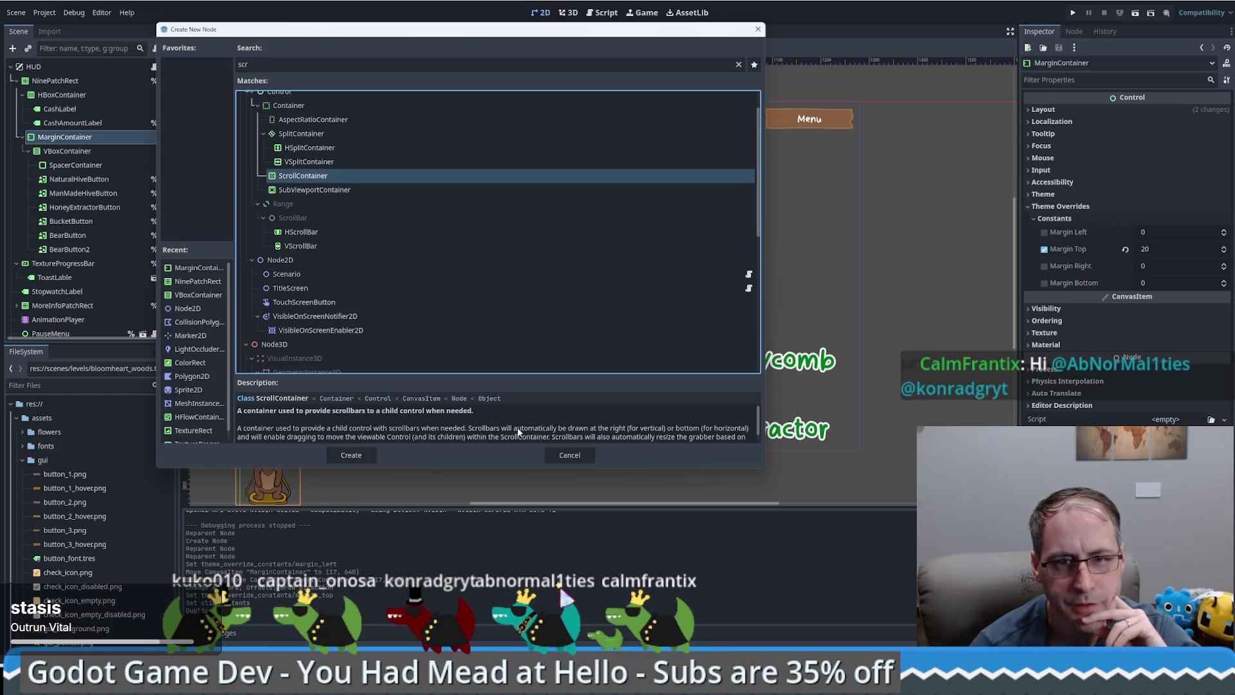
scroll(518, 432, down, 1)
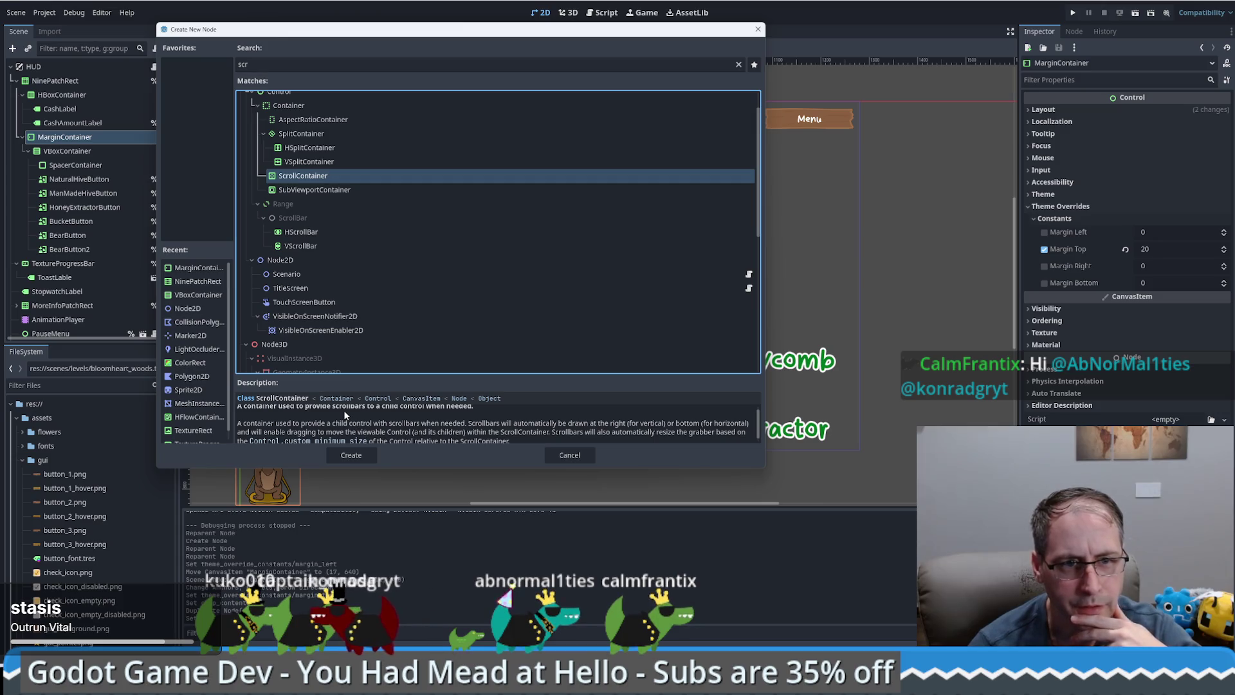
scroll(343, 414, down, 1)
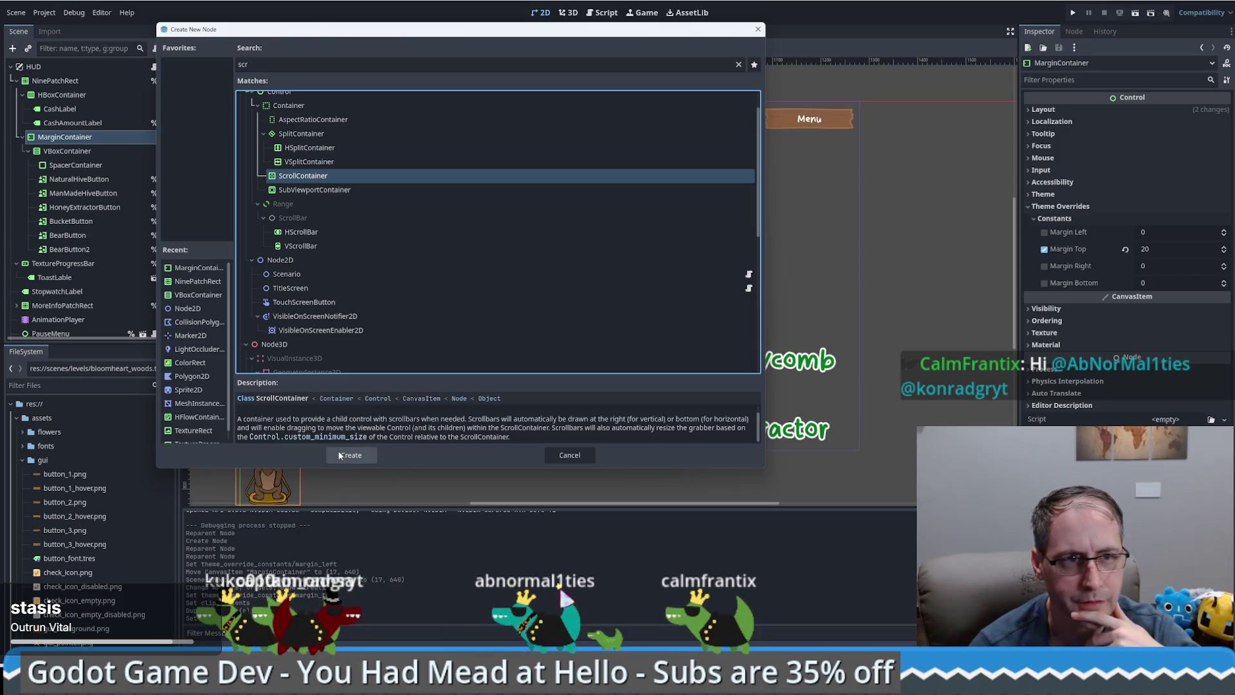
click(360, 455)
drag(72, 266, 75, 153)
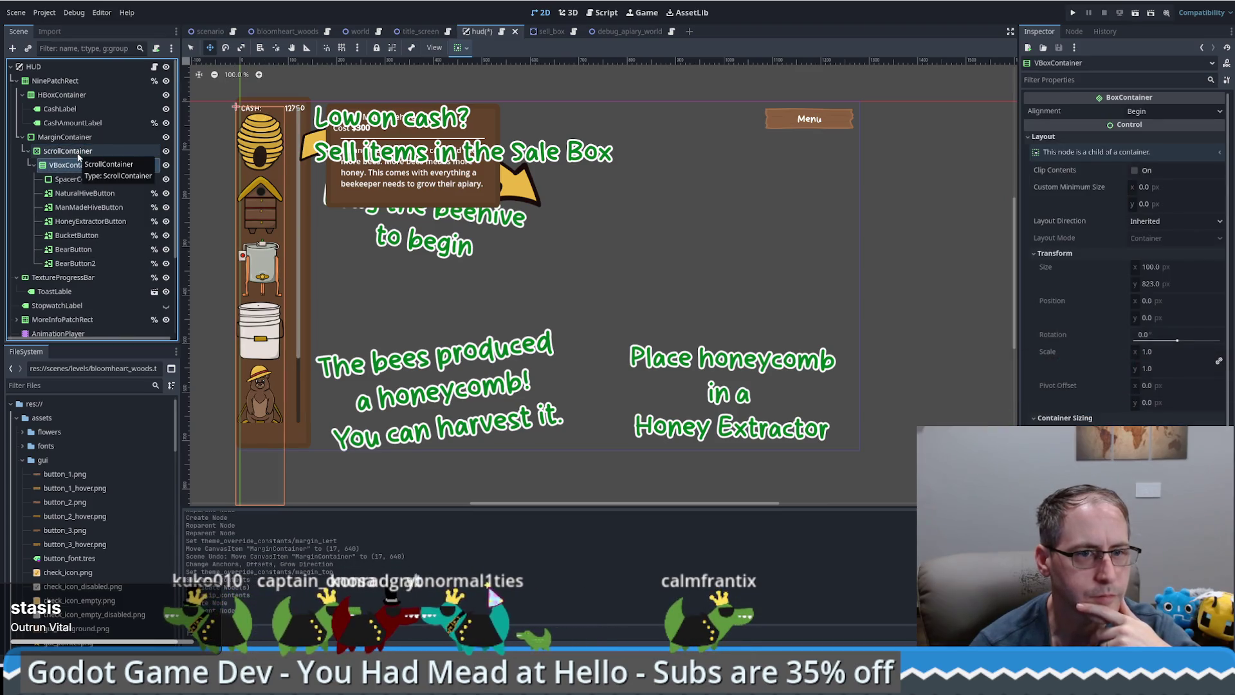
Delete the SpacerContainer node from the HUD scene
scroll(293, 285, up, 1)
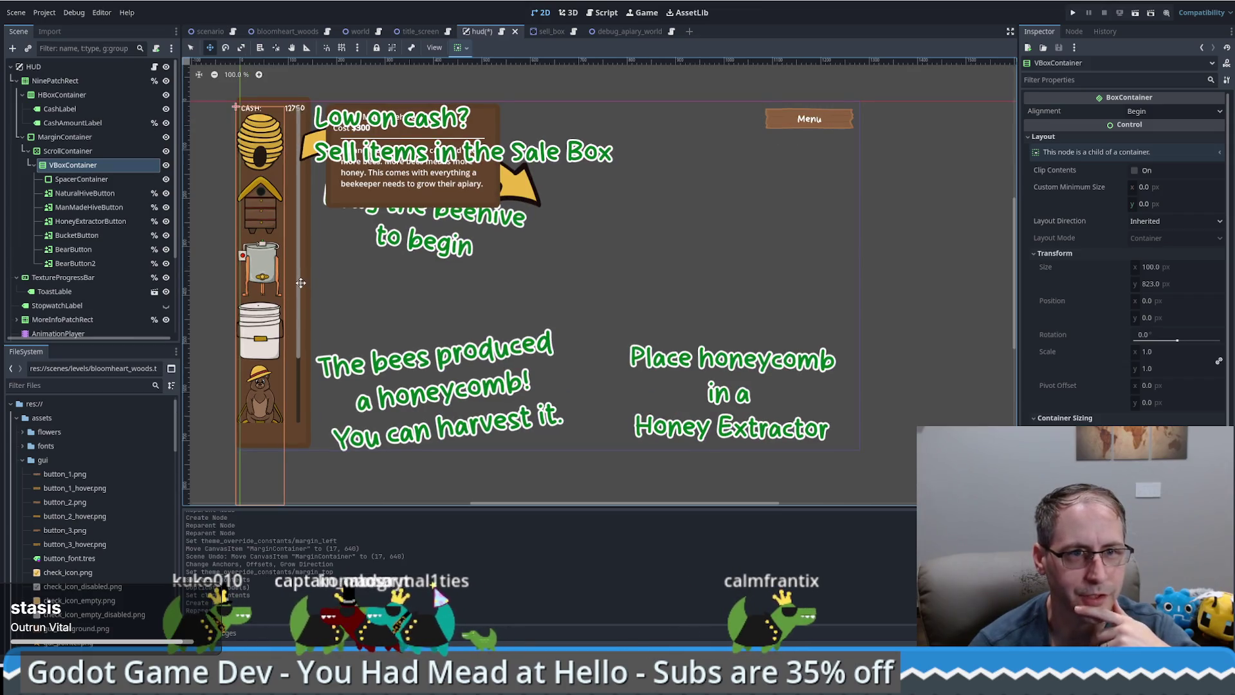
click(83, 184)
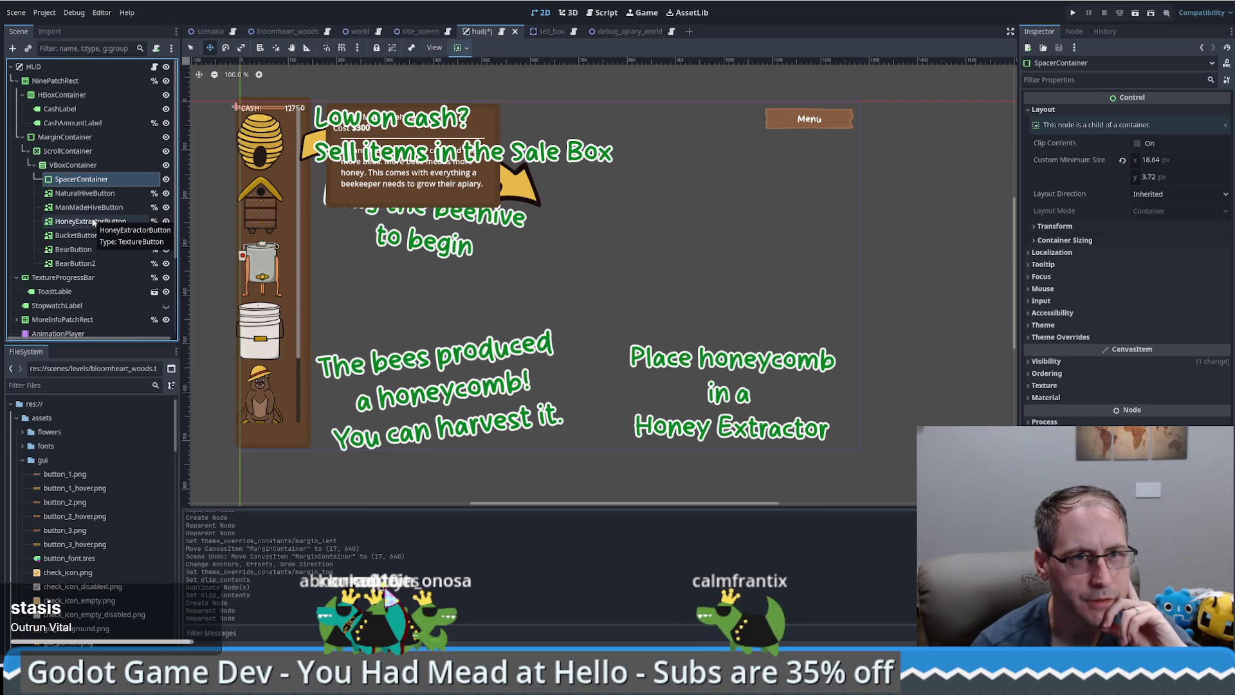
key(Delete)
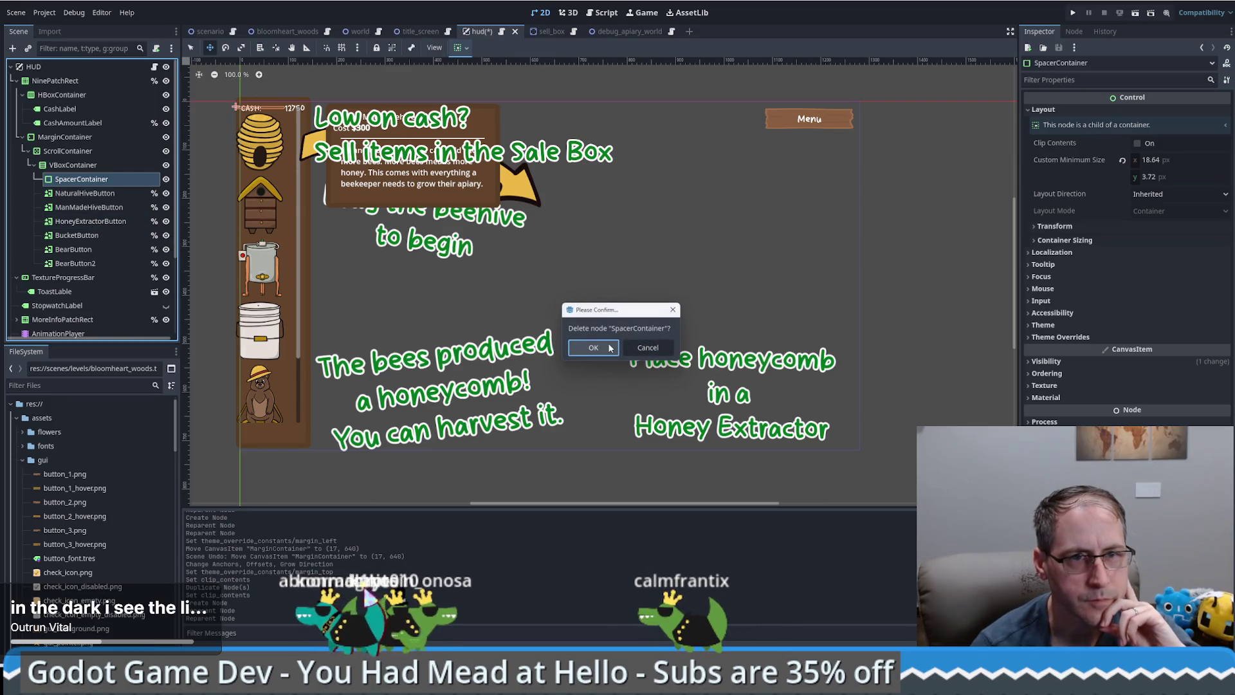
click(609, 347)
Set the MarginContainer's top margin to 35 and left margin to 15
click(64, 137)
click(1149, 253)
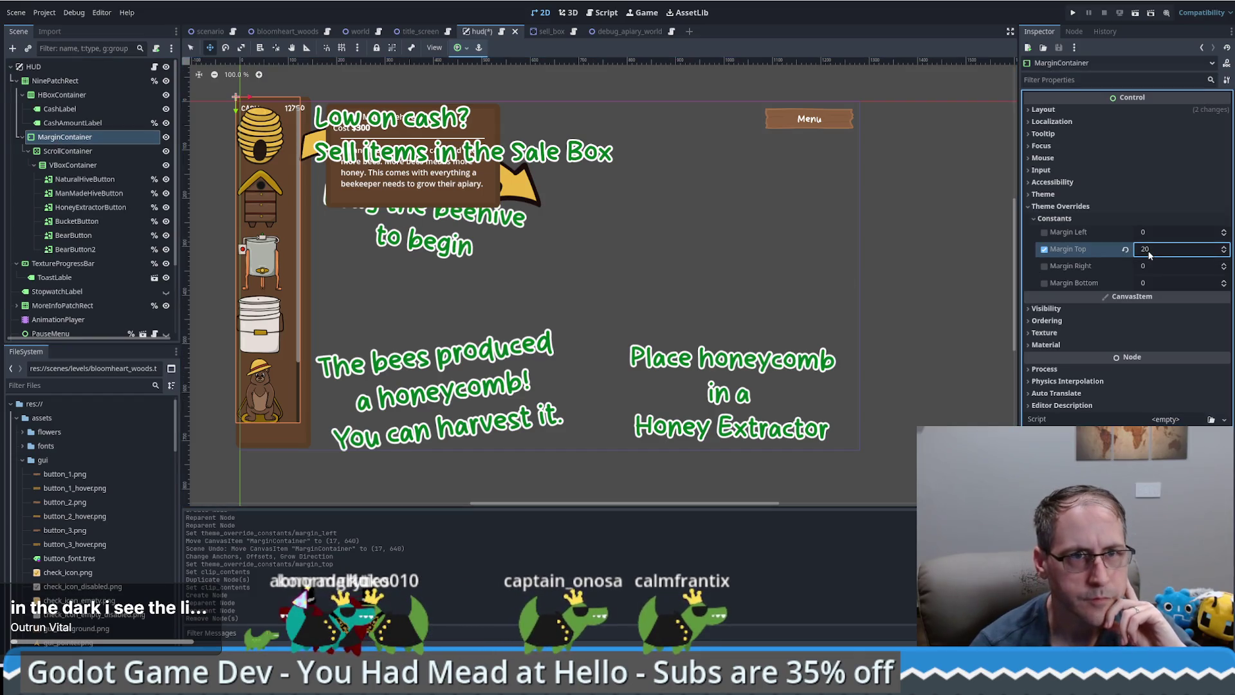
text(35)
key(Return)
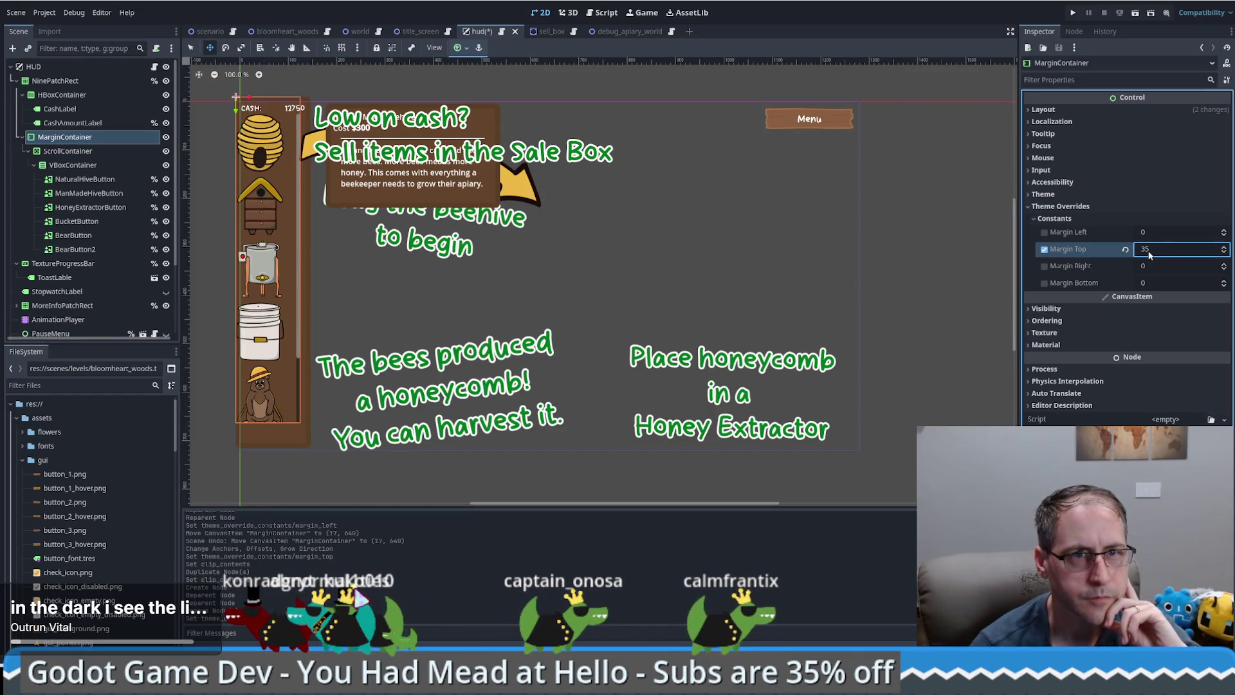
drag(1152, 233, 1167, 235)
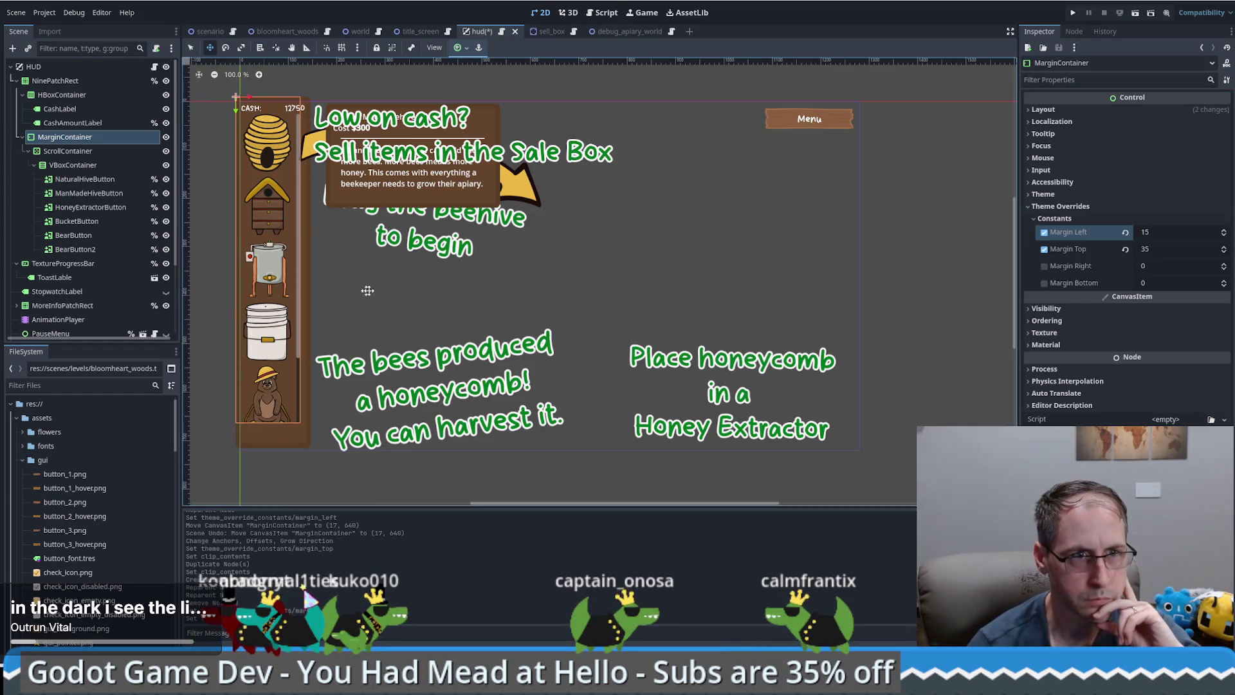
click(1072, 13)
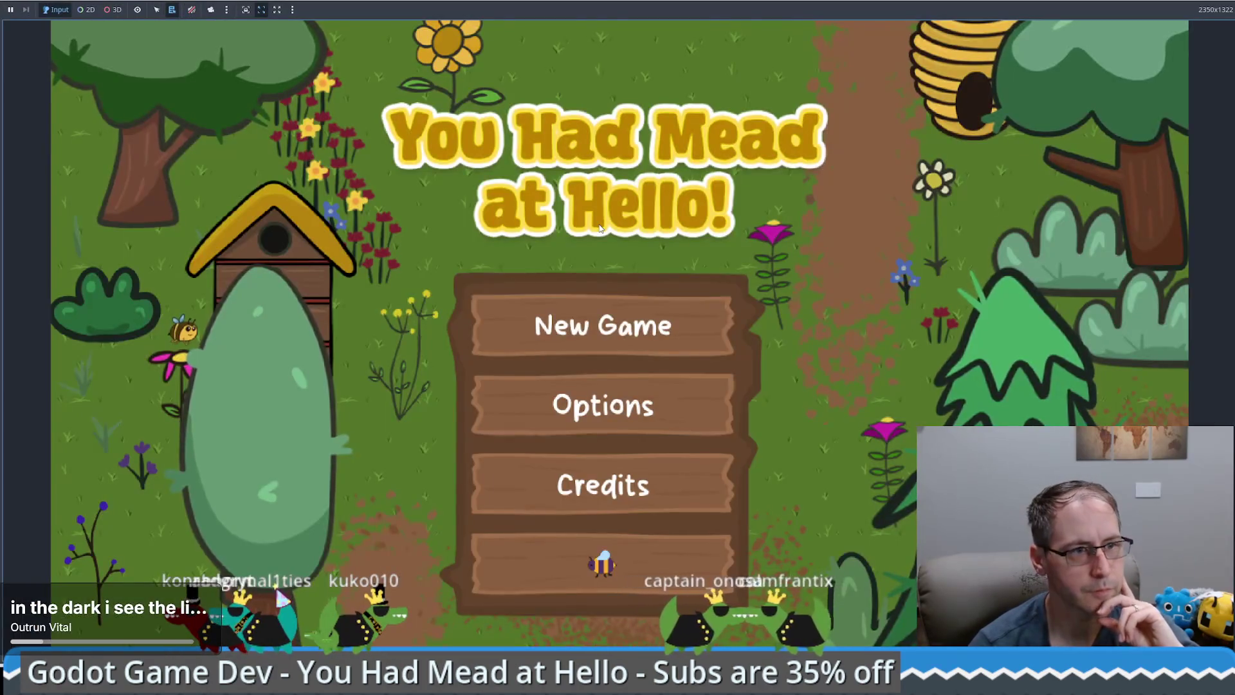
Start a New Game, trace the null-instance error to scenario.gd line 77, and stop the game
click(599, 299)
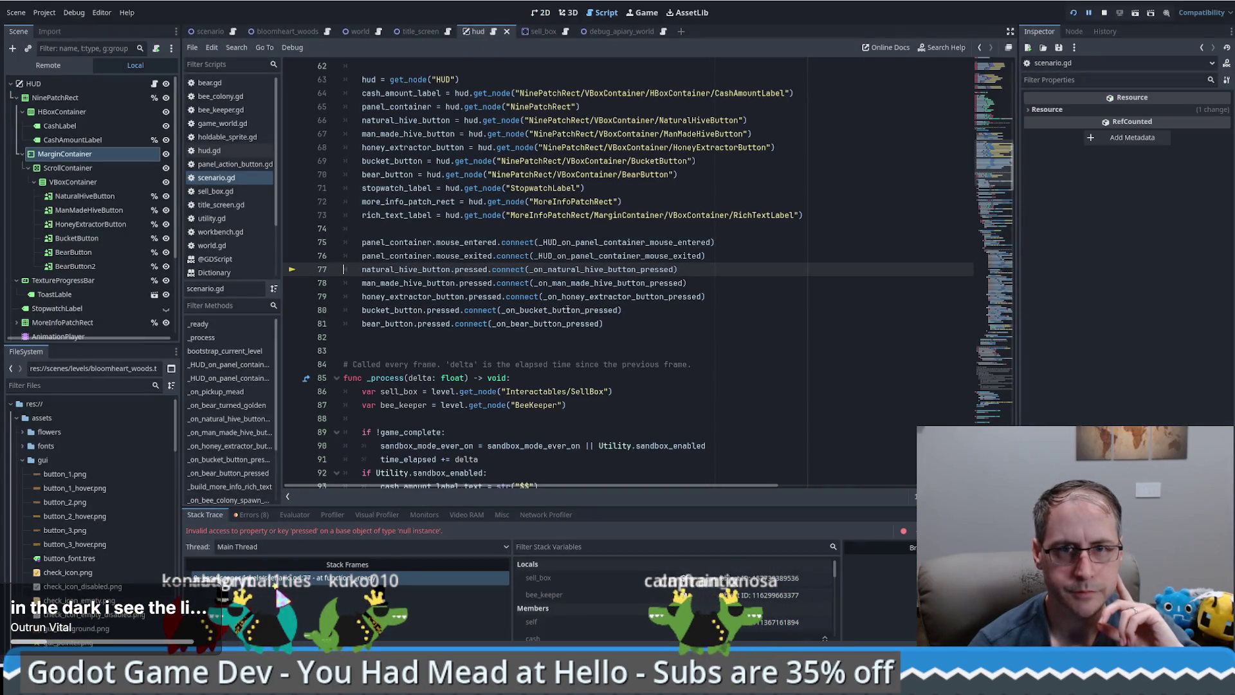
ctrl+click(590, 270)
key(alt+Left)
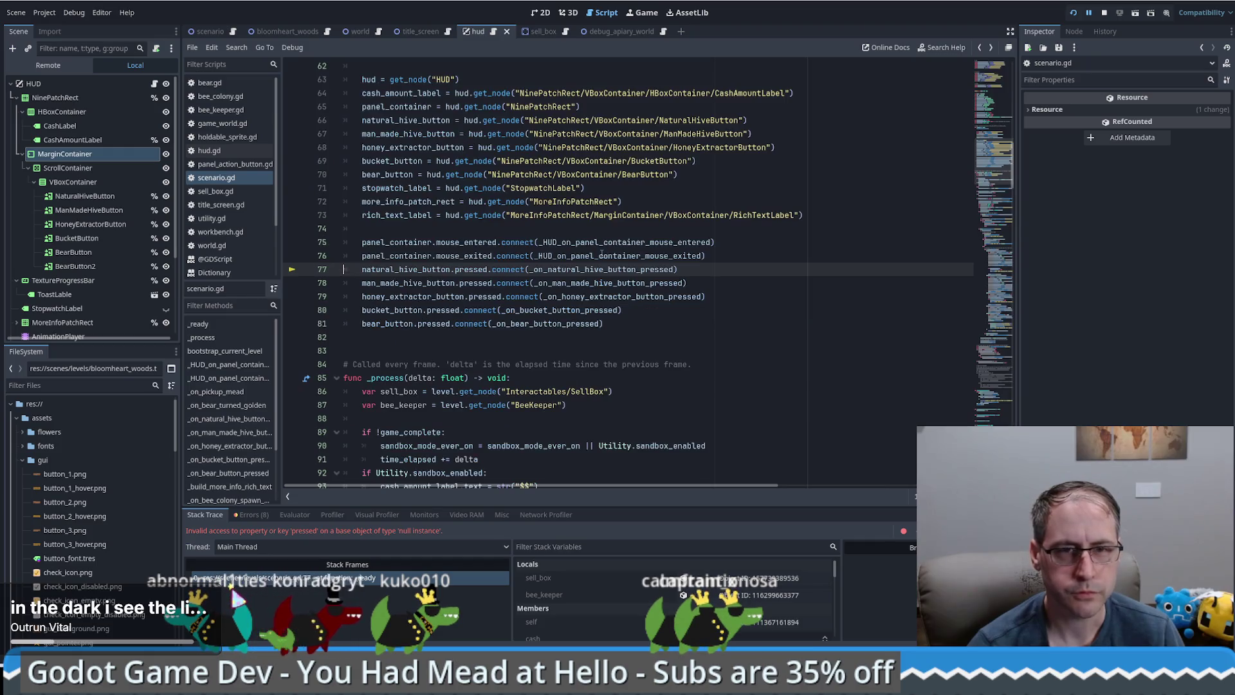
ctrl+click(409, 275)
key(alt+Left)
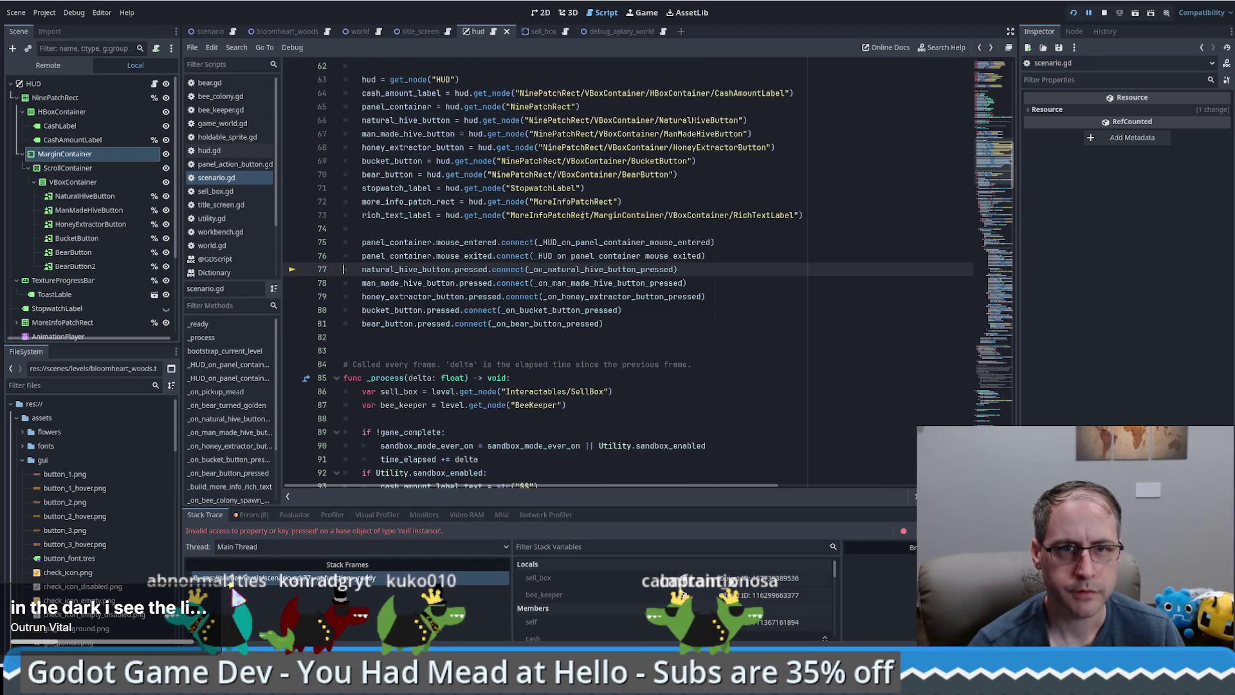
scroll(651, 133, up, 1)
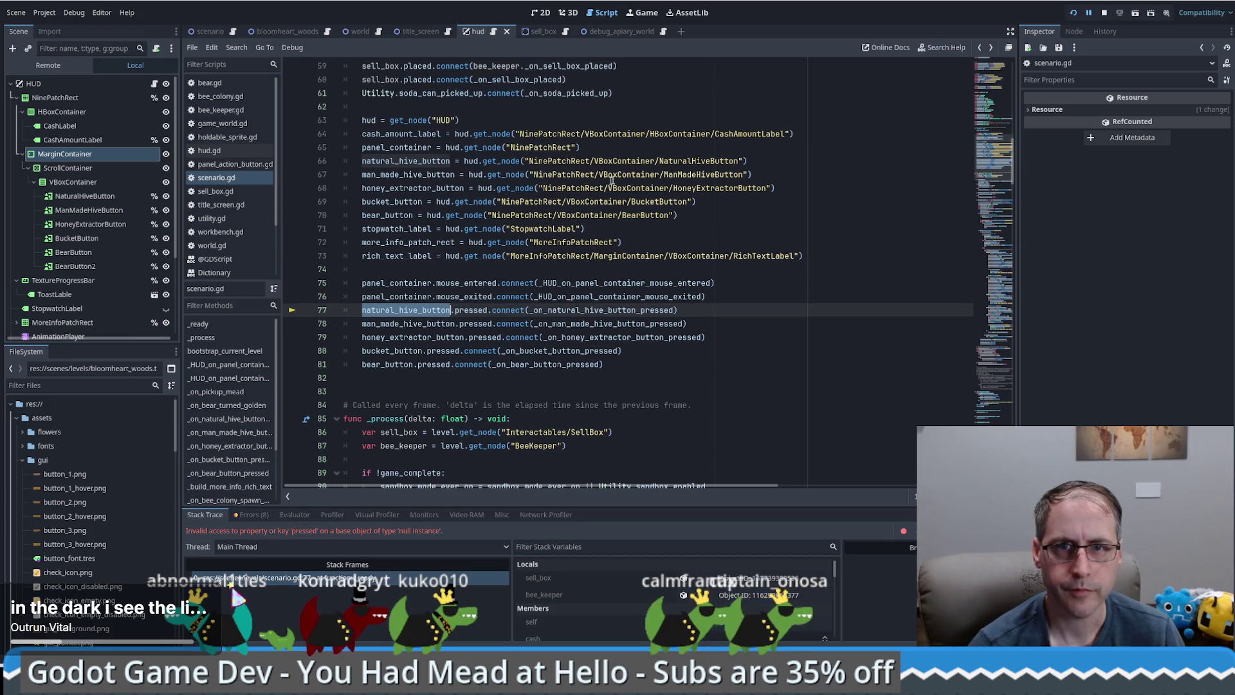
click(1104, 13)
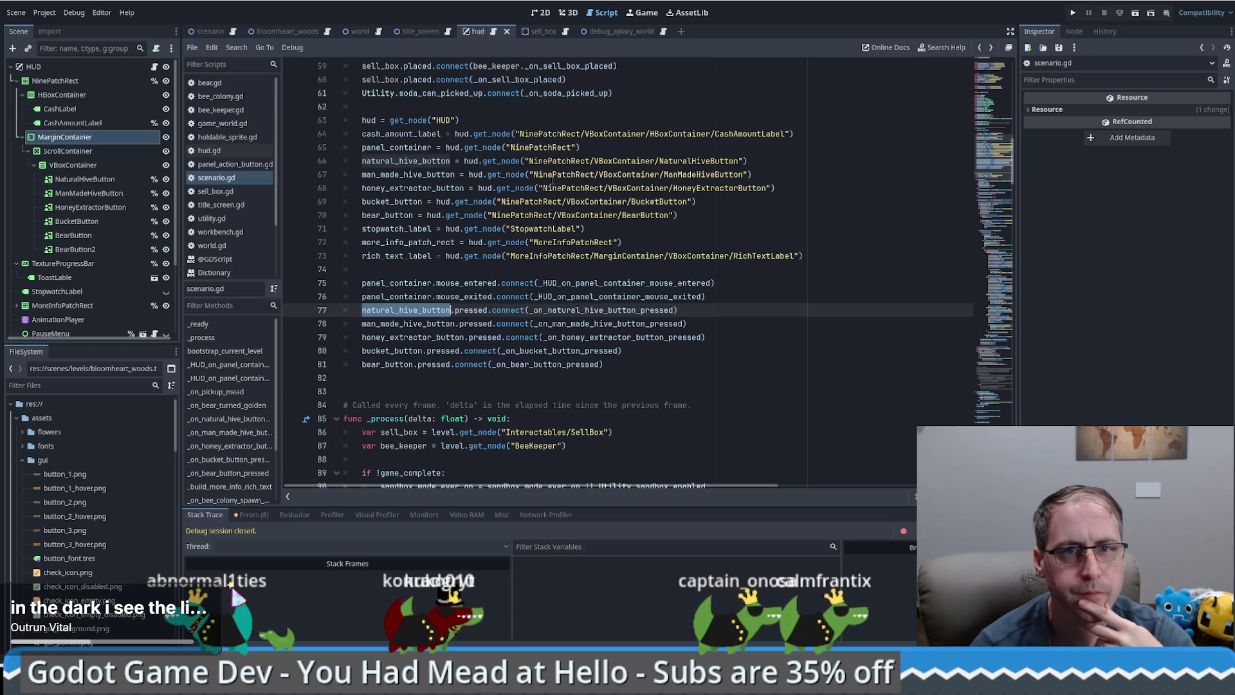
drag(533, 174, 685, 175)
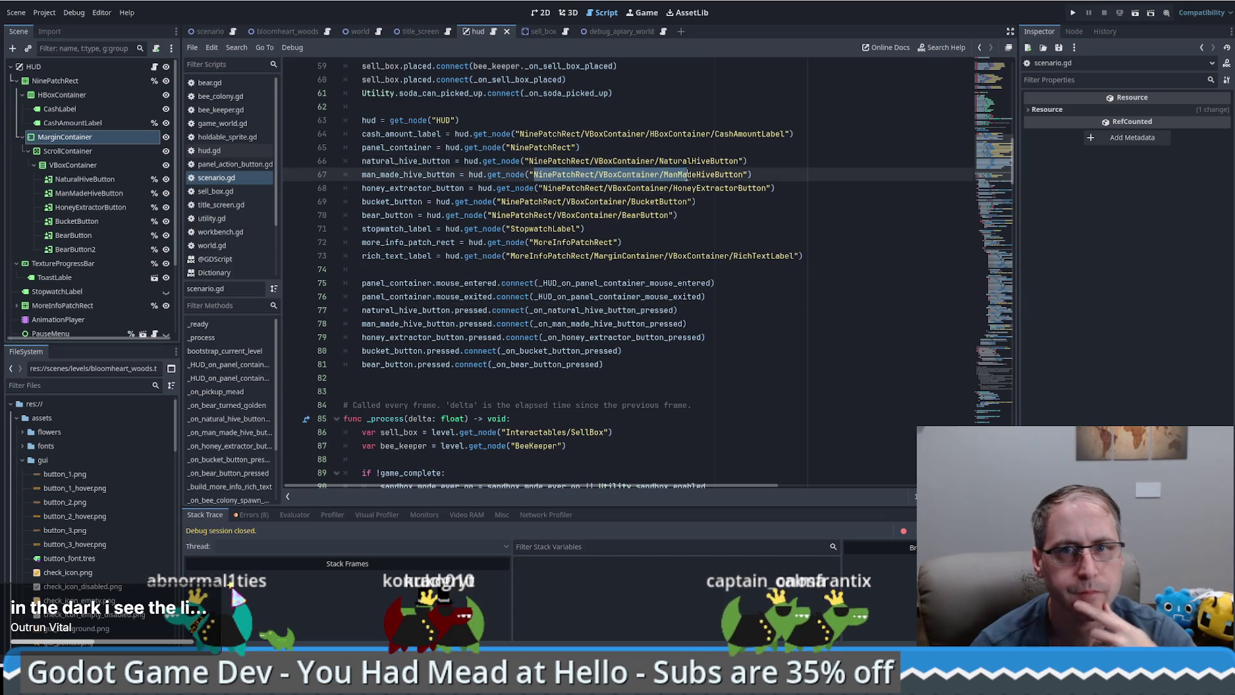
Replace the NaturalHiveButton, ManMadeHiveButton and CashAmountLabel node paths with % unique names
drag(529, 161, 707, 161)
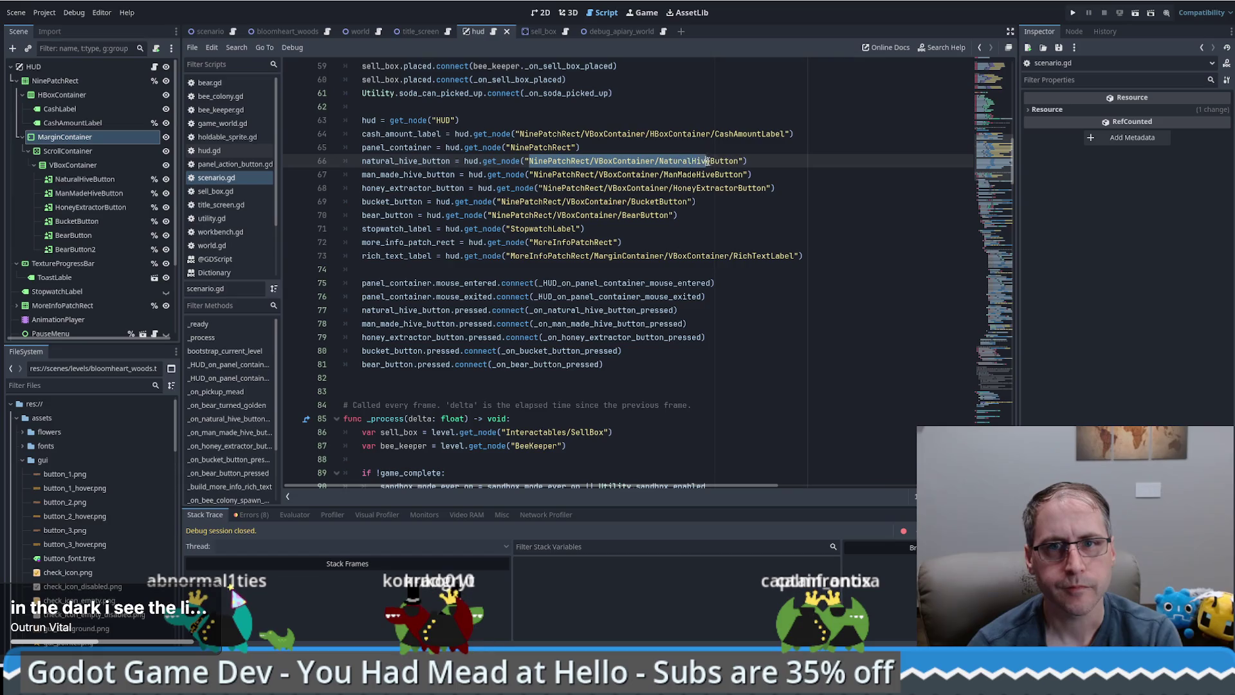
key(BackSpace)
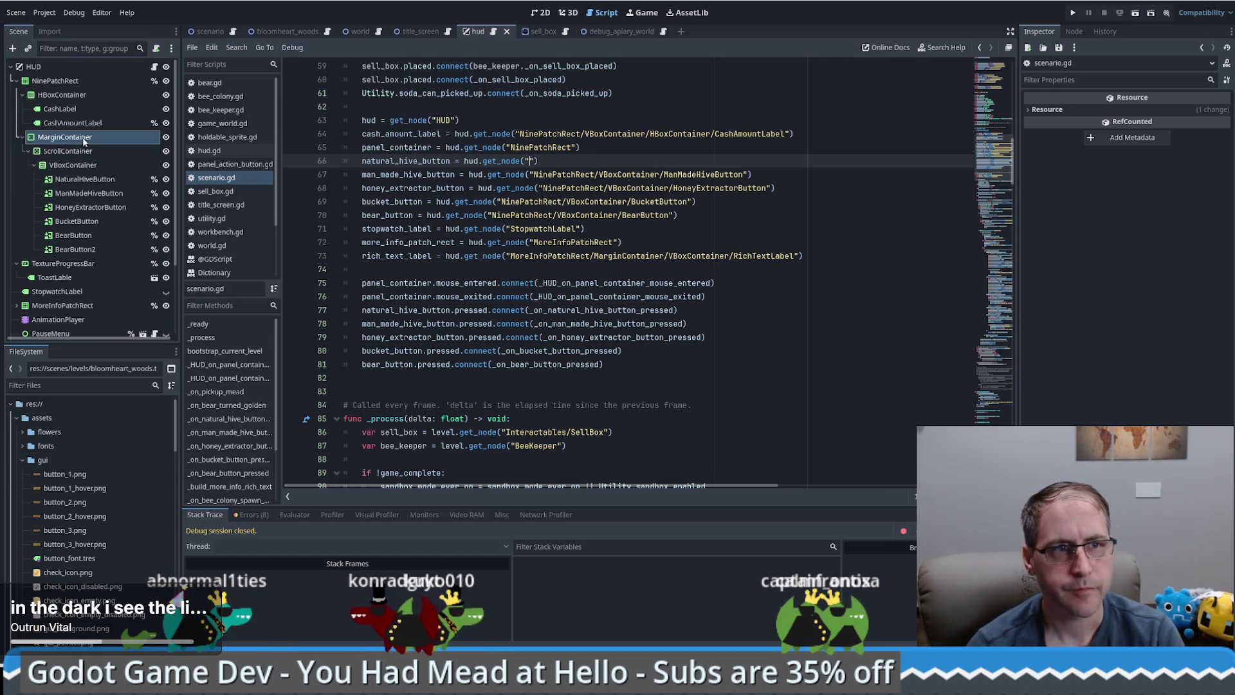
drag(91, 180, 531, 161)
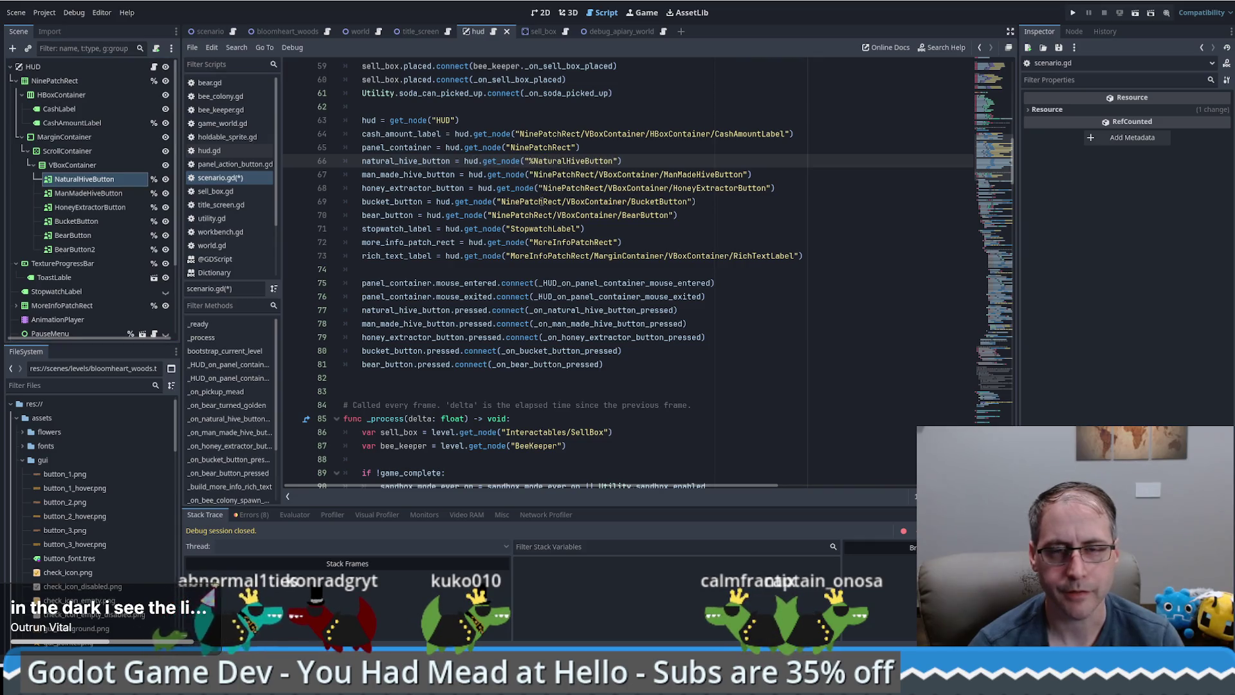
drag(533, 174, 663, 175)
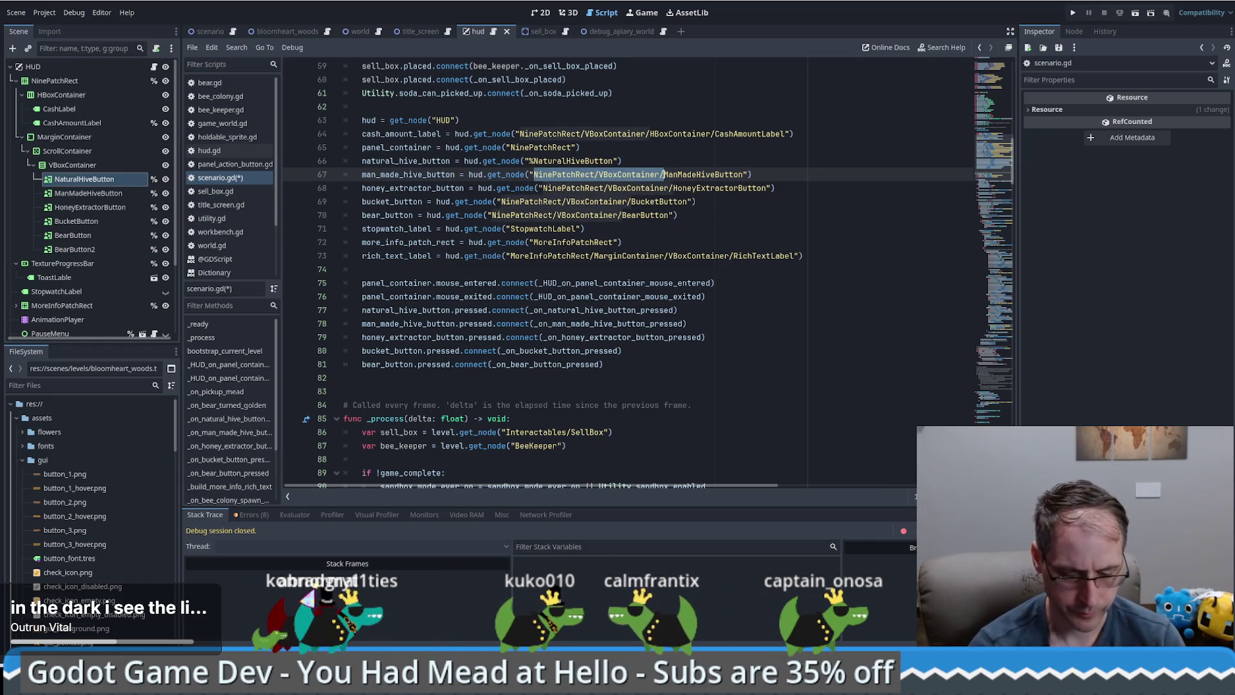
text(%)
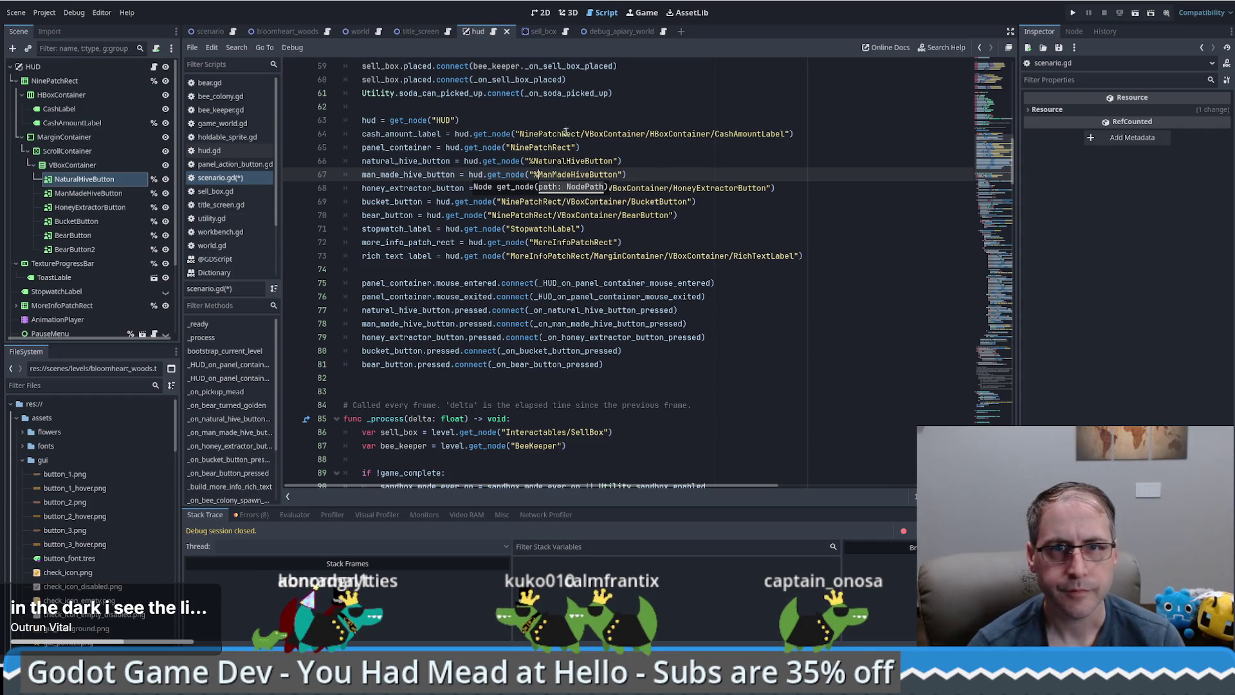
drag(521, 134, 692, 133)
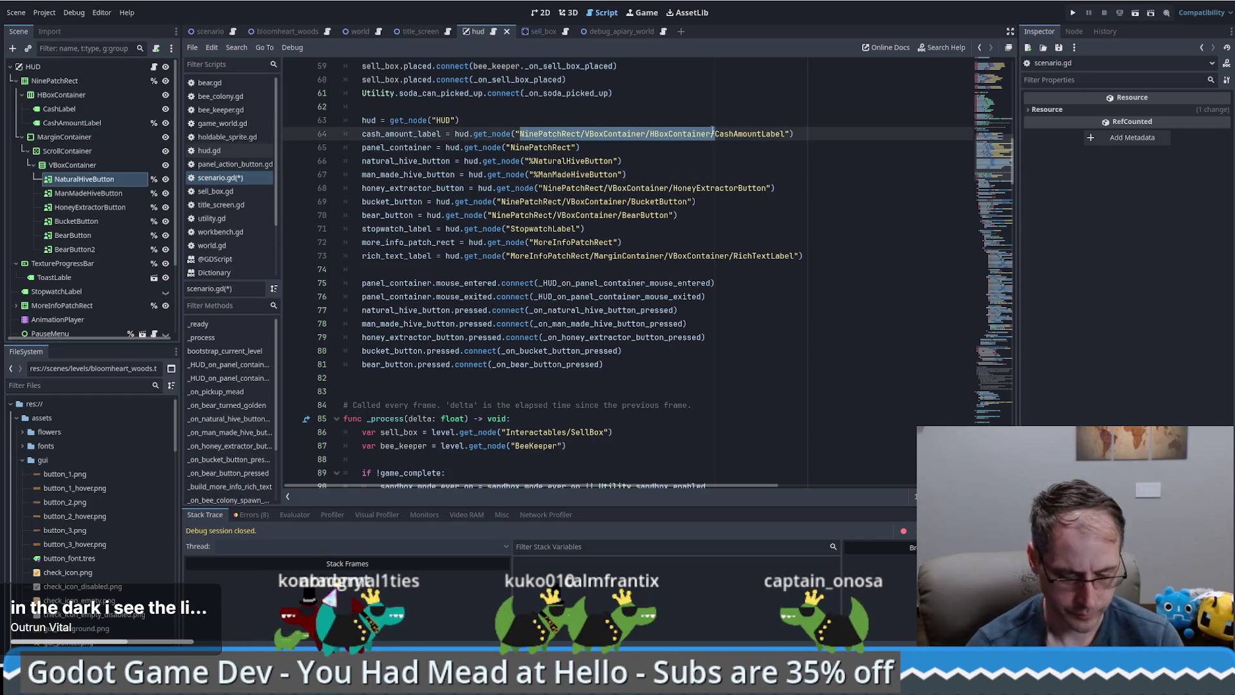
text(%)
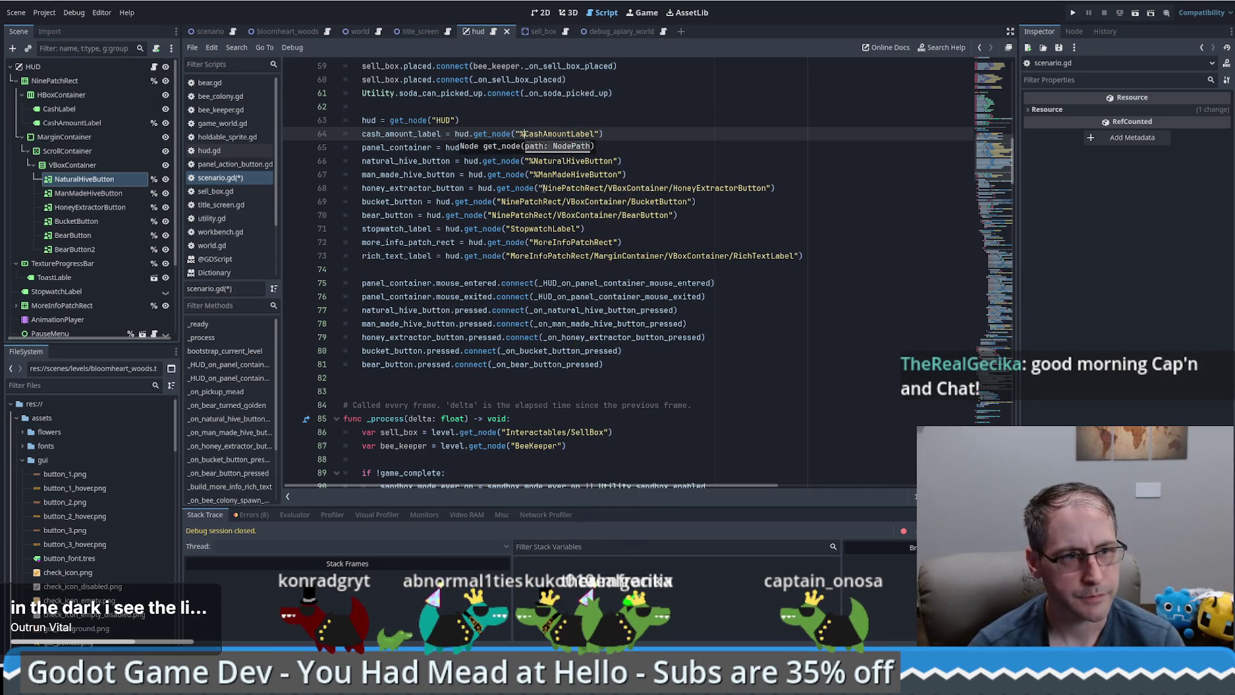
Switch the HoneyExtractorButton, BucketButton and BearButton paths to % unique names and save scenario.gd
click(543, 188)
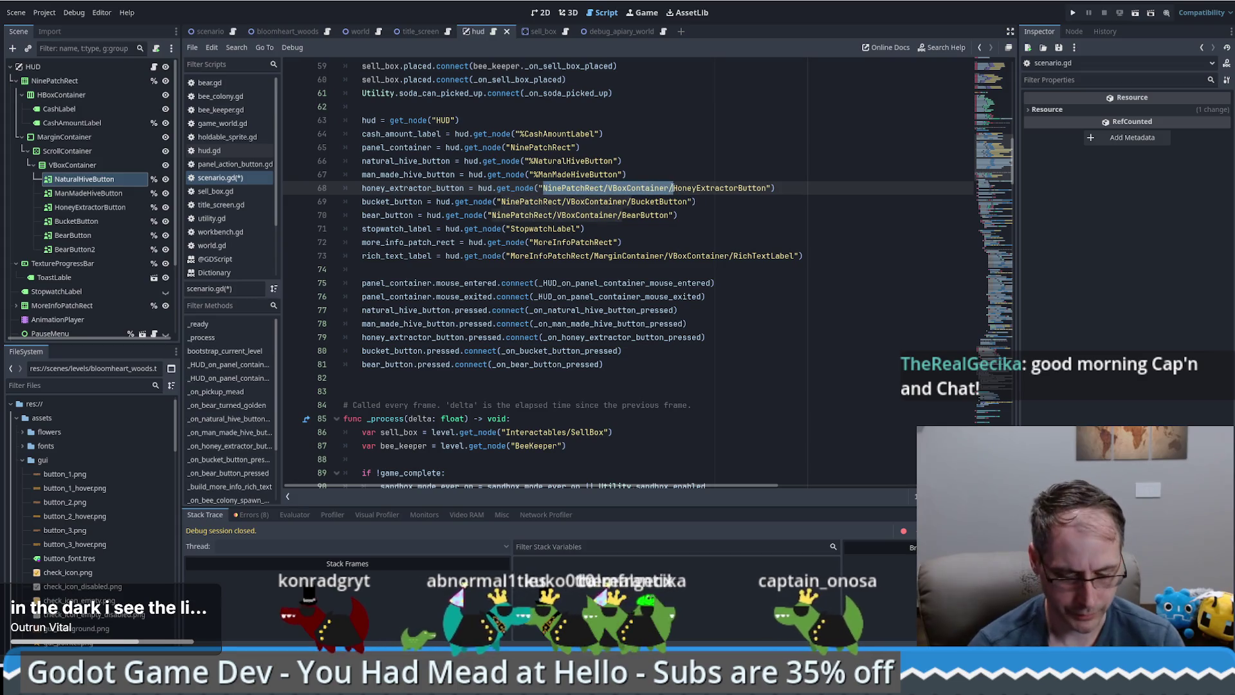
text(%)
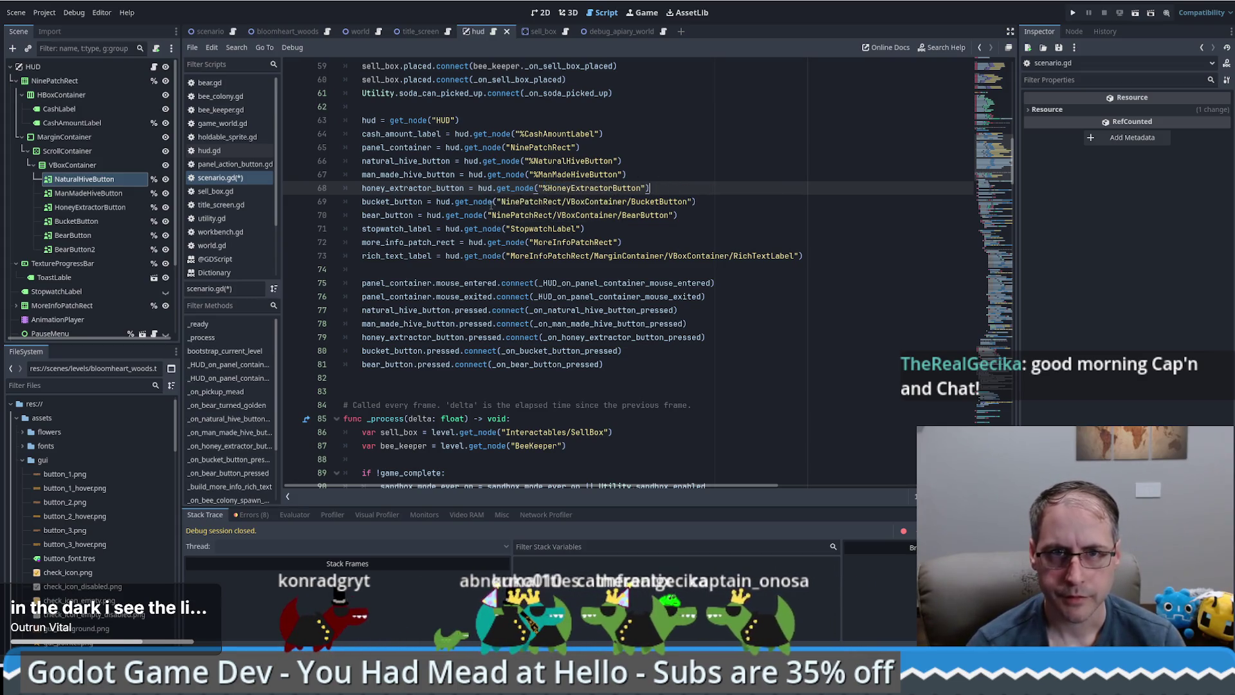
click(501, 202)
drag(635, 201, 631, 203)
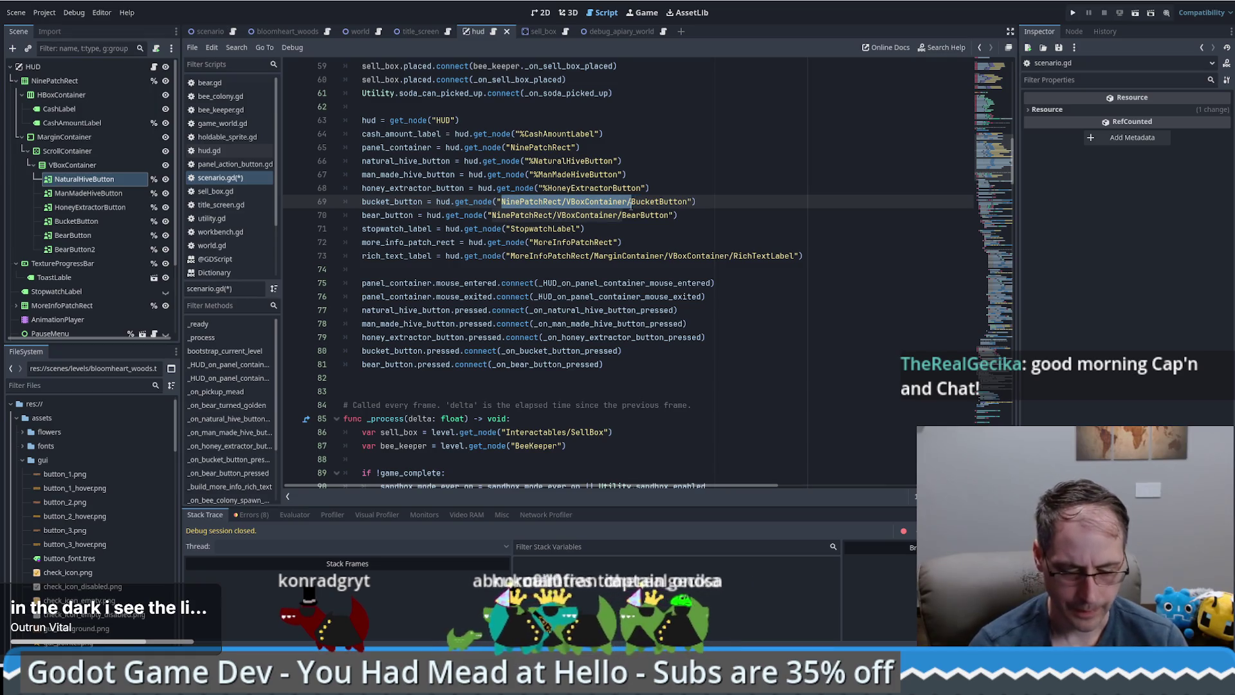
text(%)
click(488, 215)
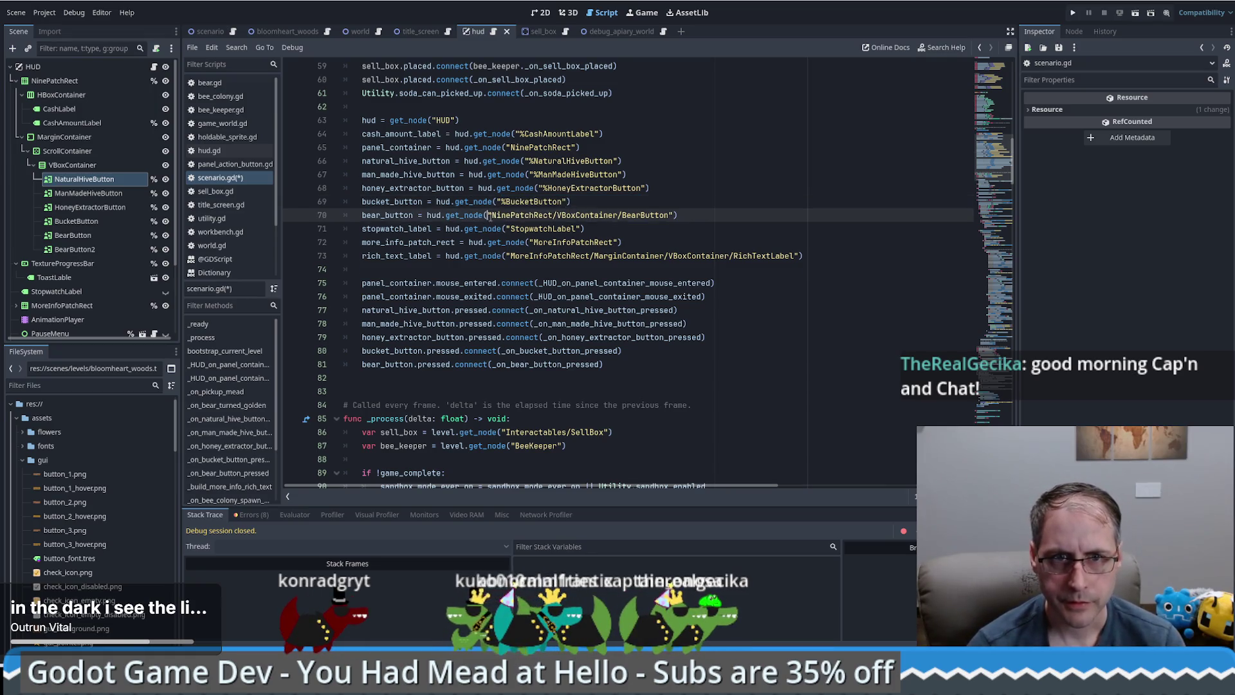
key(BackSpace)
text("B)
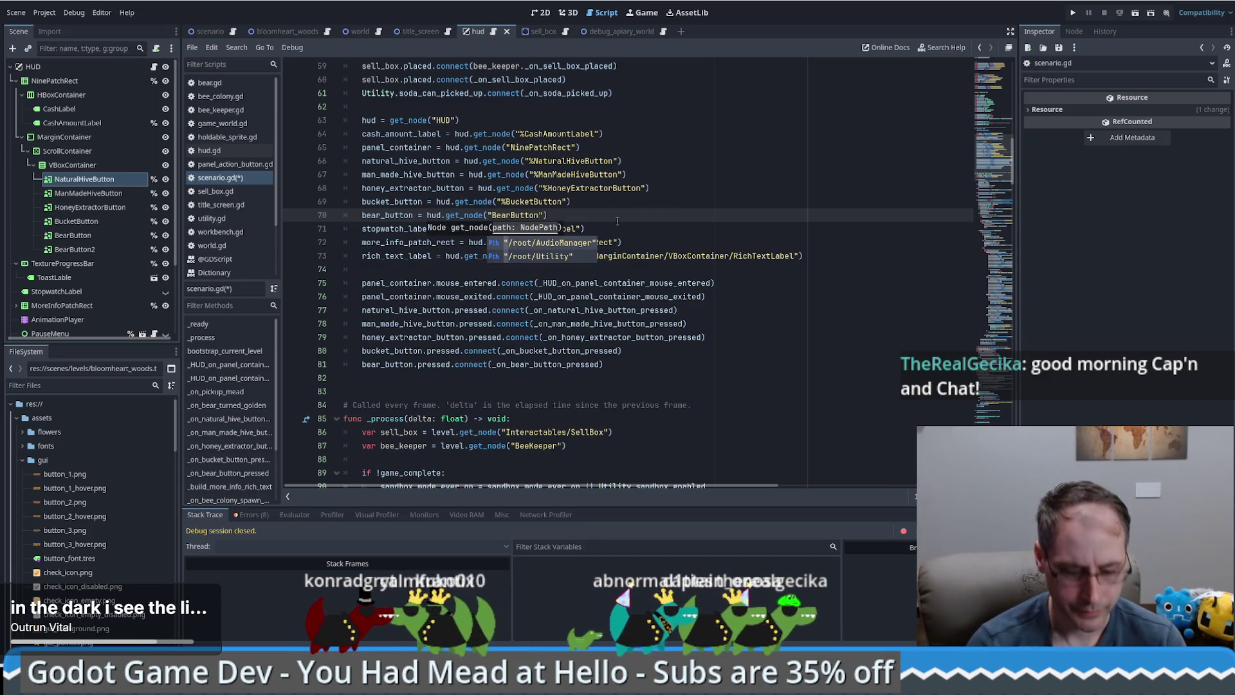
text(%)
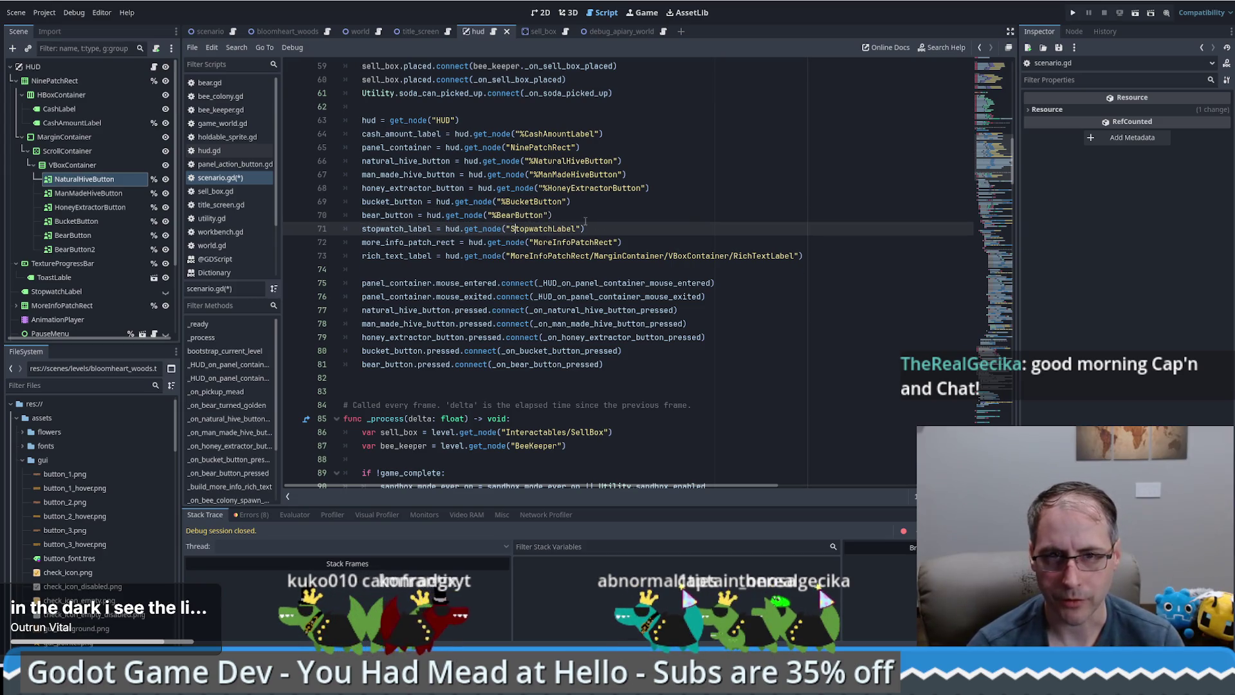
key(ctrl+s)
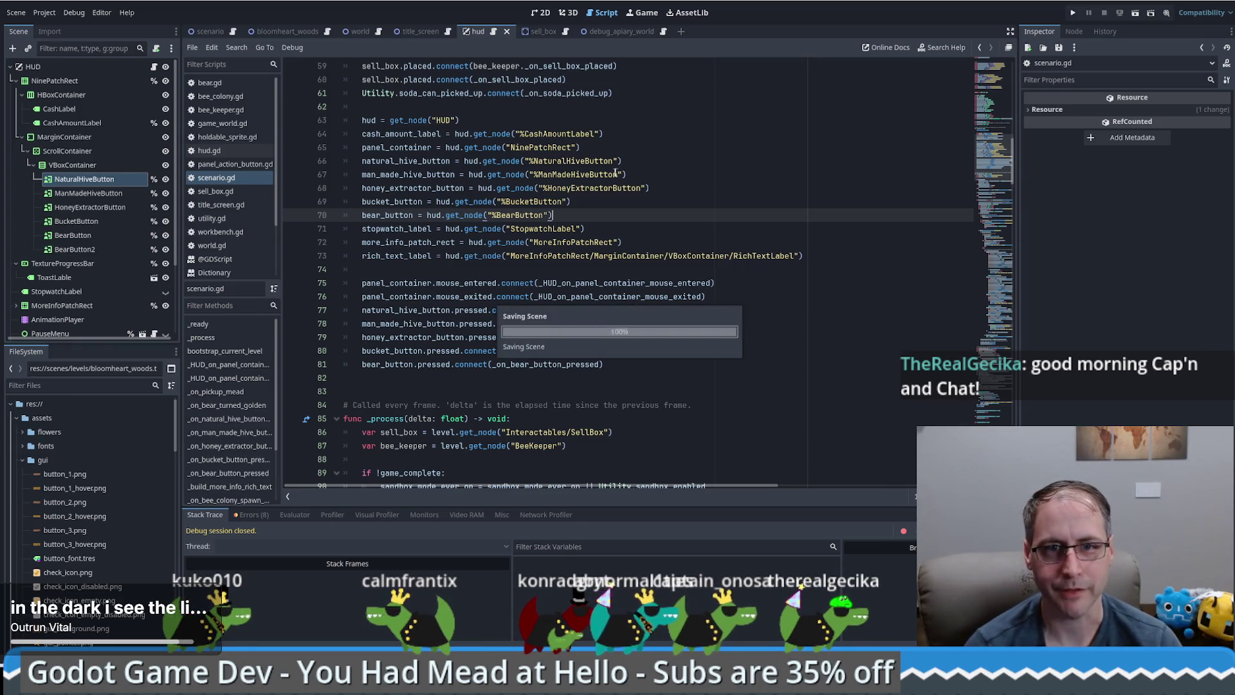
click(1075, 13)
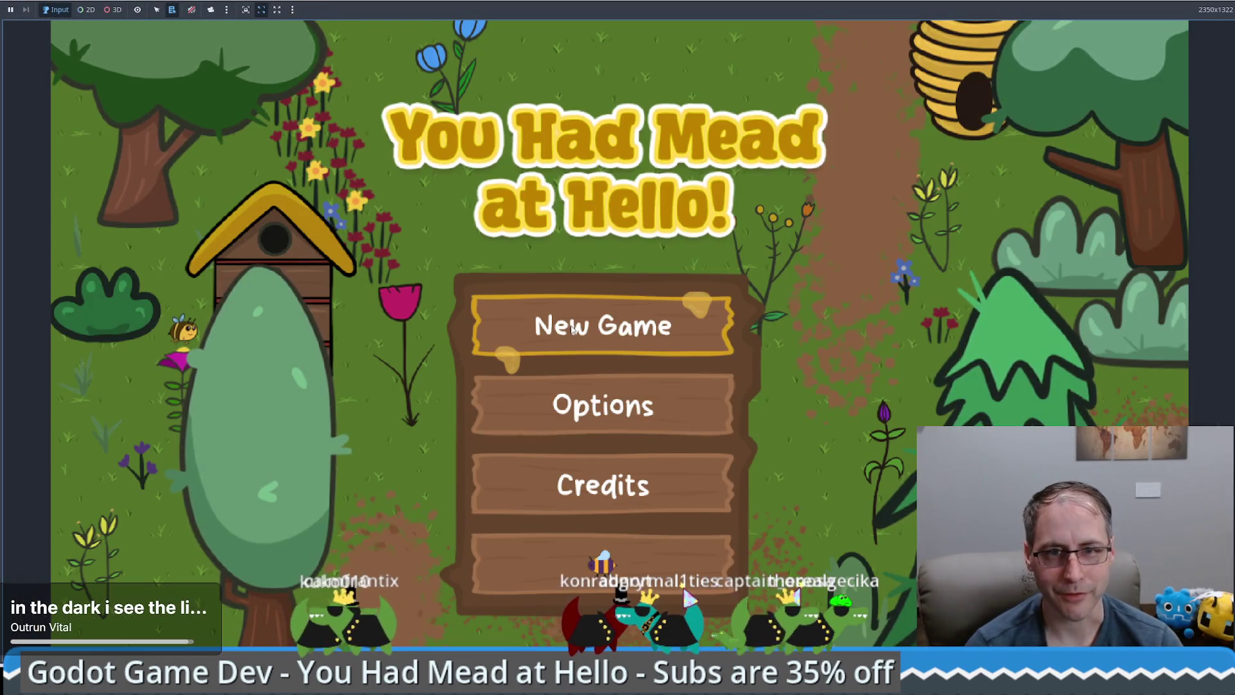
click(583, 319)
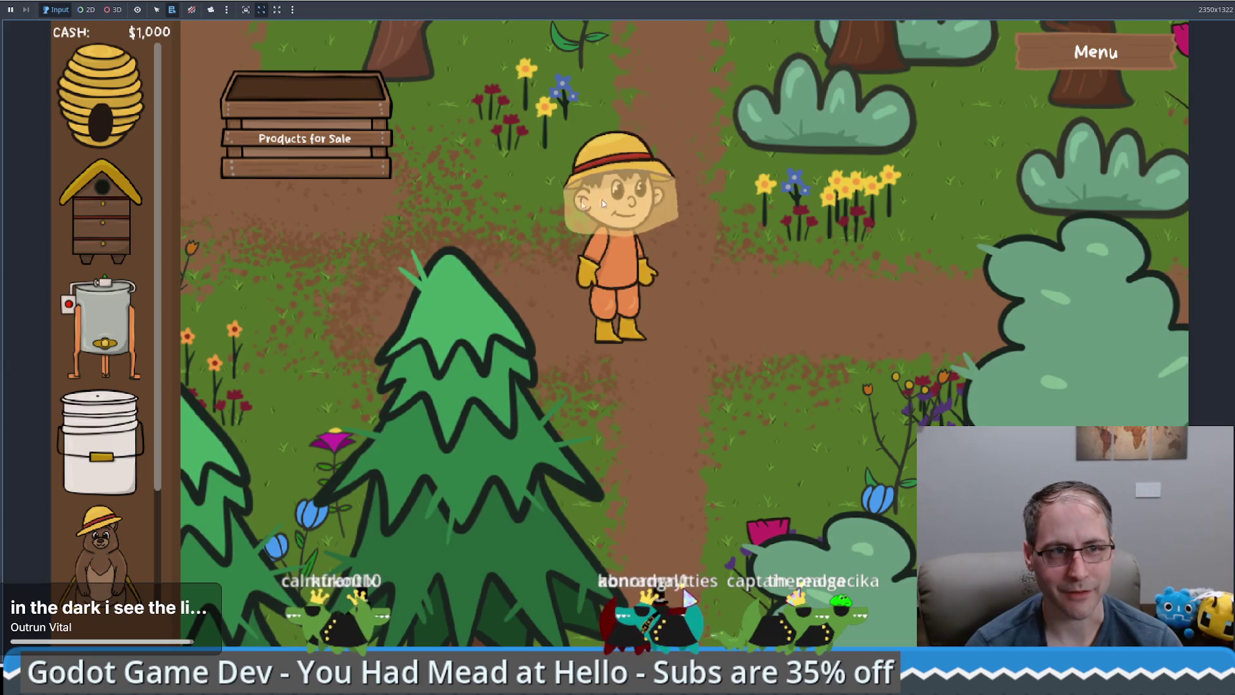
scroll(137, 259, down, 3)
scroll(137, 259, up, 3)
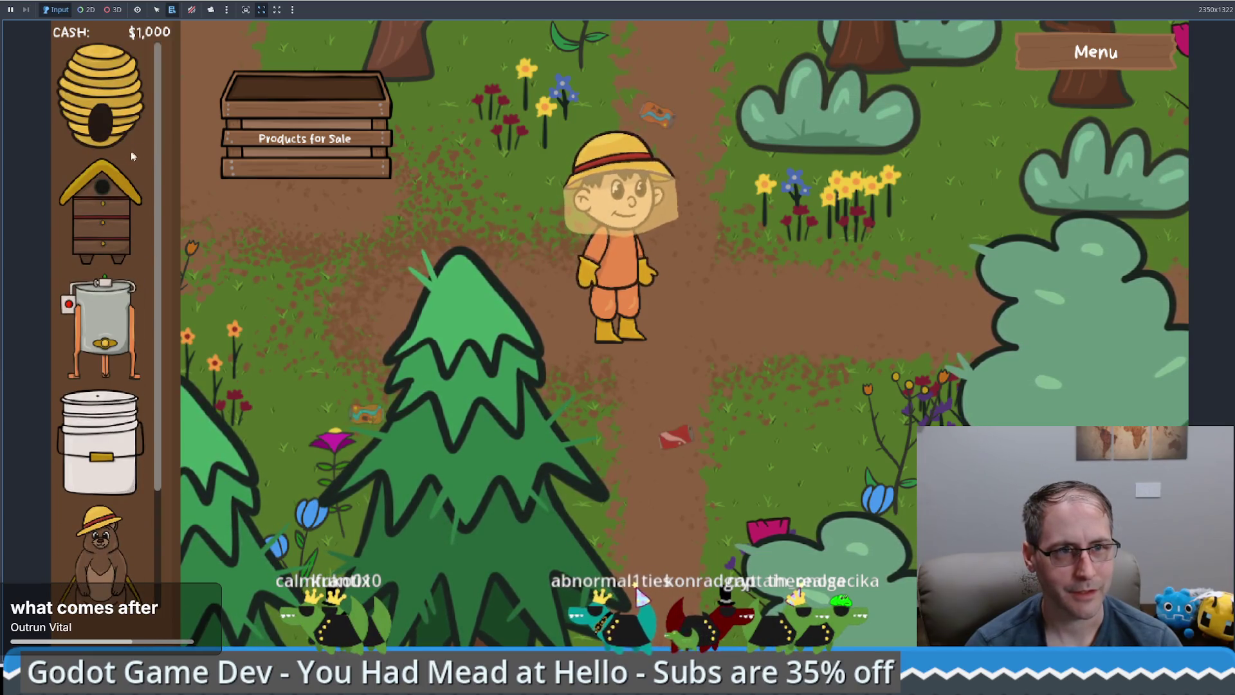
scroll(112, 215, down, 2)
scroll(113, 214, up, 3)
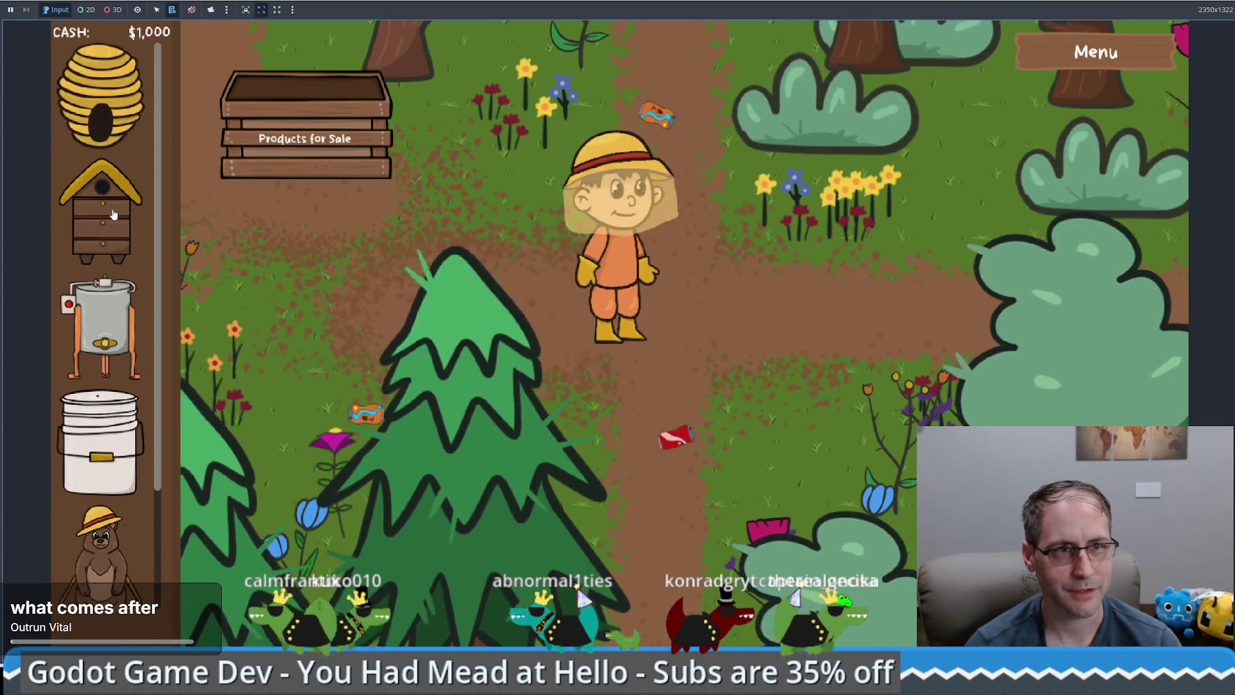
scroll(115, 214, down, 1)
scroll(114, 214, down, 1)
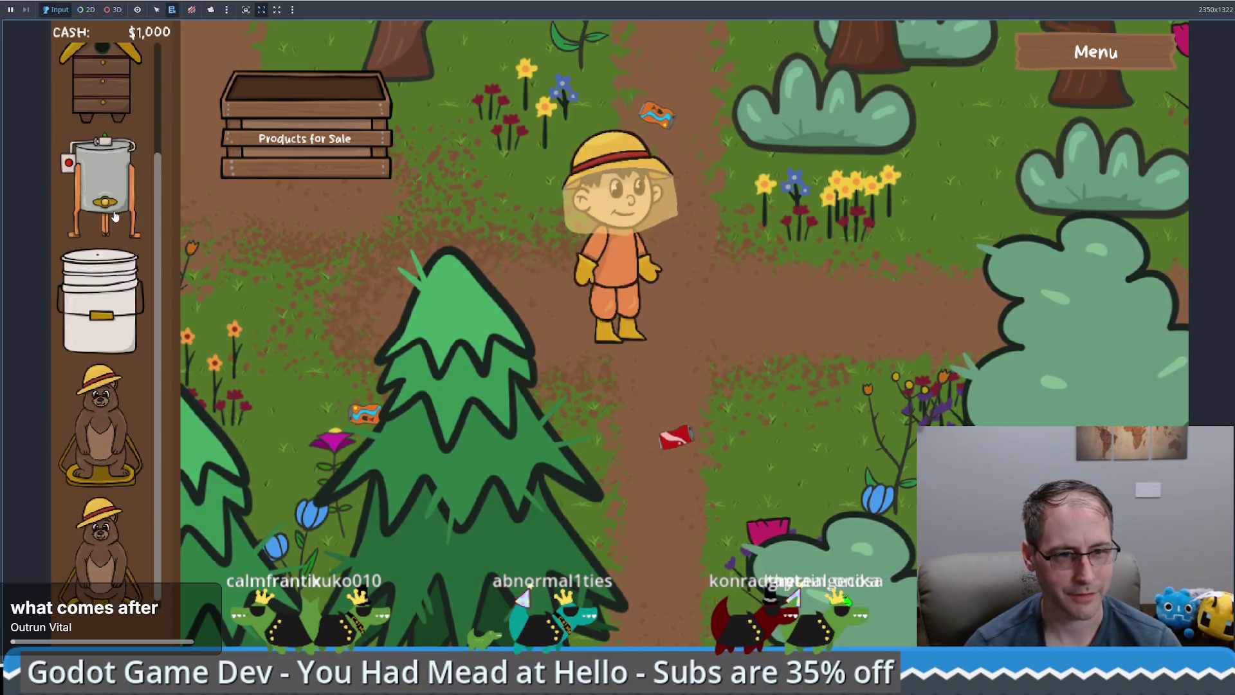
scroll(115, 215, up, 2)
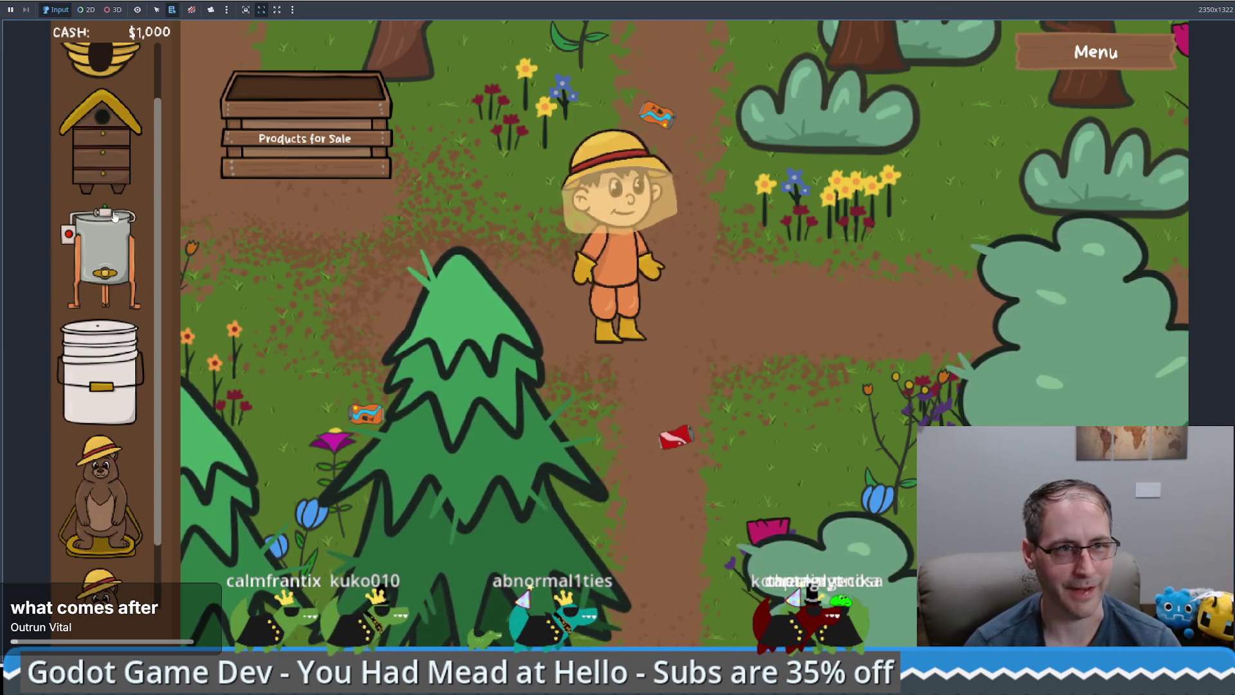
scroll(114, 218, down, 1)
scroll(114, 222, up, 1)
scroll(114, 223, down, 2)
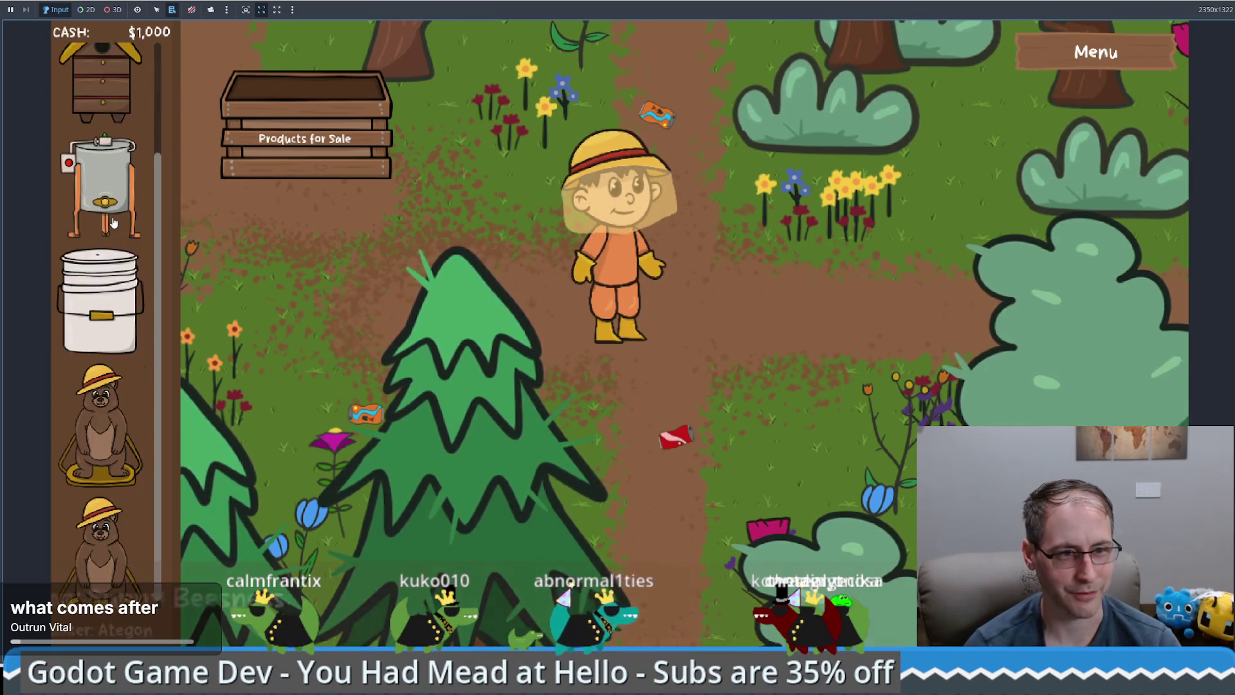
scroll(113, 224, up, 2)
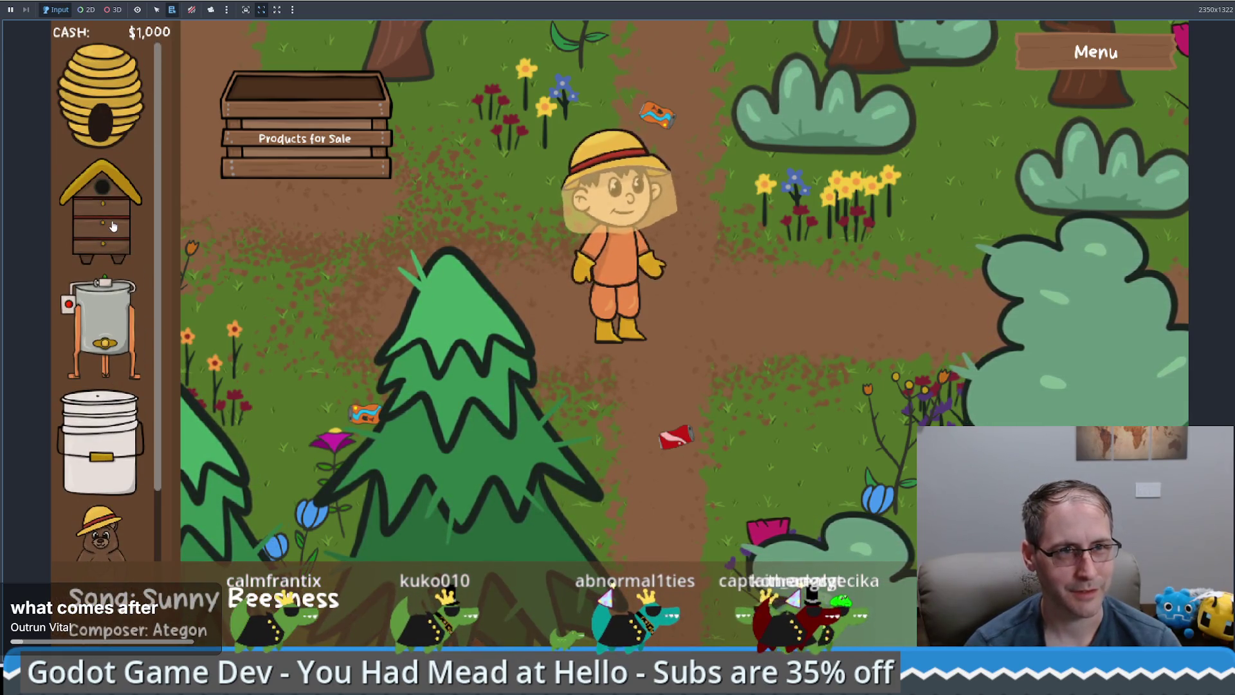
scroll(113, 223, down, 1)
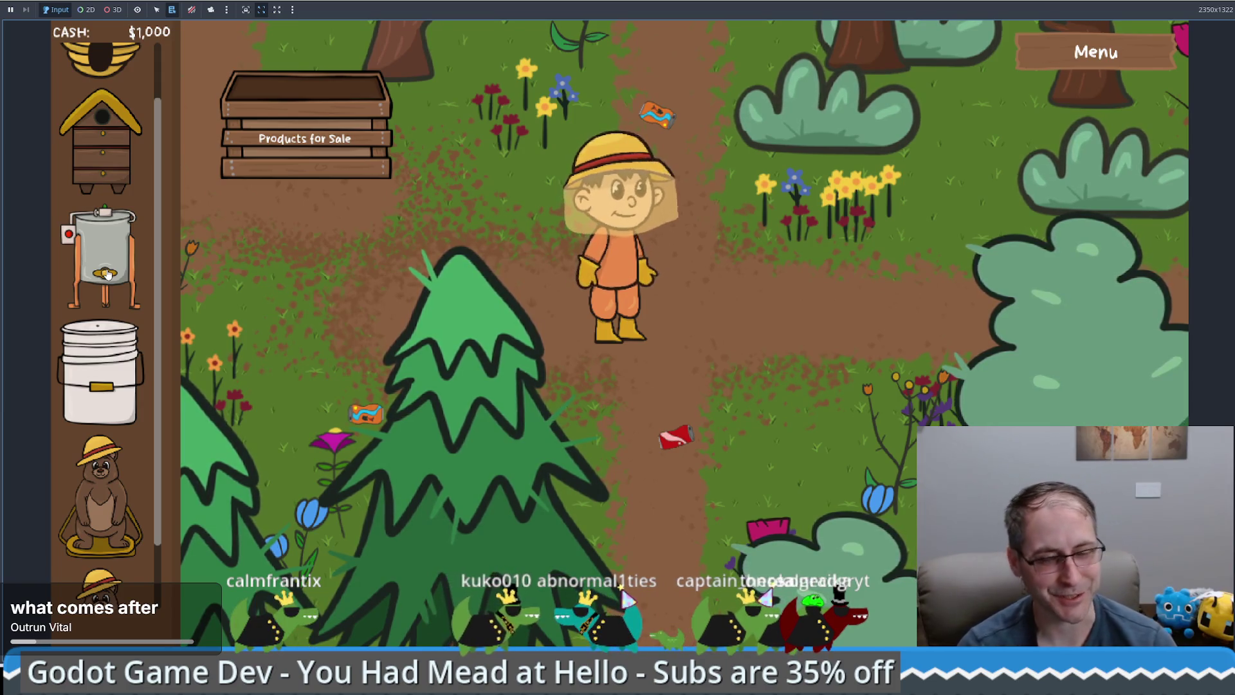
mouse_move(108, 273)
mouse_down()
mouse_move(170, 275)
mouse_move(178, 299)
mouse_move(186, 283)
mouse_move(636, 341)
mouse_move(723, 379)
mouse_move(734, 371)
mouse_up()
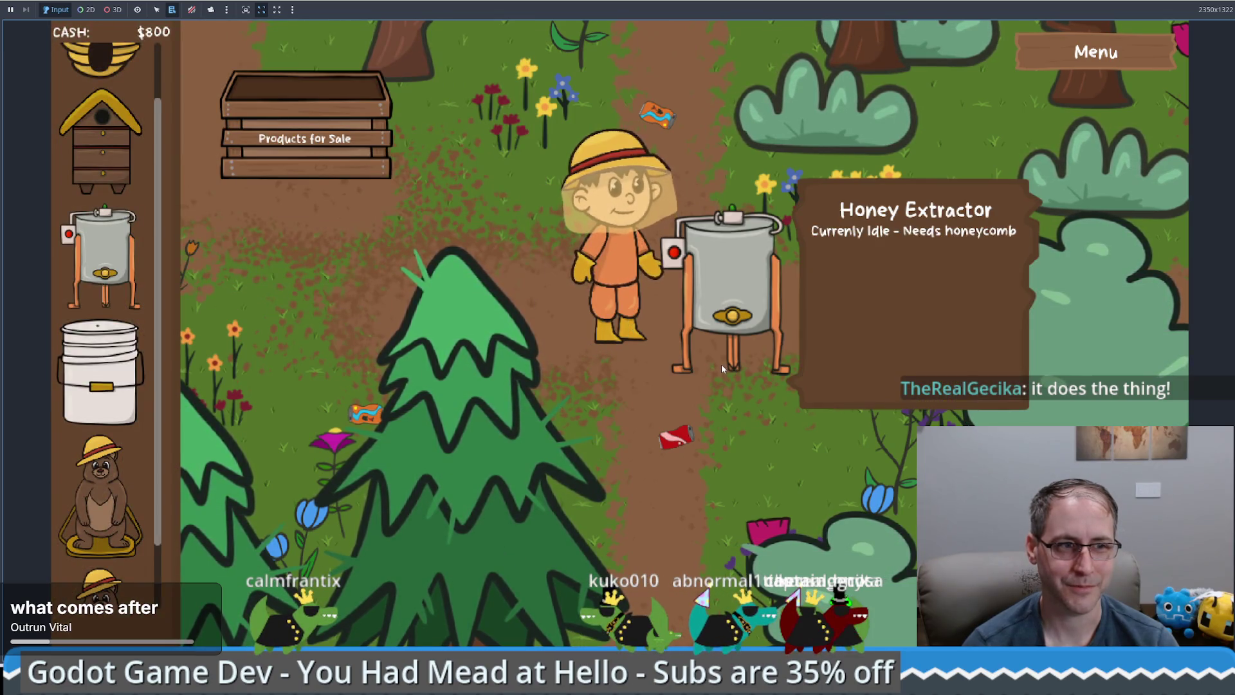
Place a honey extractor and a man-made beehive, then try buying the $1,000 Bear Statue
scroll(111, 386, down, 2)
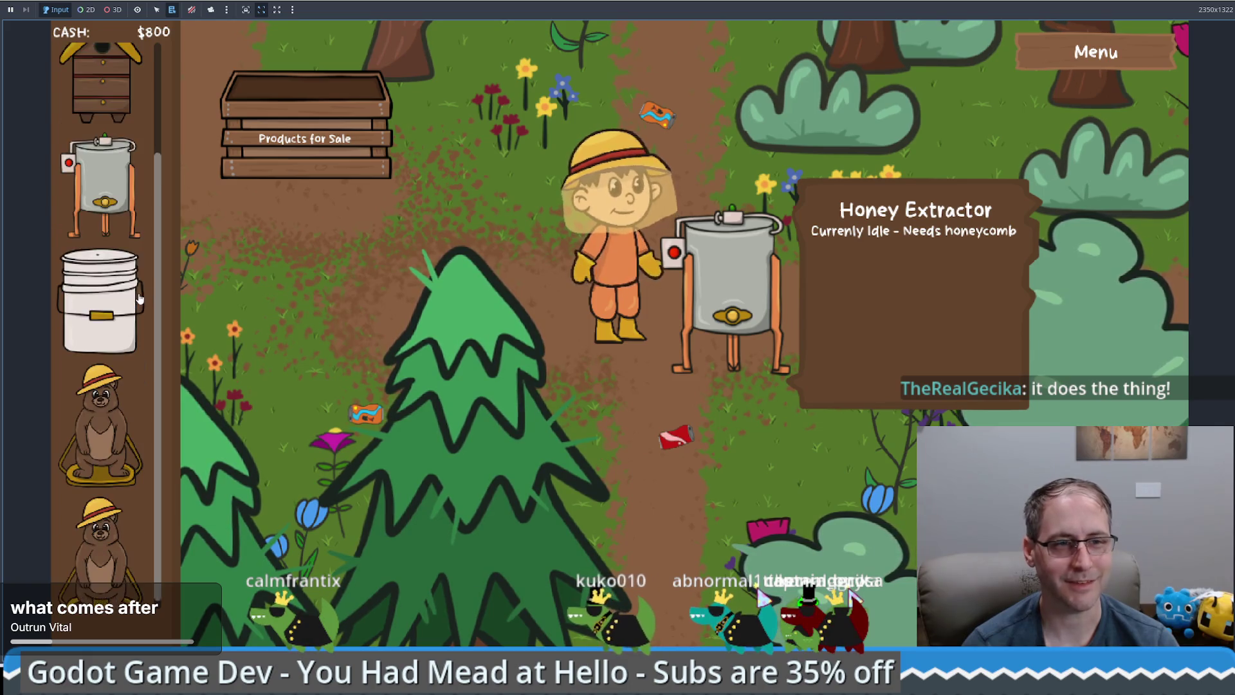
scroll(108, 412, up, 3)
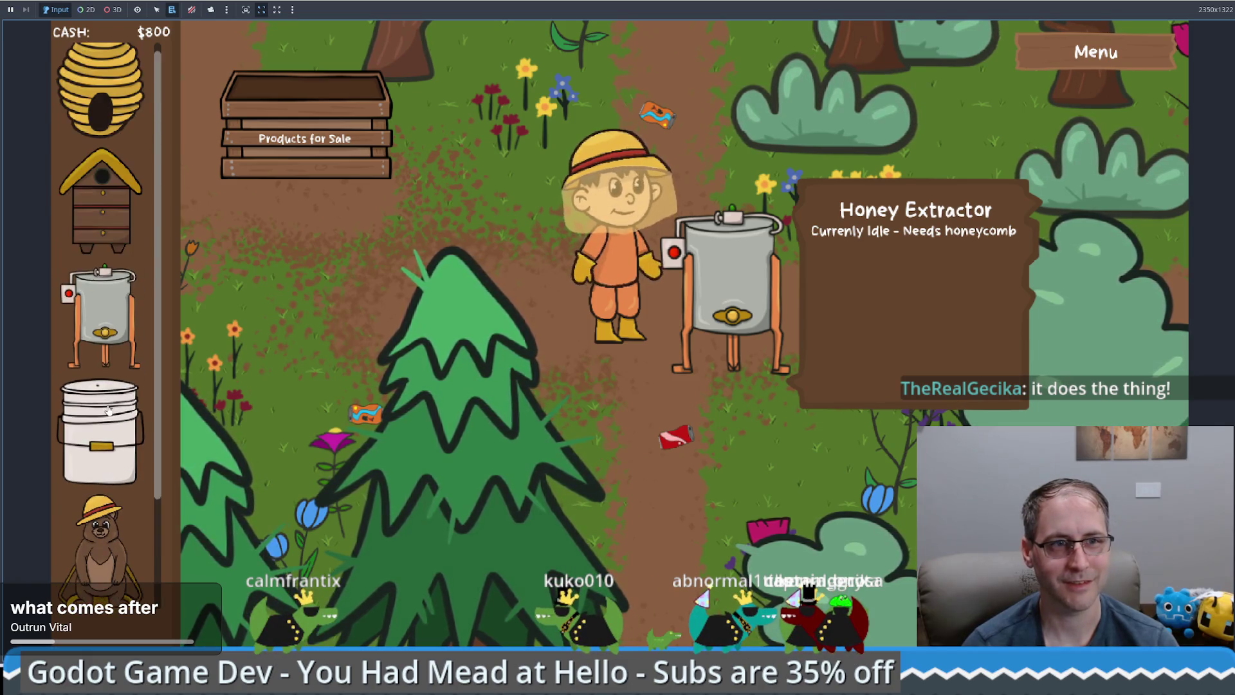
scroll(107, 405, down, 1)
scroll(107, 404, up, 1)
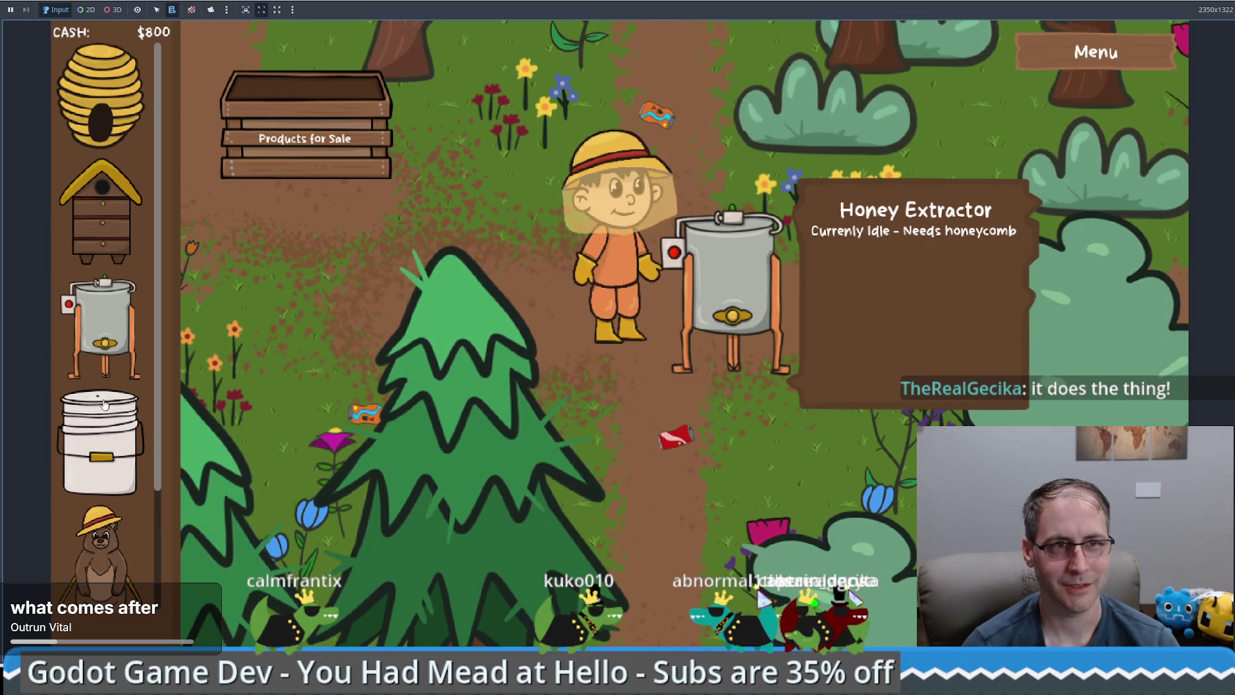
mouse_move(111, 406)
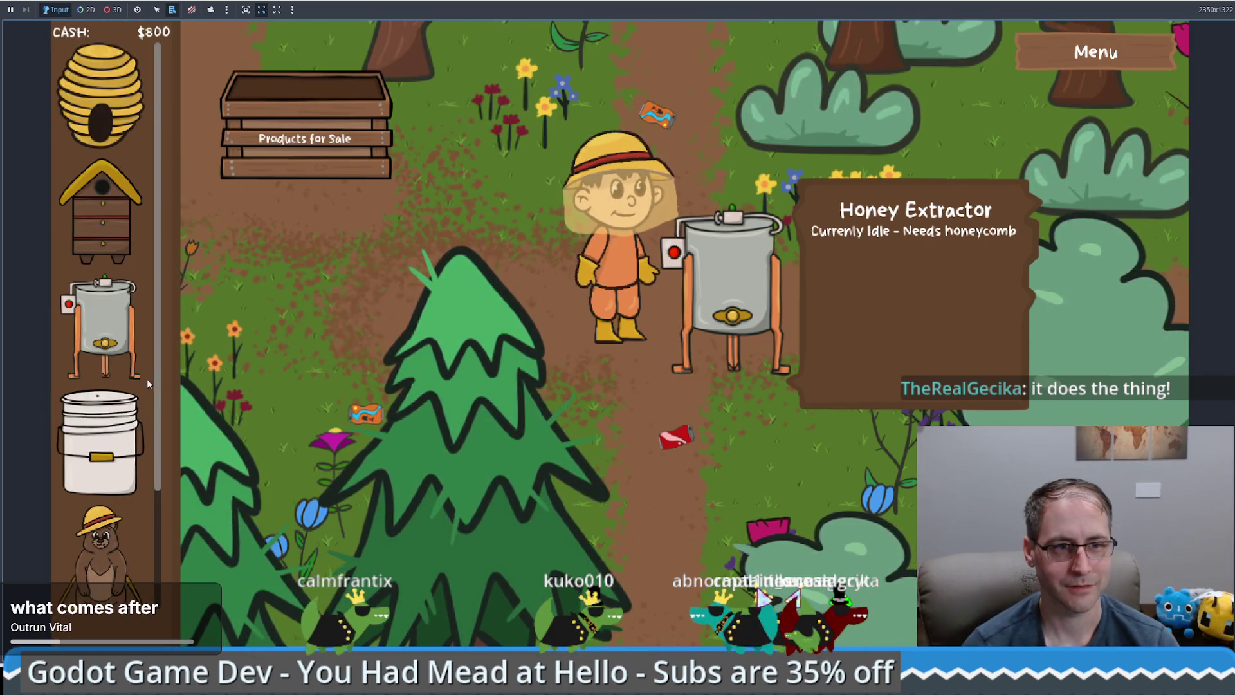
mouse_move(157, 402)
mouse_down()
mouse_move(166, 534)
mouse_move(171, 367)
mouse_up()
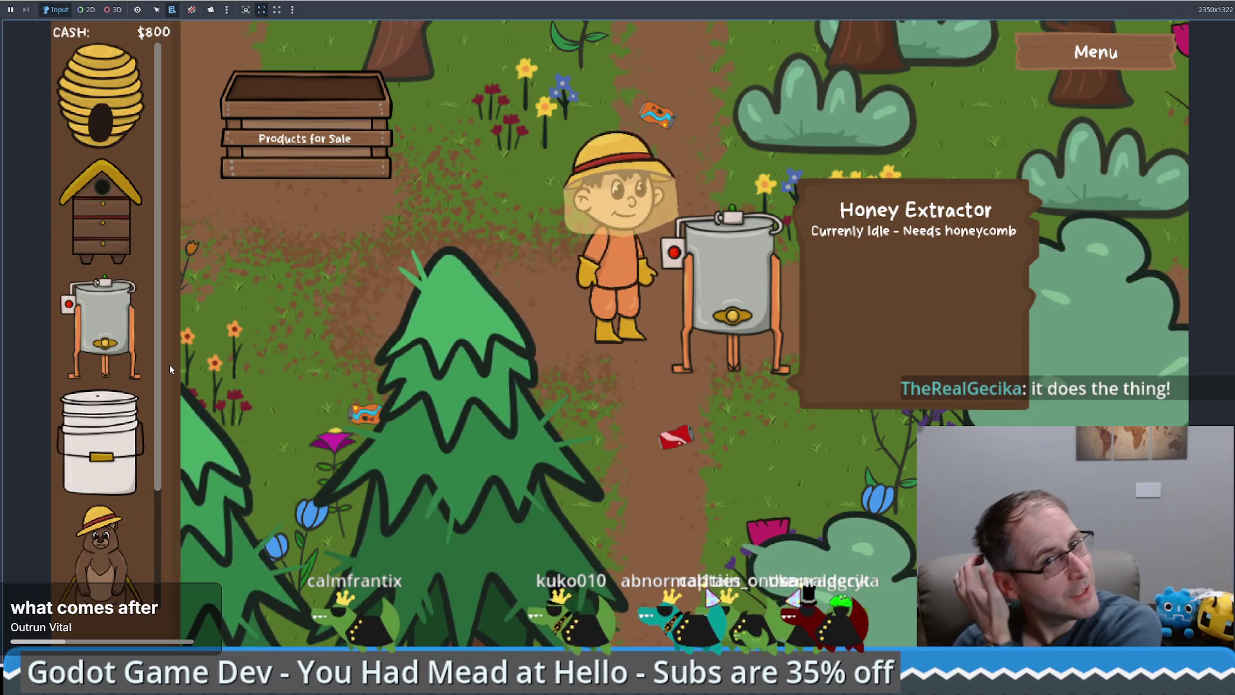
mouse_move(101, 212)
mouse_down()
mouse_move(290, 441)
mouse_move(299, 508)
mouse_up()
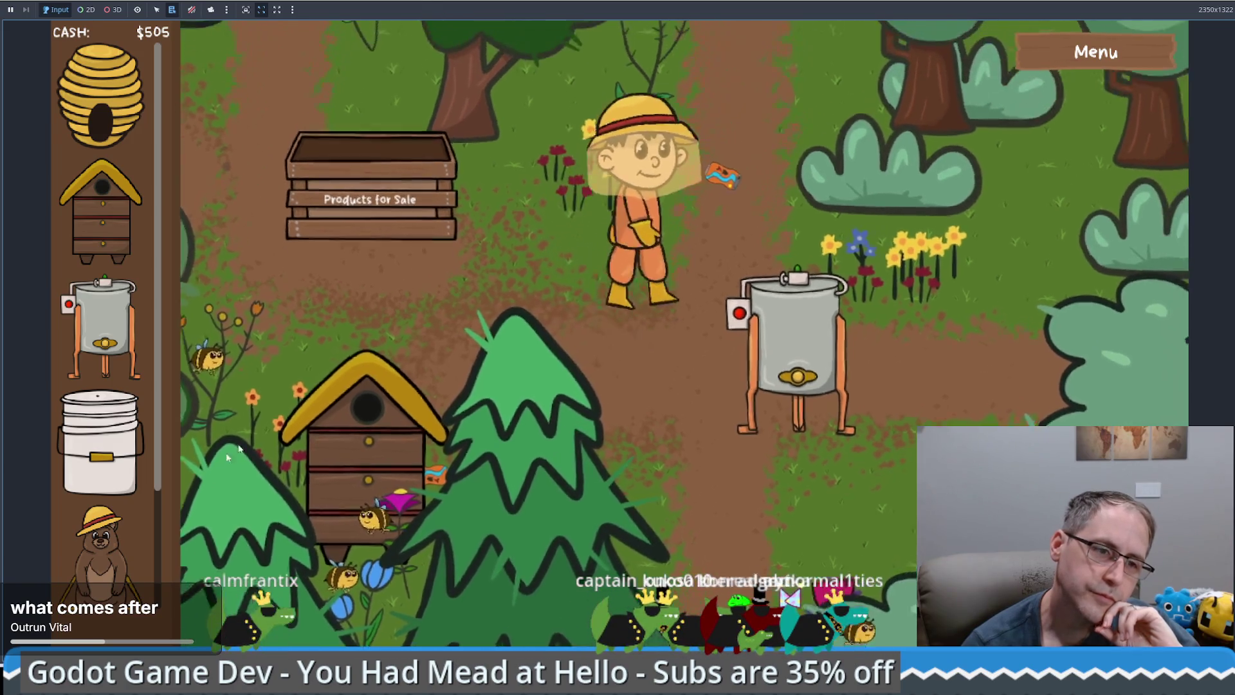
scroll(117, 481, down, 3)
mouse_move(121, 542)
mouse_down()
mouse_move(629, 450)
mouse_move(719, 155)
mouse_up()
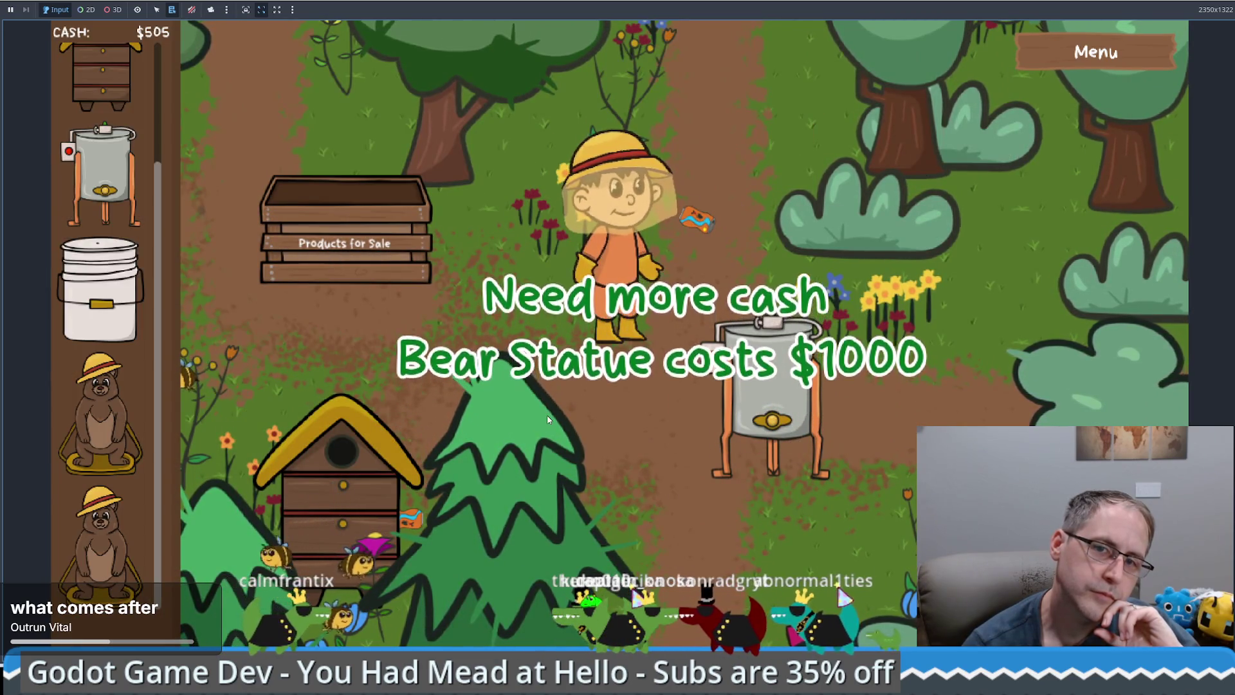
Restart the game to its title screen and begin a New Game
click(1096, 51)
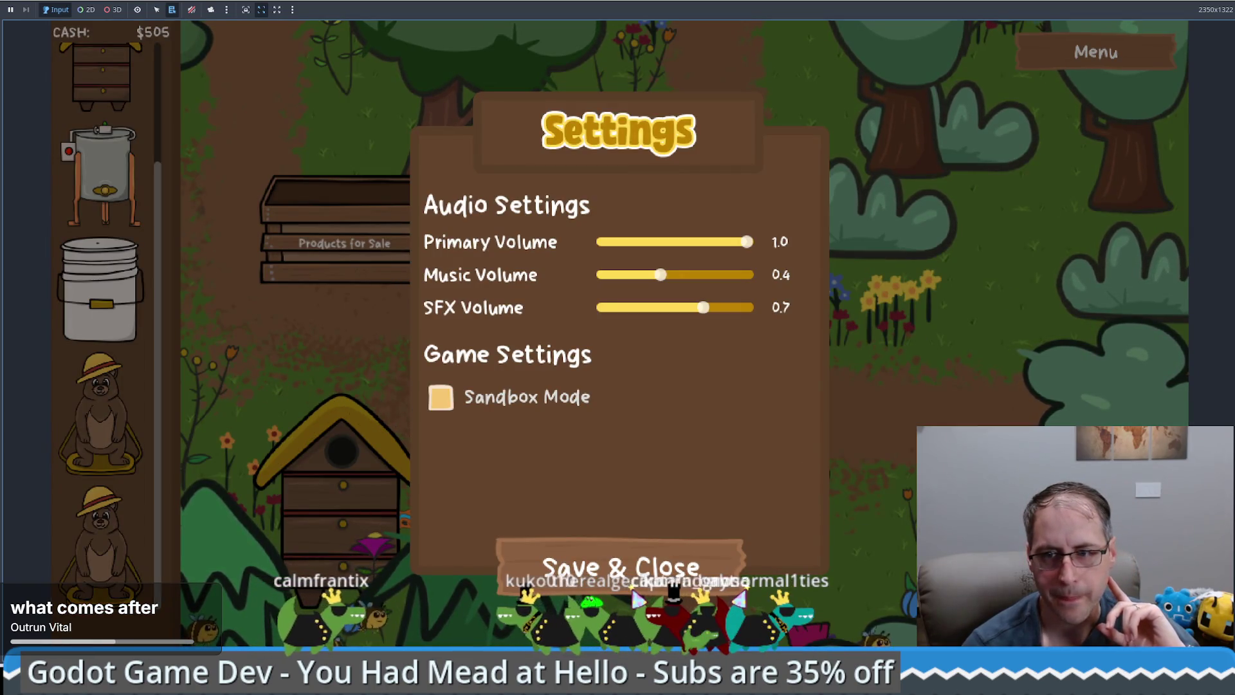
key(F5)
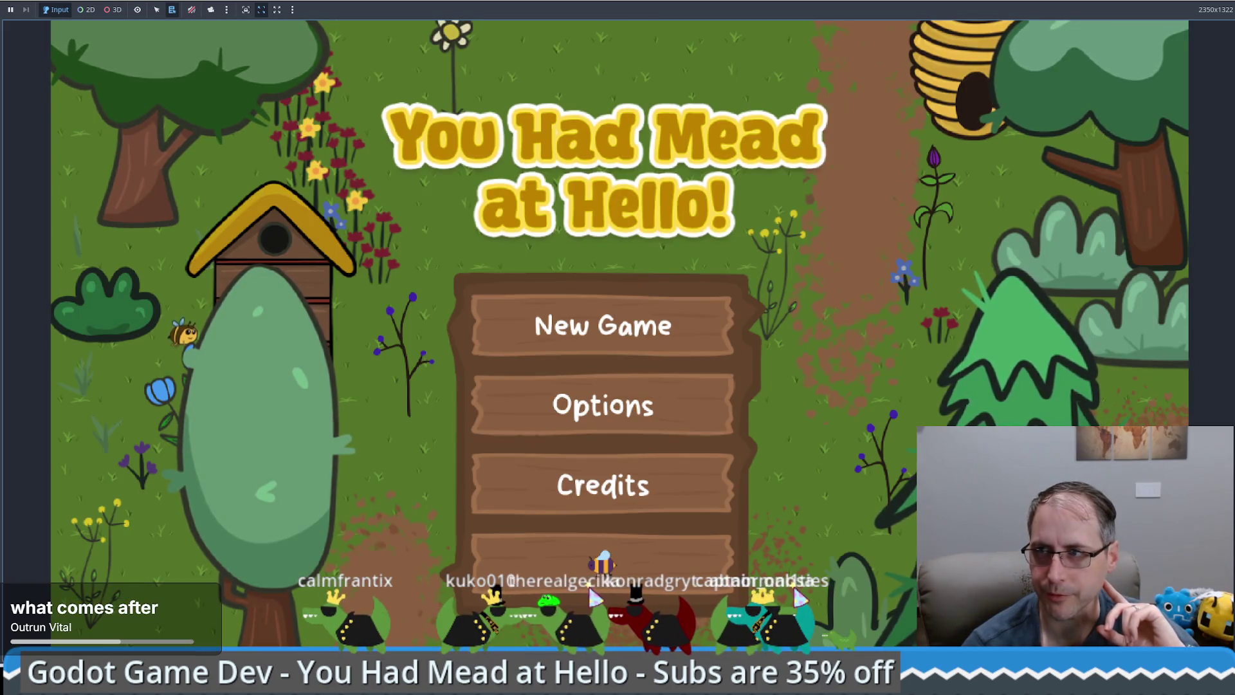
click(592, 557)
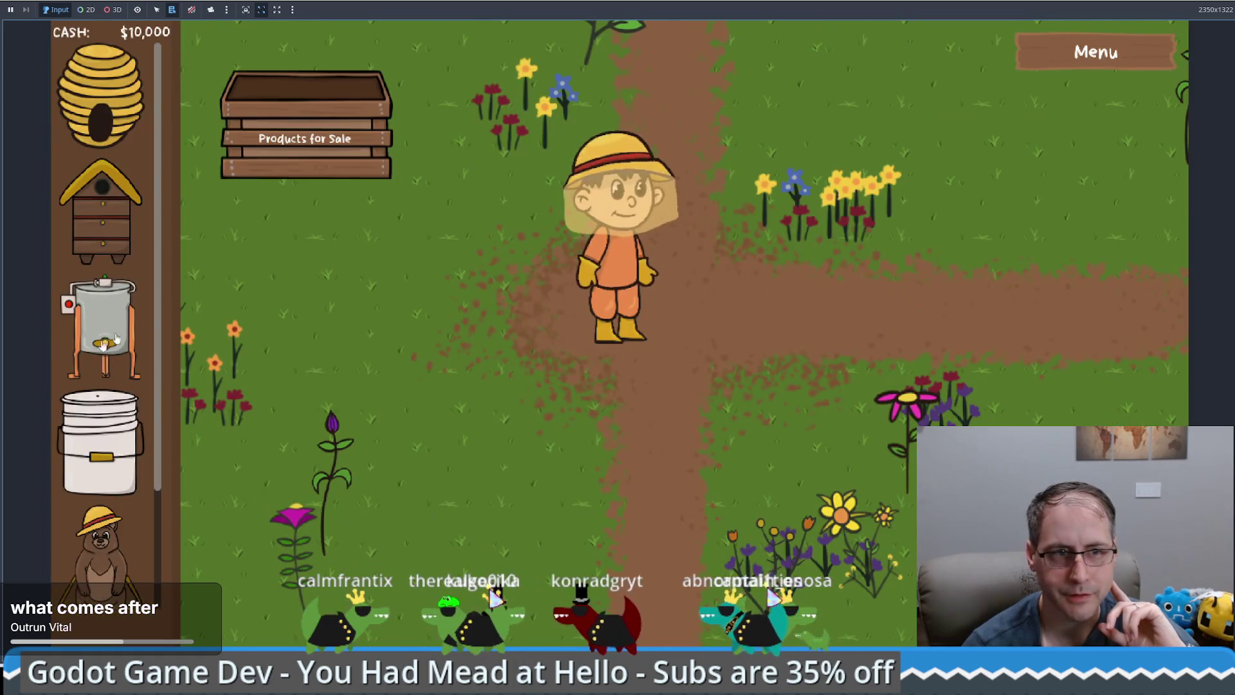
Place a bear statue, honey extractor, bucket and man-made beehive, then walk the beekeeper up-left
mouse_move(100, 546)
mouse_down()
mouse_move(805, 345)
mouse_move(862, 397)
mouse_up()
drag(99, 328, 414, 505)
click(746, 574)
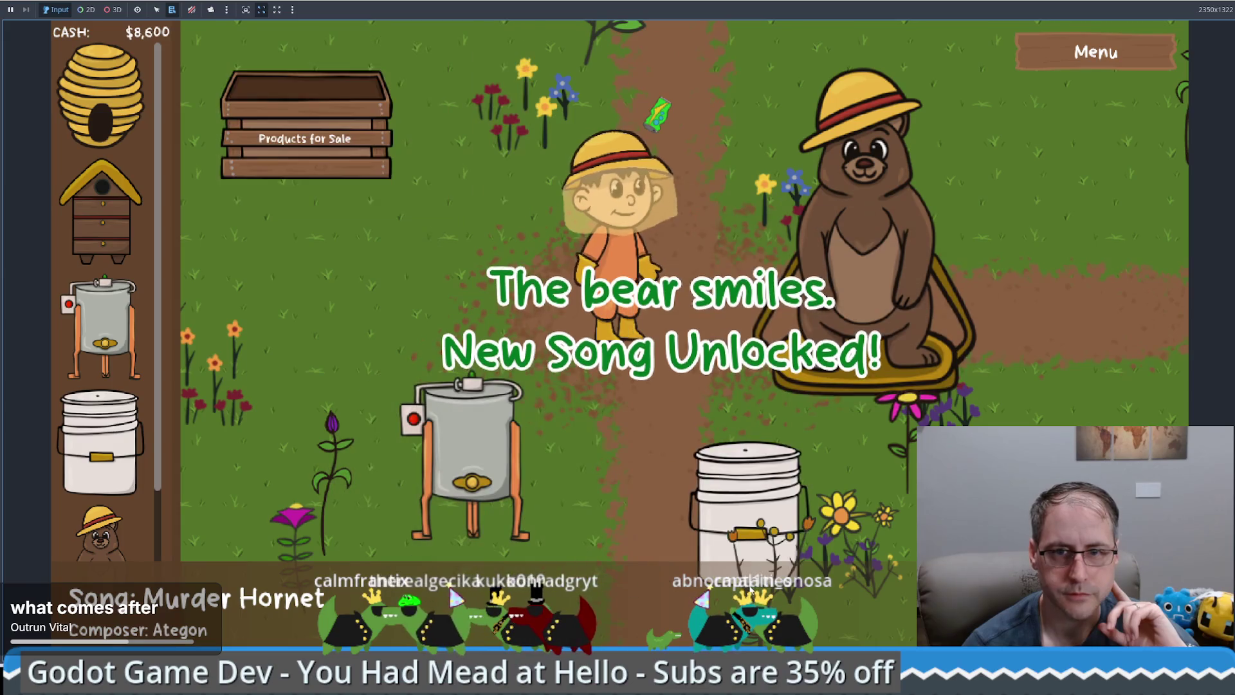
click(101, 212)
click(1123, 184)
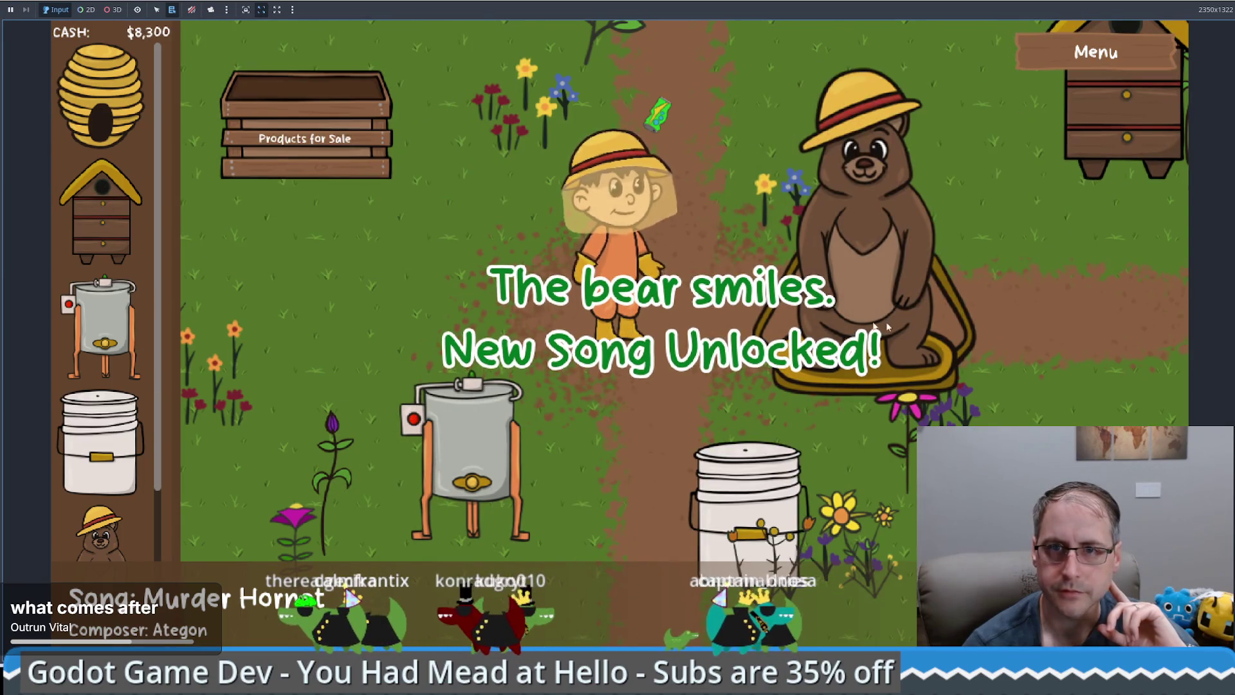
key(Up)
key(Left)
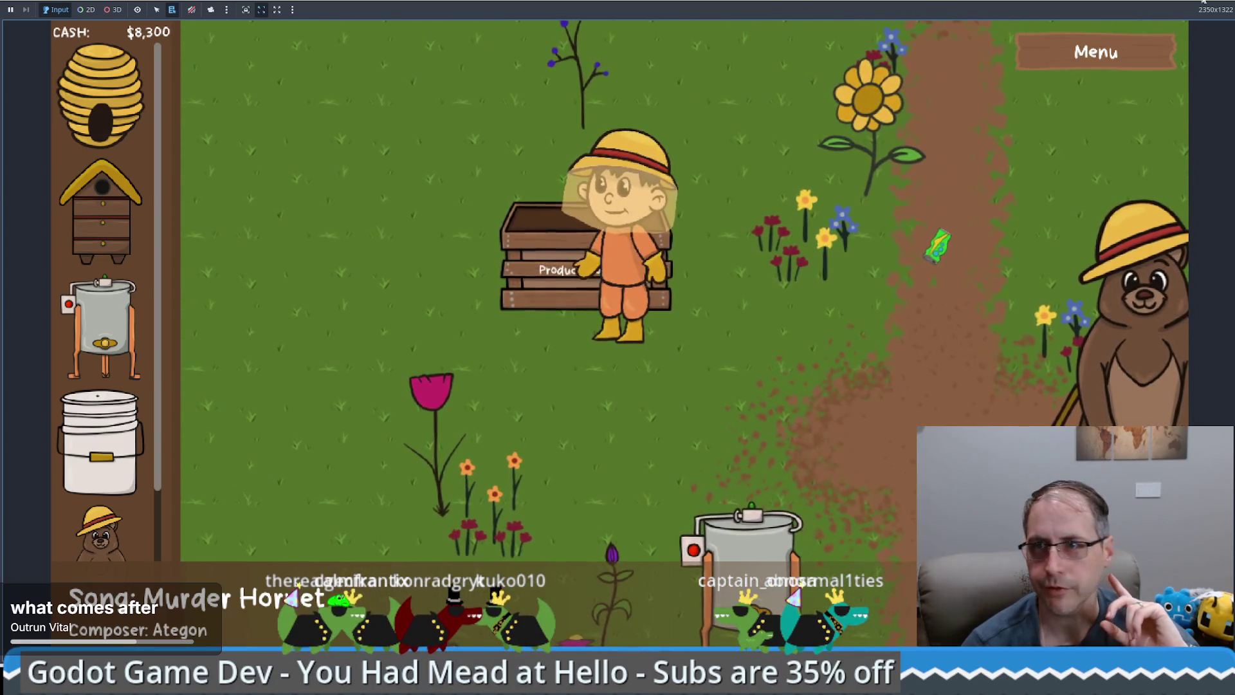
Stop the game with F8 and view the hud scene in 2D with MarginContainer selected
key(F8)
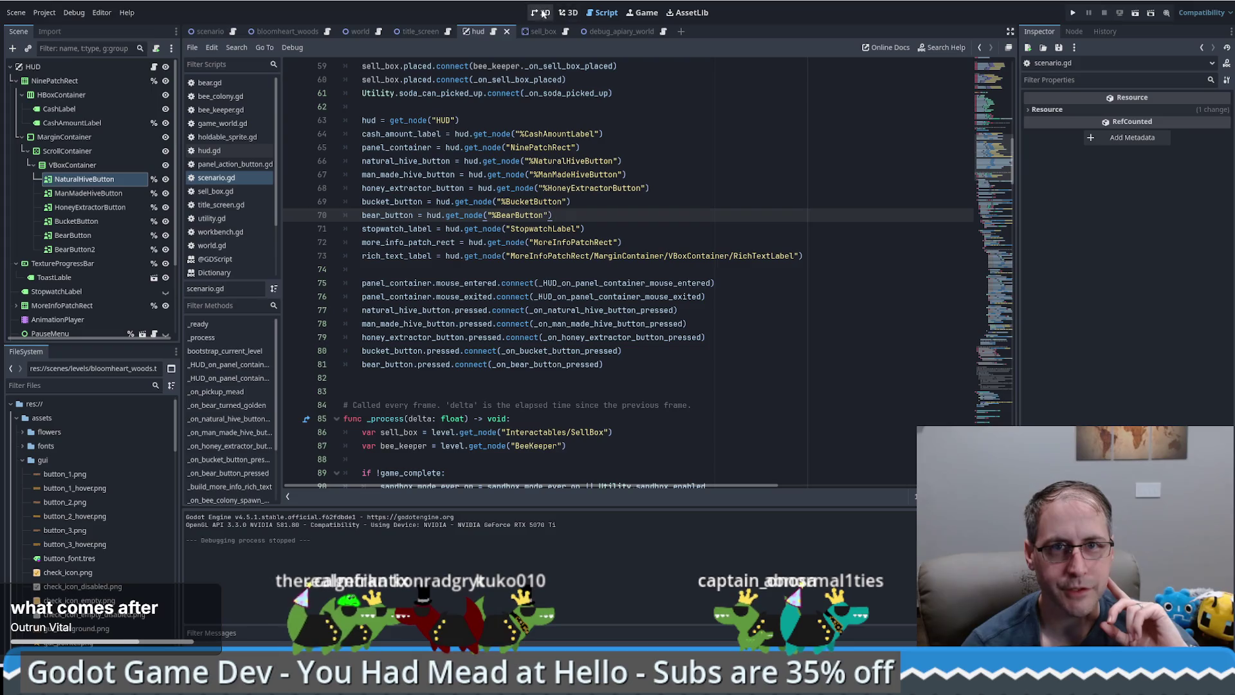
click(540, 12)
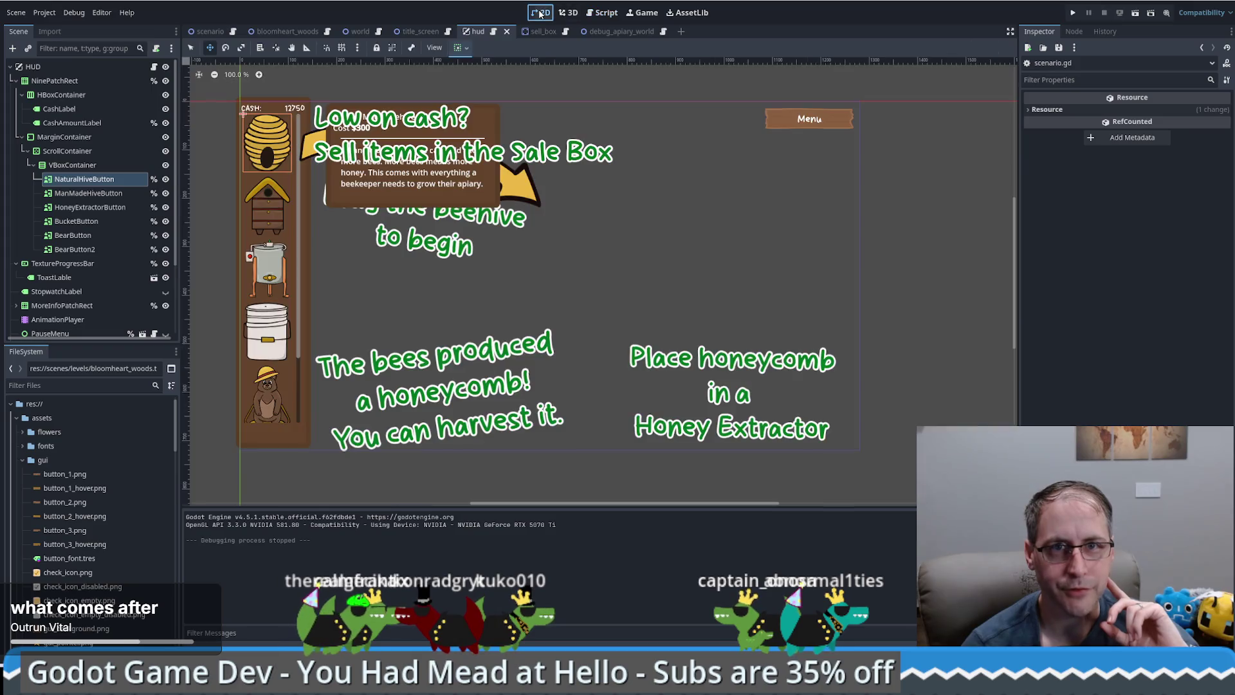
click(72, 137)
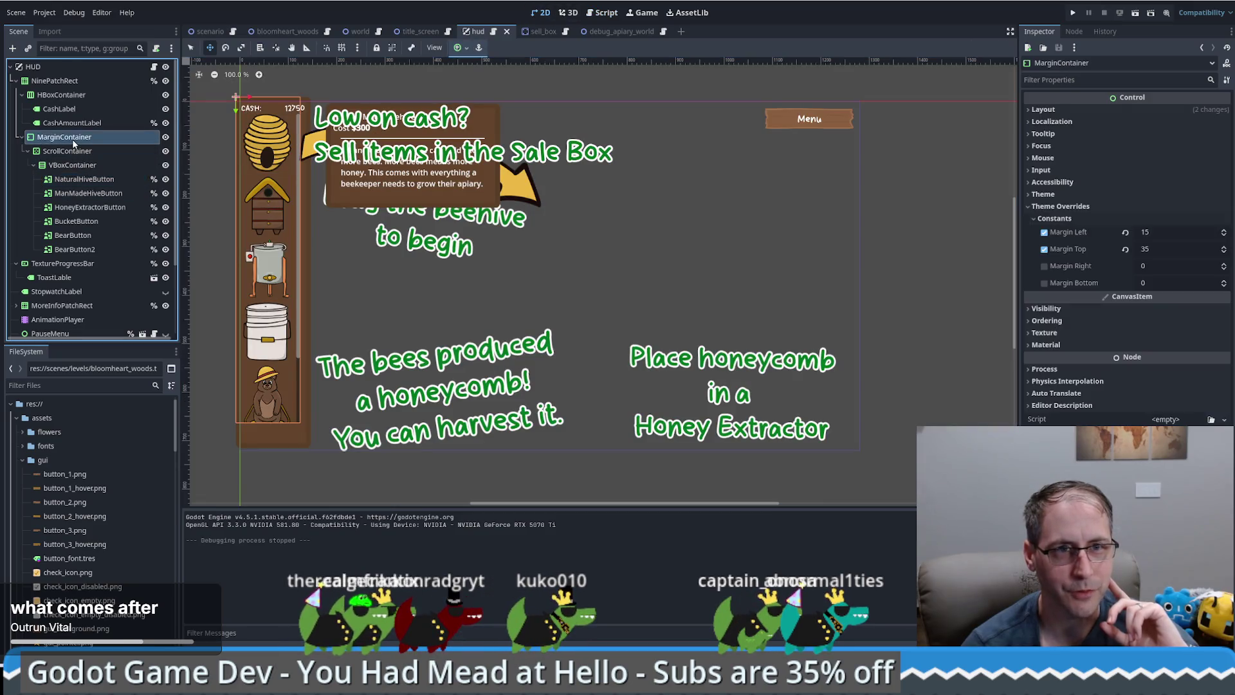
Set the MarginContainer's Margin Right theme override to -10
click(1169, 270)
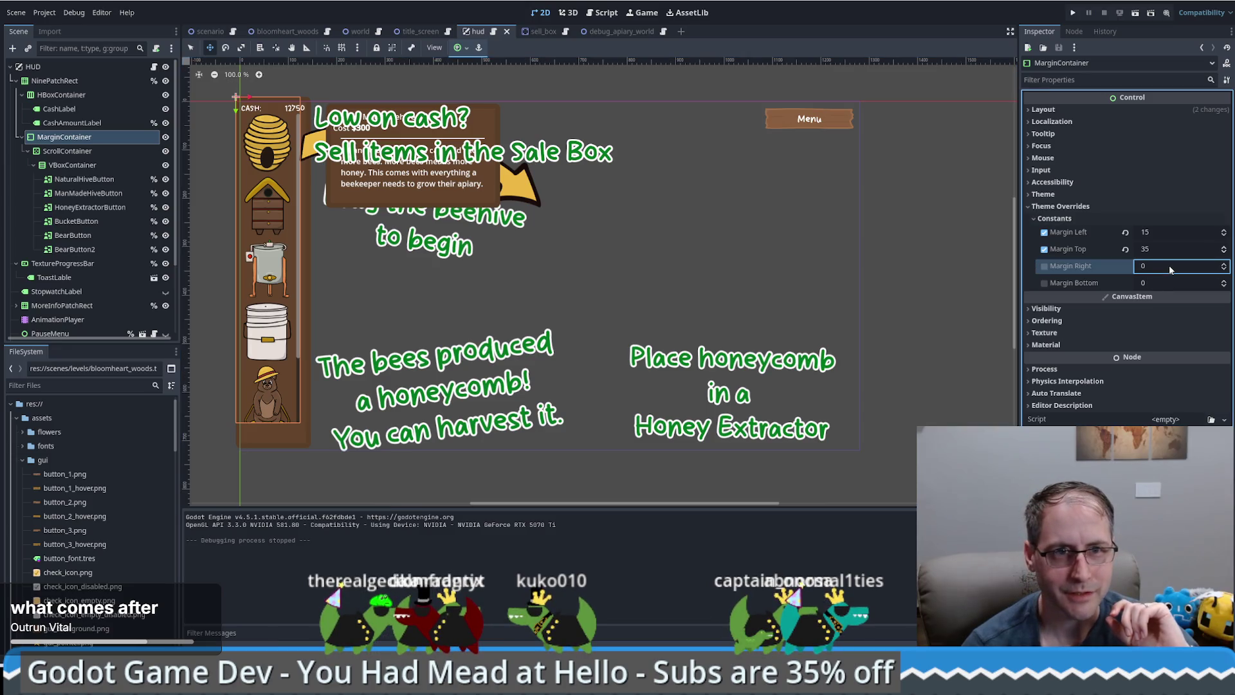
text(-10)
key(Return)
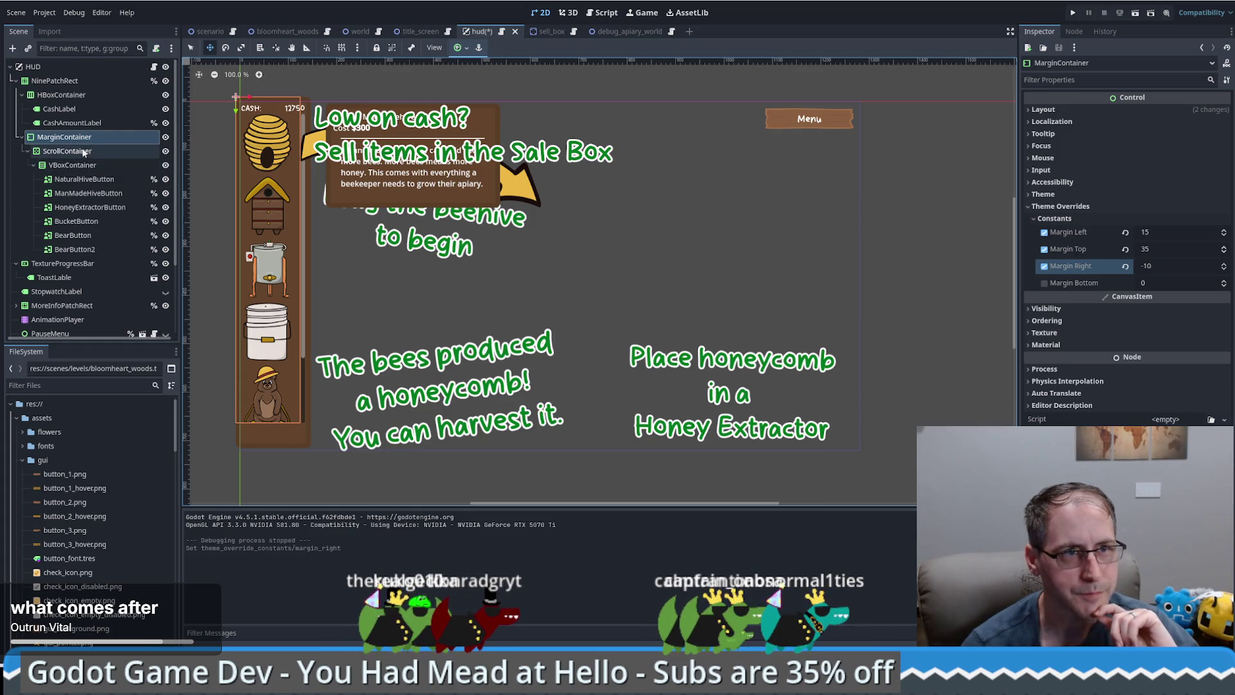
Inspect the VBoxContainer, ScrollContainer and NinePatchRect layouts, ending back on MarginContainer
click(68, 165)
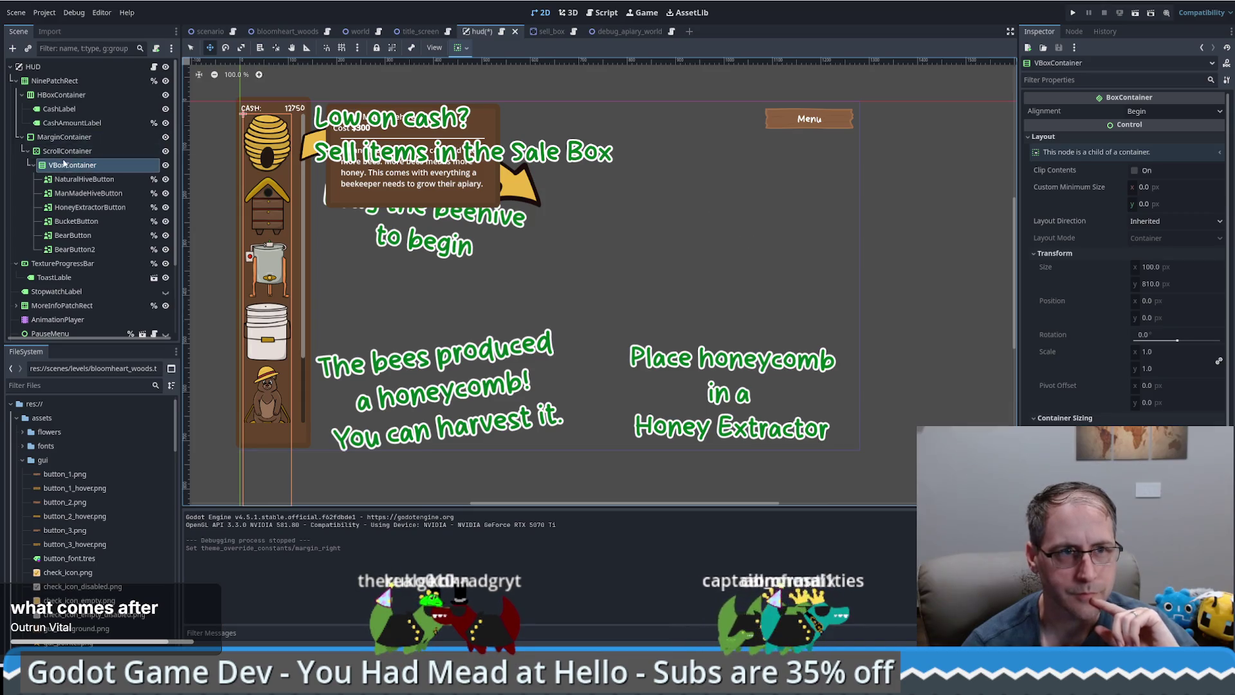
click(63, 151)
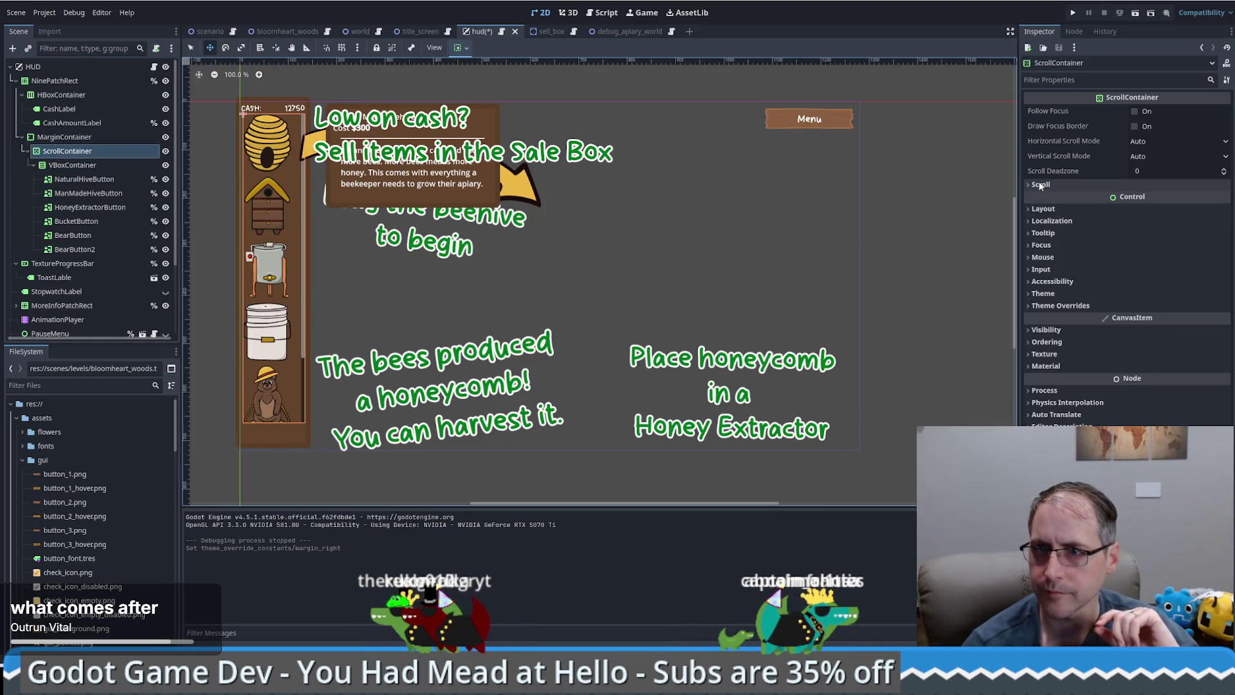
click(1047, 209)
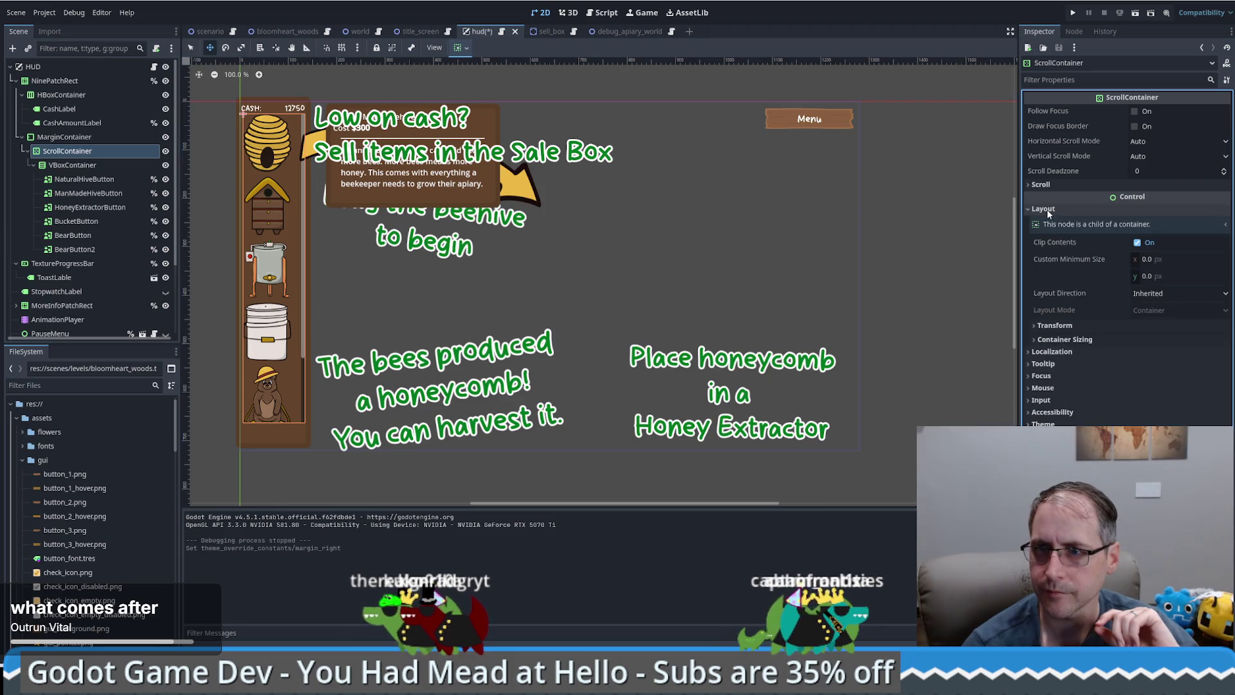
click(54, 137)
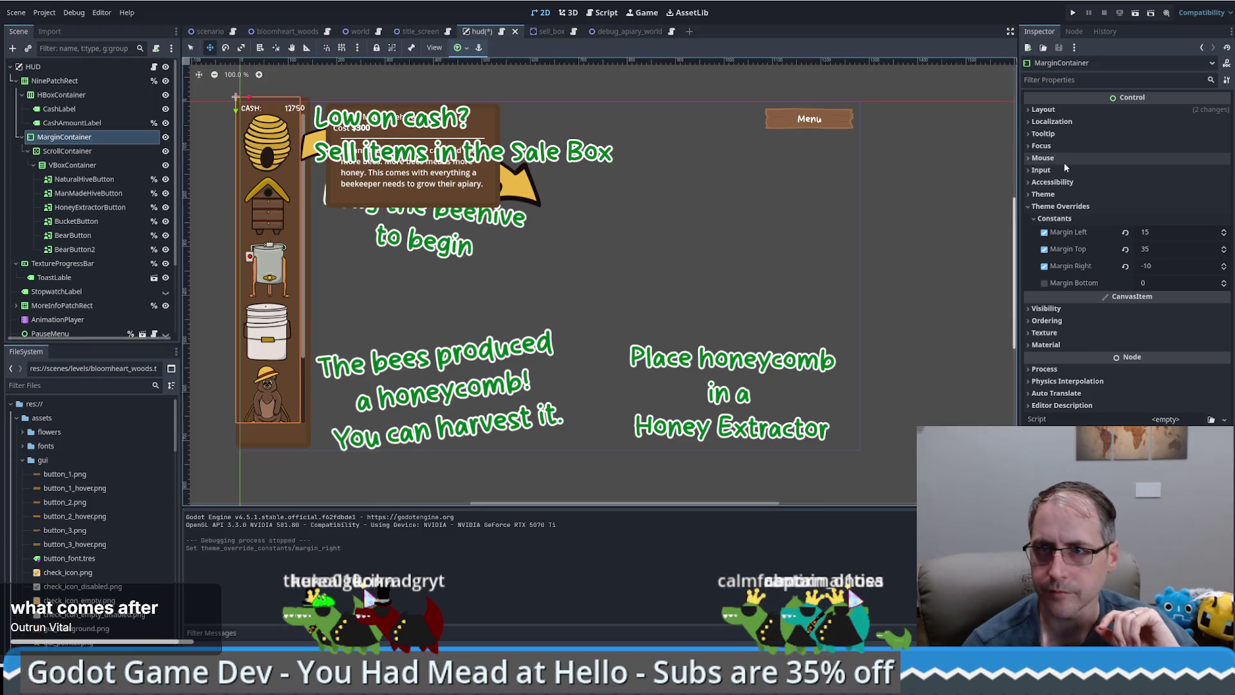
click(1043, 110)
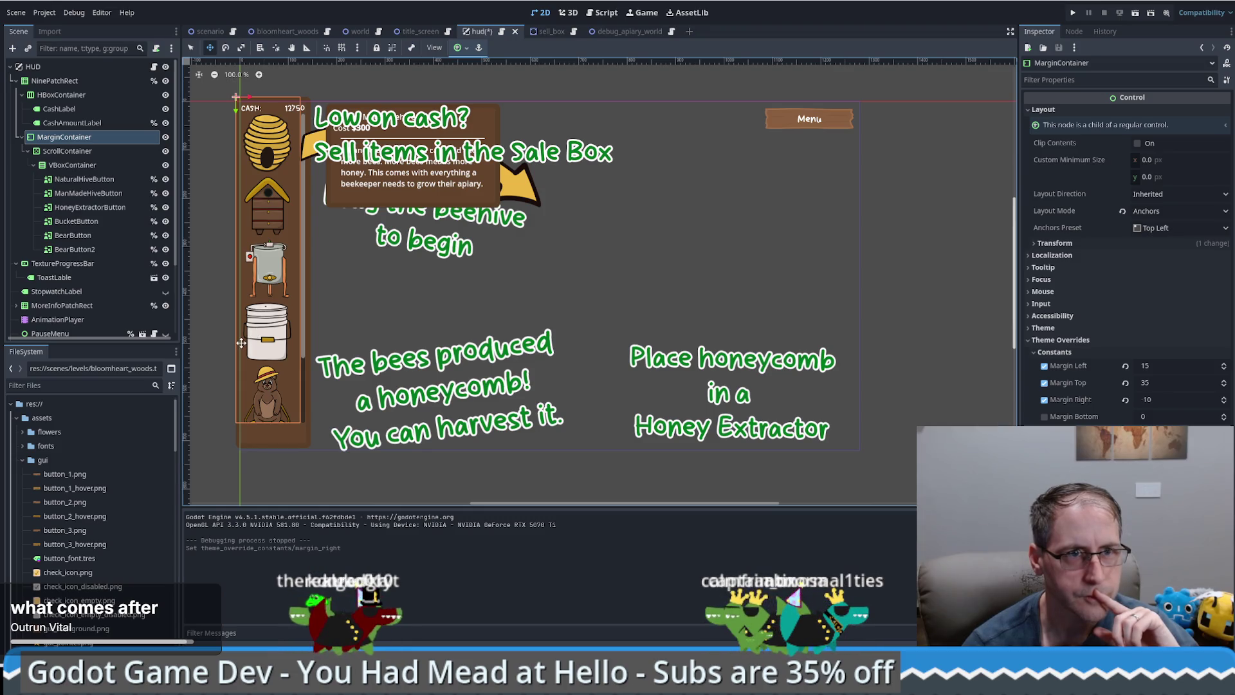
click(67, 84)
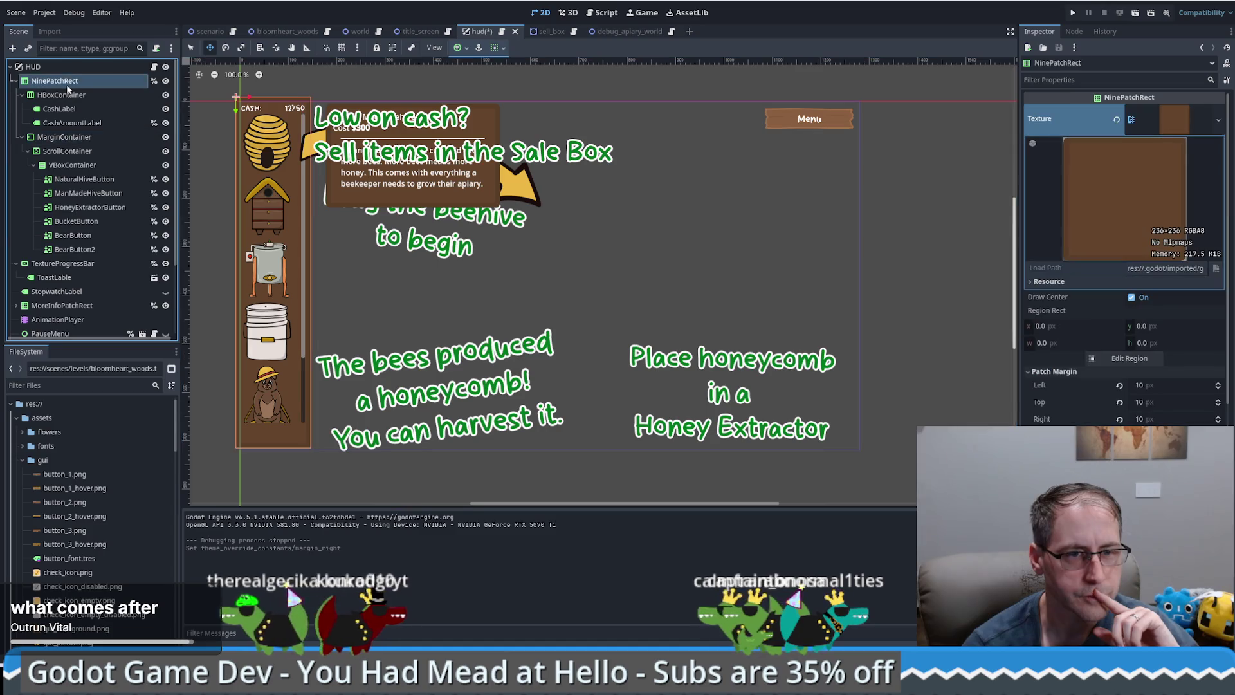
click(67, 138)
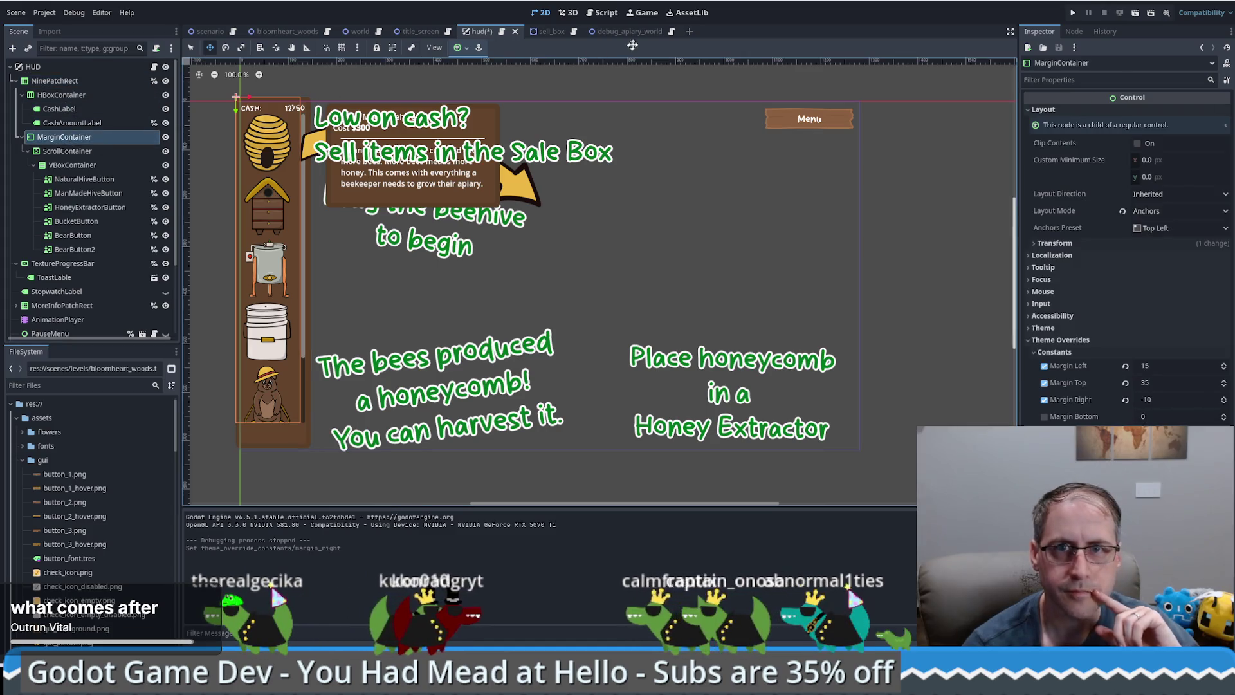
Apply the Full Rect anchor preset so MarginContainer fills the HUD
click(459, 47)
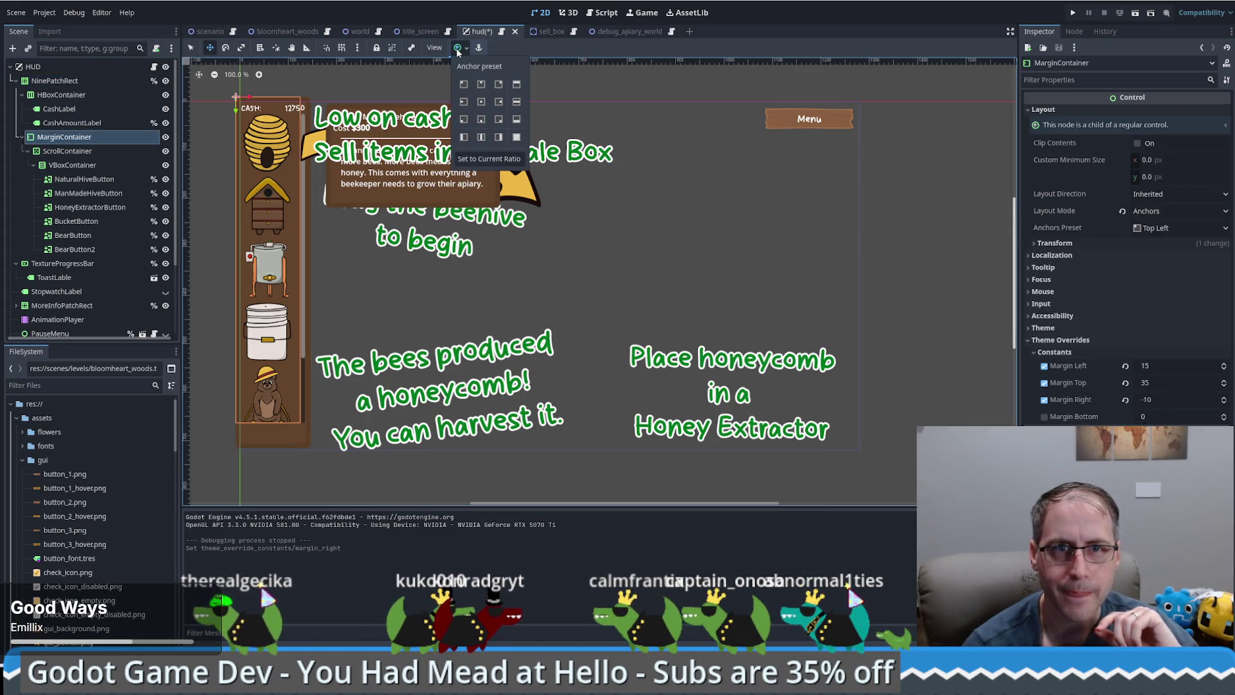
click(517, 137)
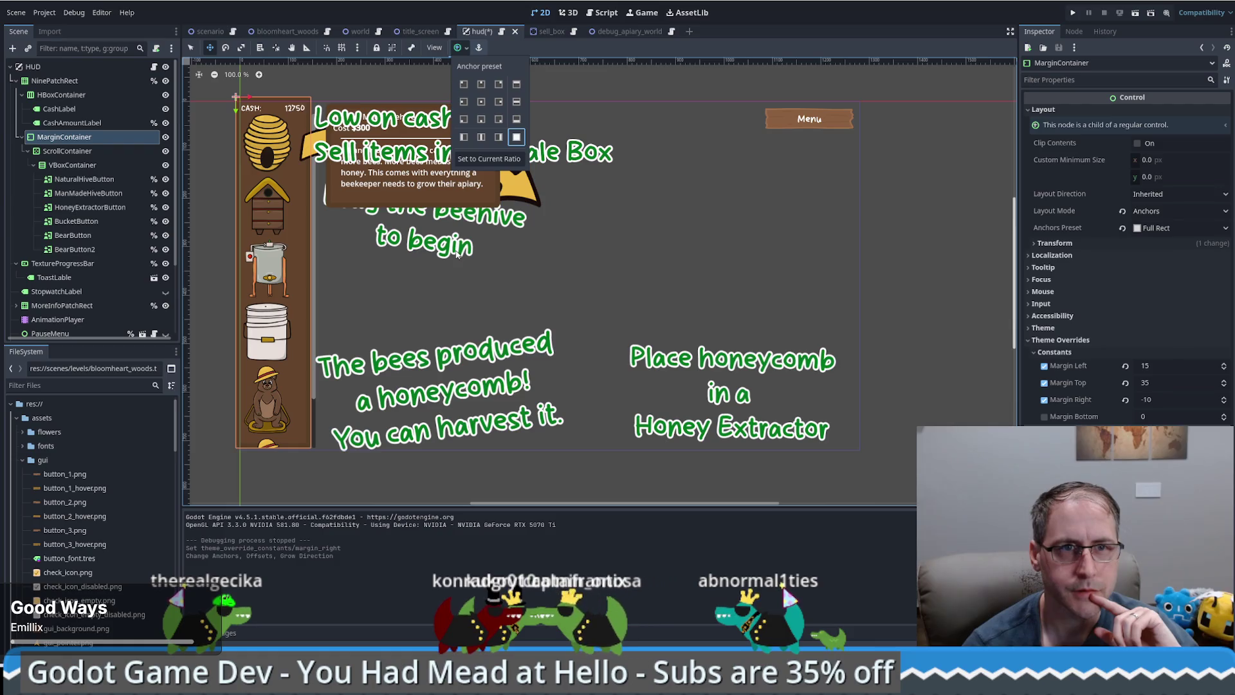
click(1123, 399)
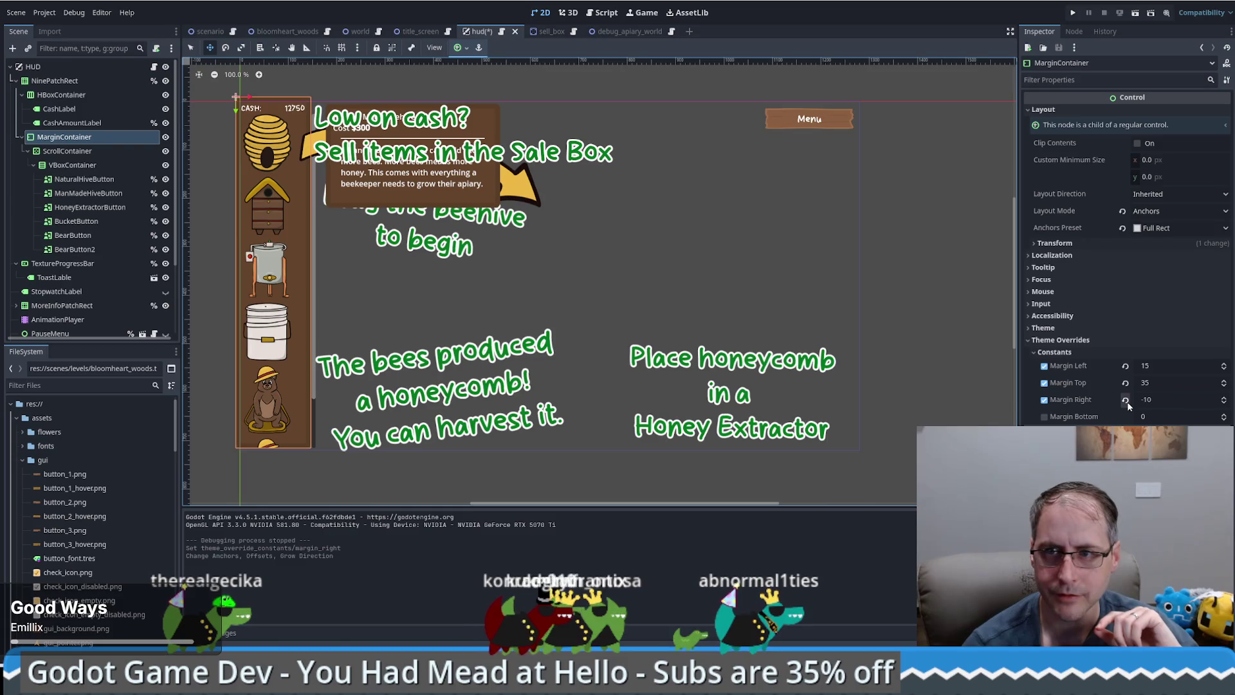
Re-enable the Margin Right override and set it to 10
click(1126, 402)
click(1044, 399)
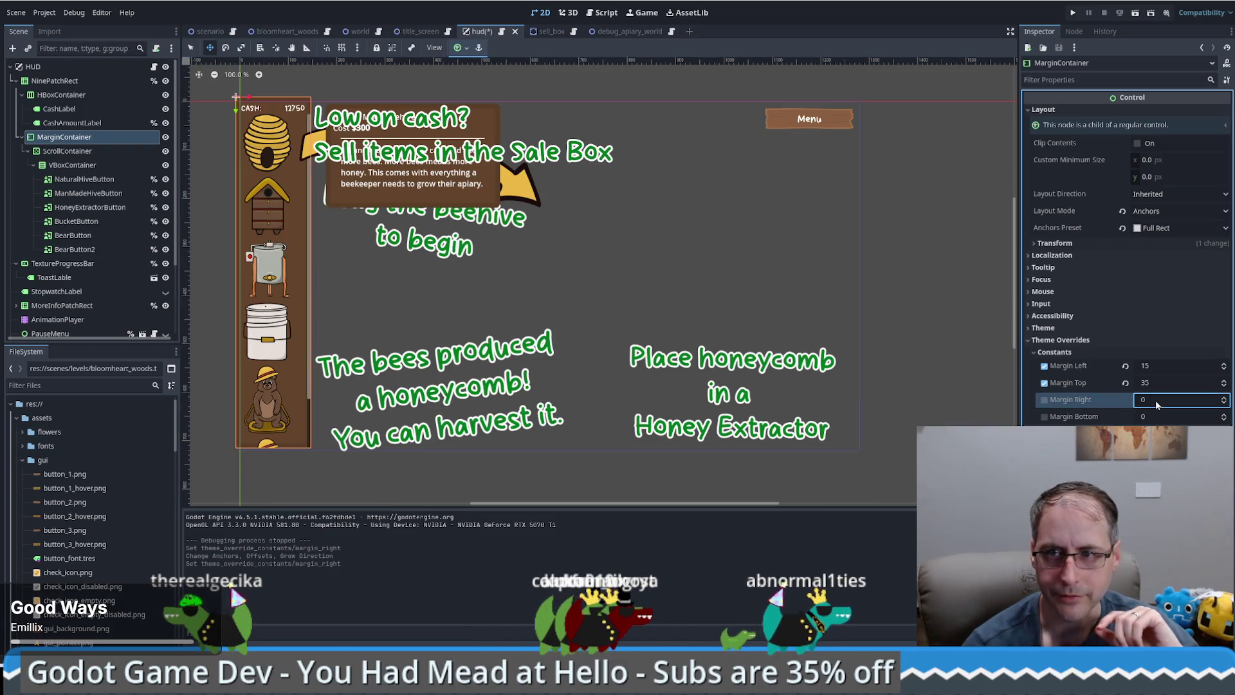
click(1177, 400)
text(80)
key(Return)
text(5)
key(Return)
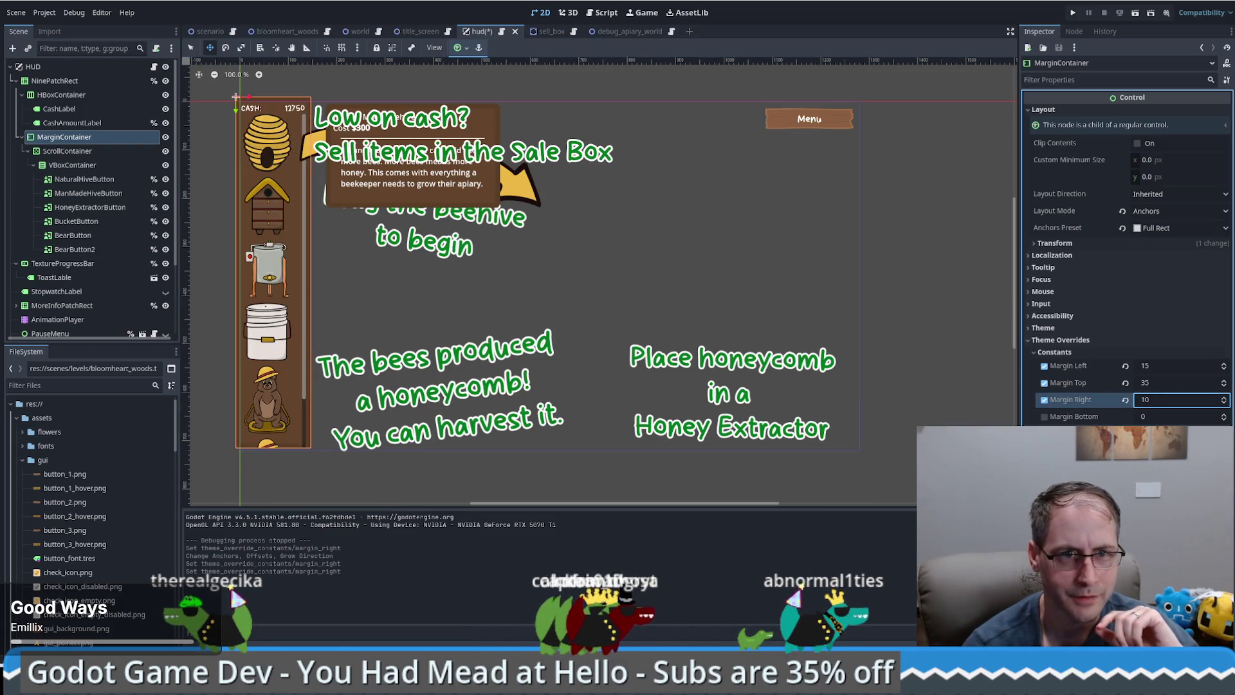
text(10)
key(Return)
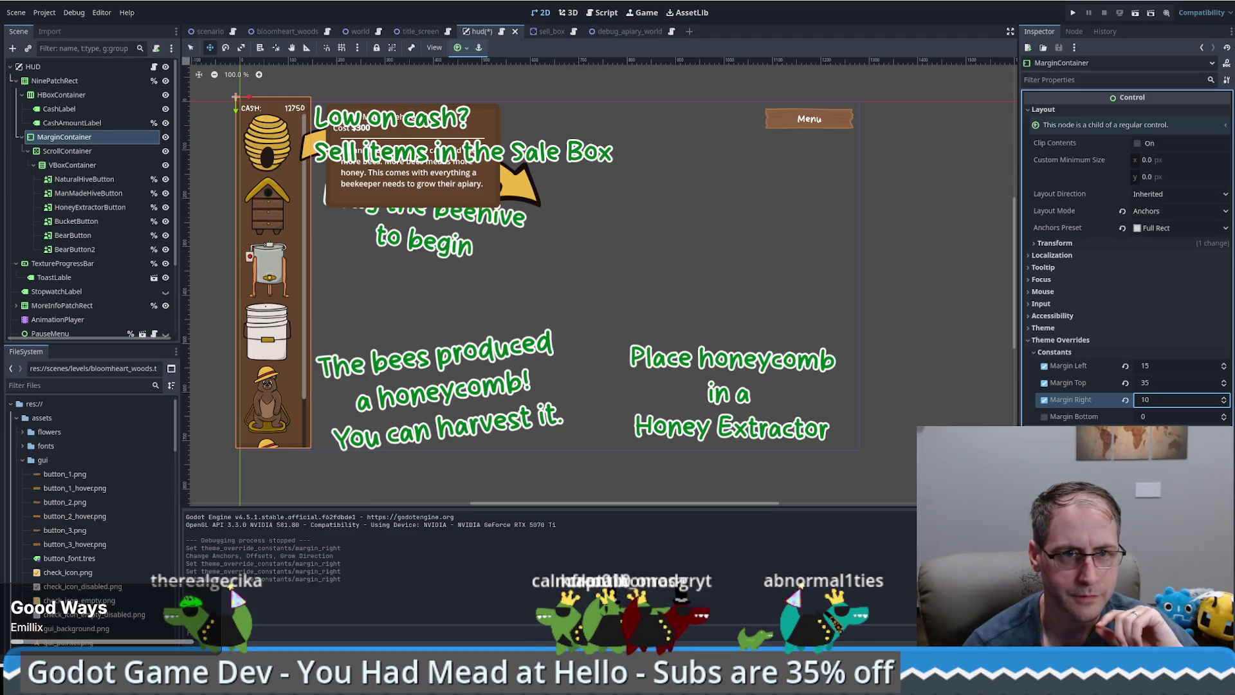
Set Margin Bottom to 10, then run the game to test the HUD
click(1151, 419)
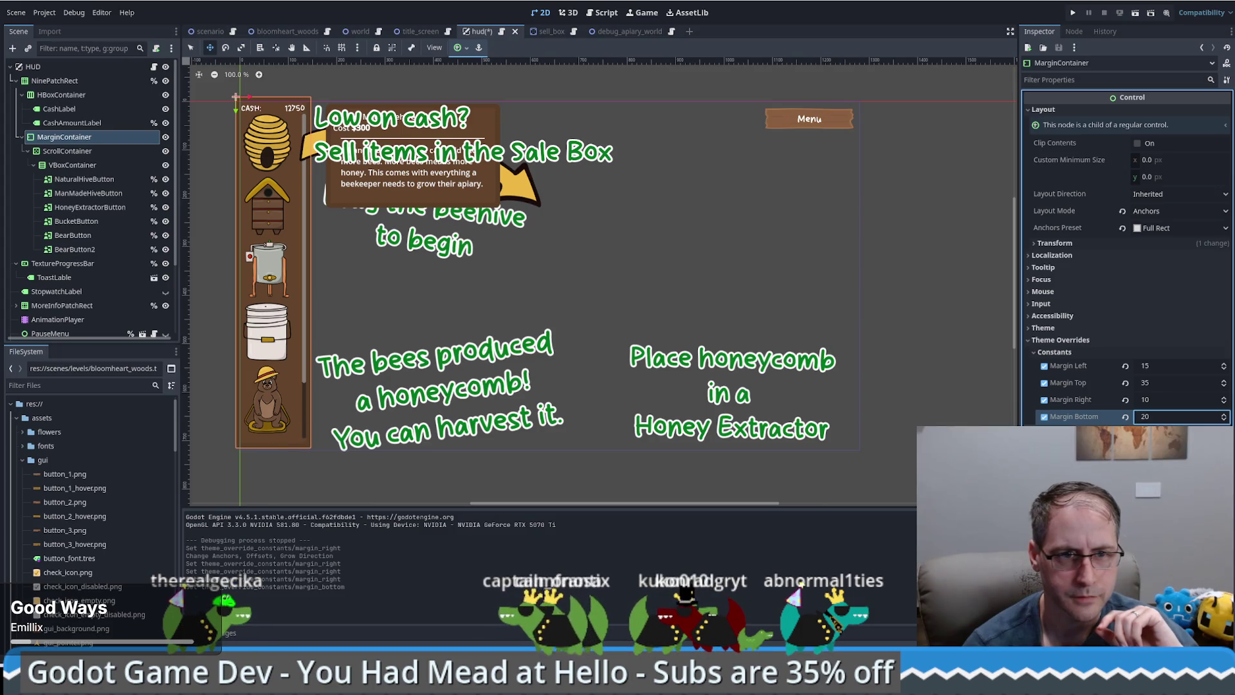
key(Return)
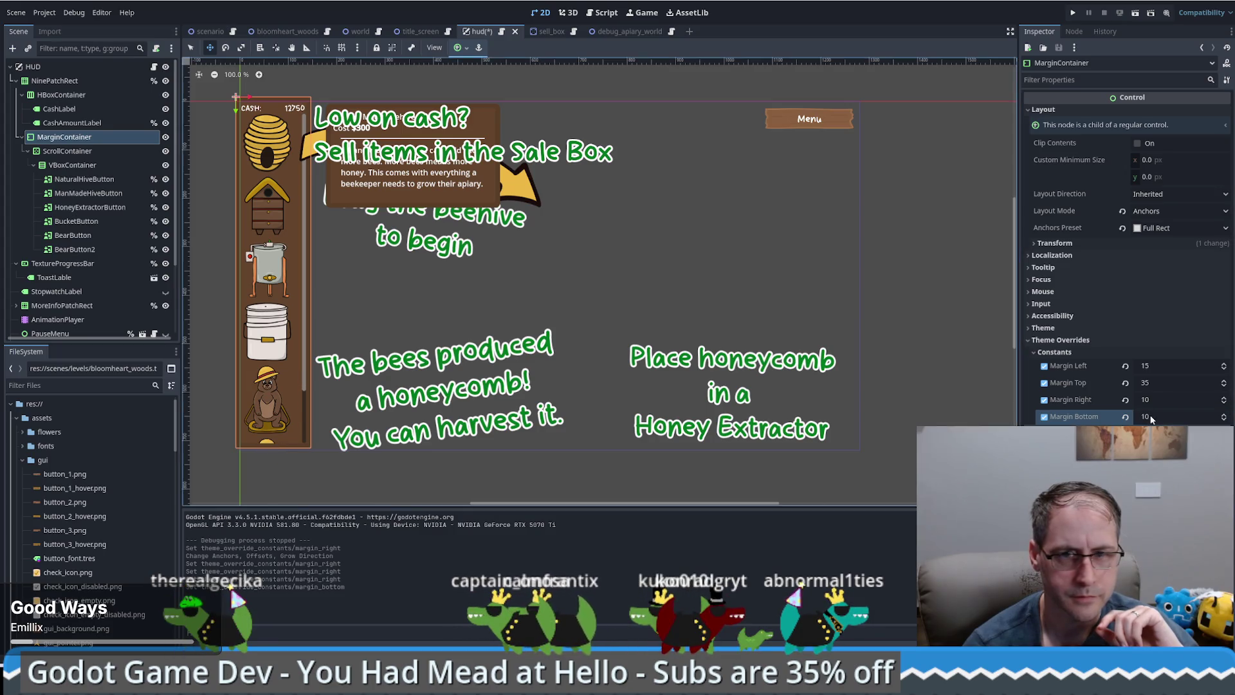
click(1157, 418)
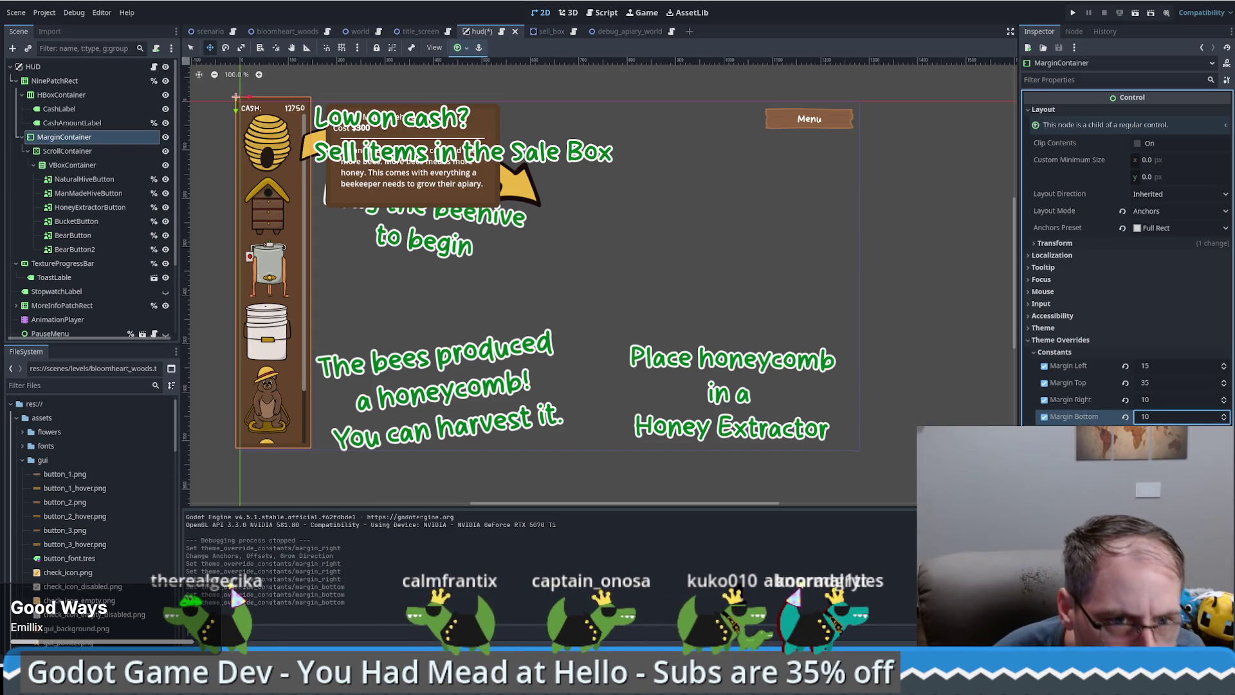
scroll(307, 449, up, 2)
scroll(309, 444, up, 3)
scroll(311, 419, down, 6)
scroll(311, 414, up, 2)
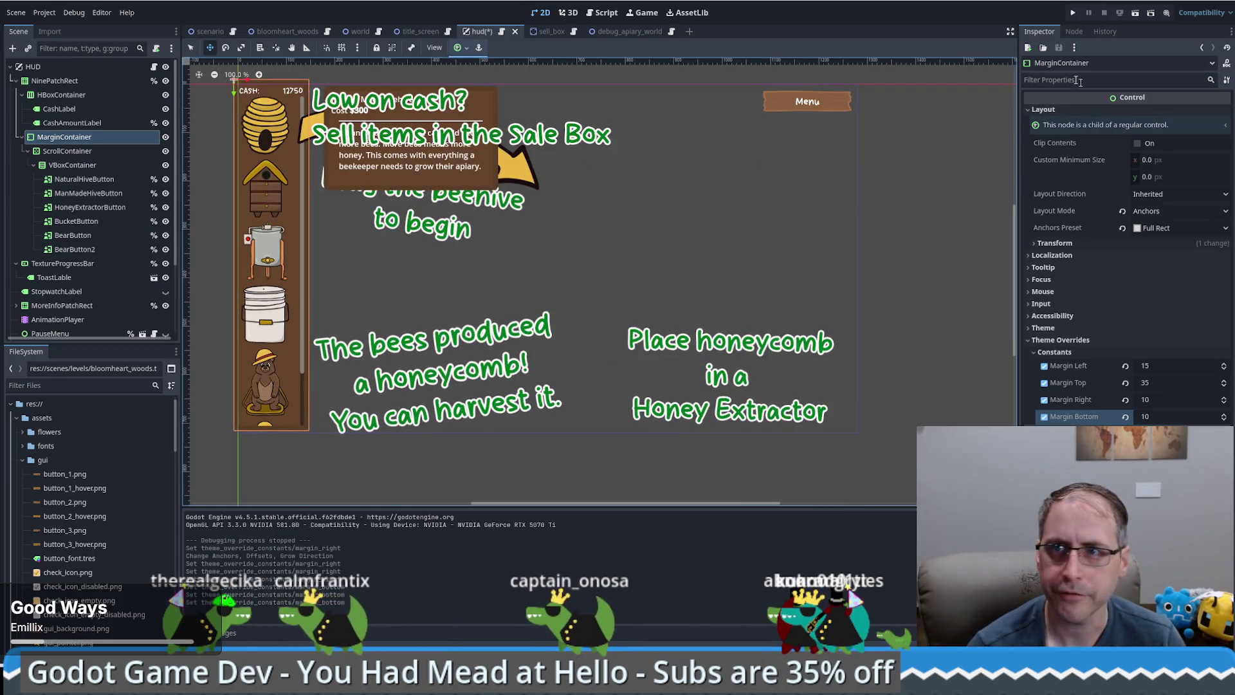
click(1073, 13)
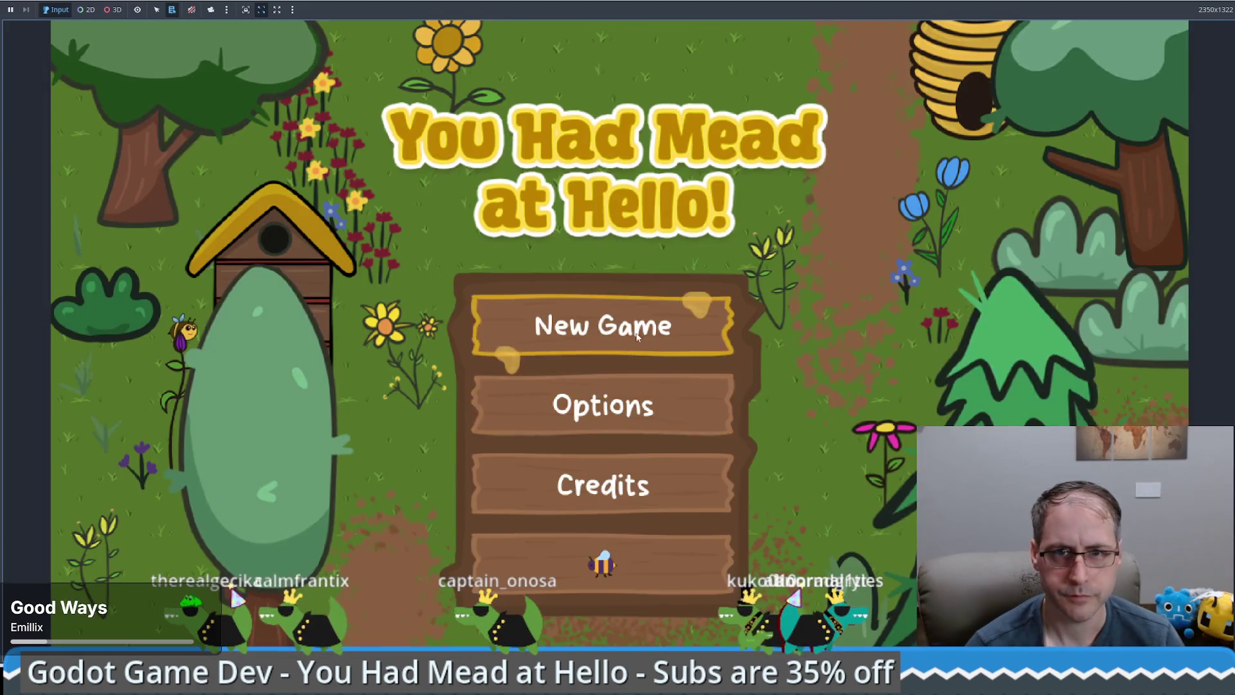
click(636, 337)
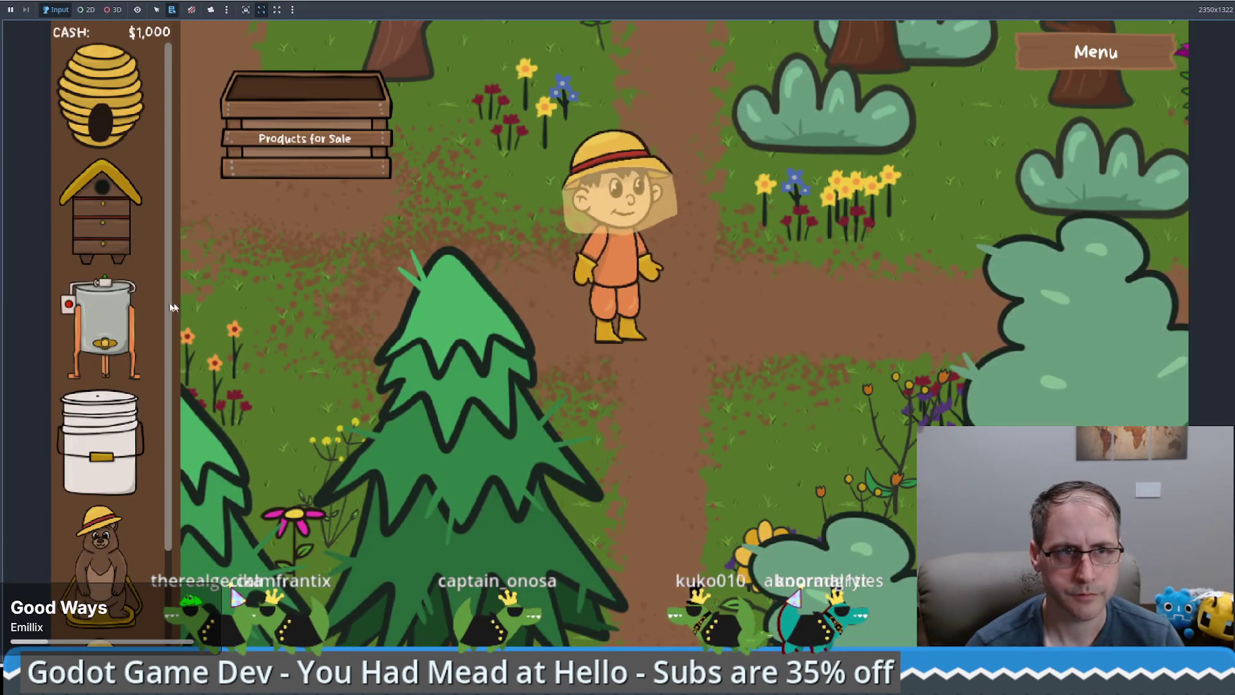
scroll(132, 292, up, 2)
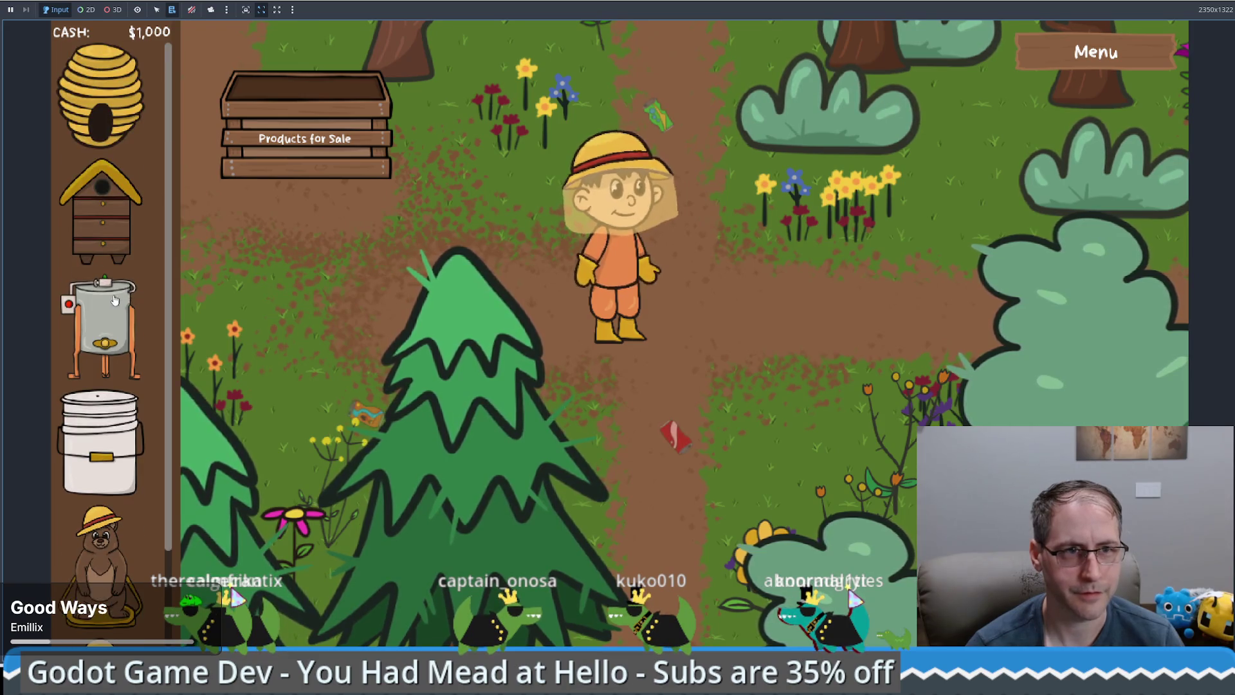
drag(111, 129, 780, 315)
mouse_move(101, 213)
mouse_down()
mouse_move(612, 360)
mouse_move(650, 508)
mouse_up()
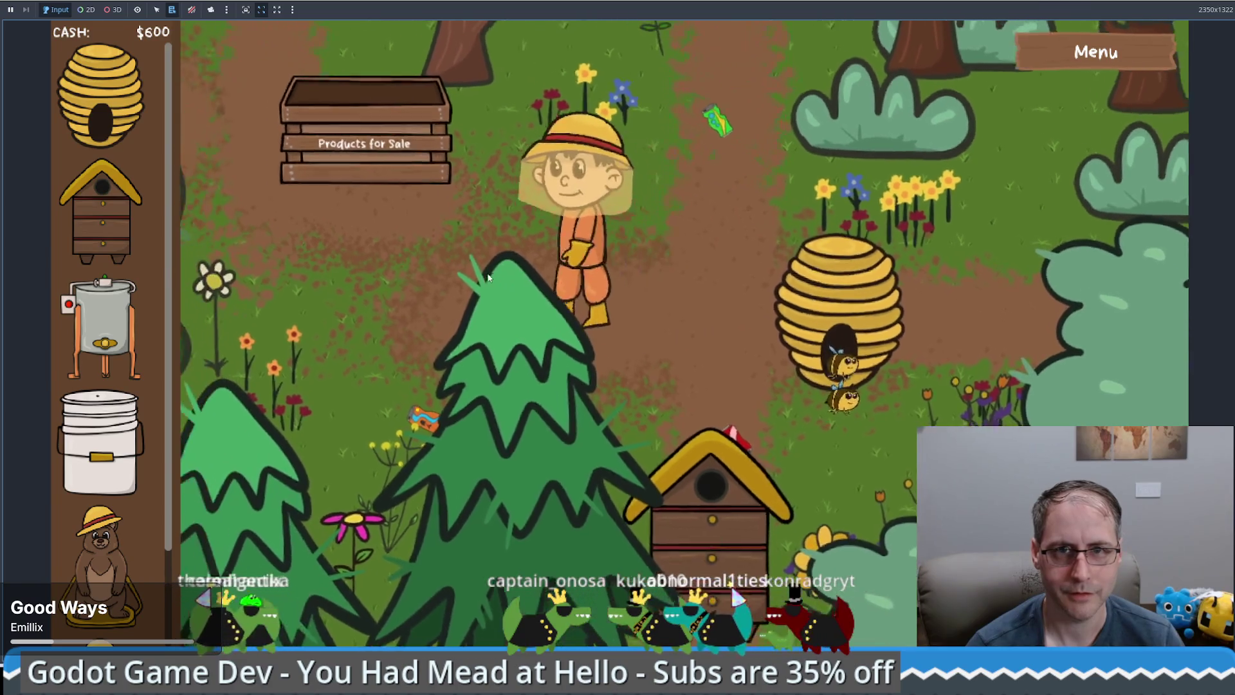
key(w)
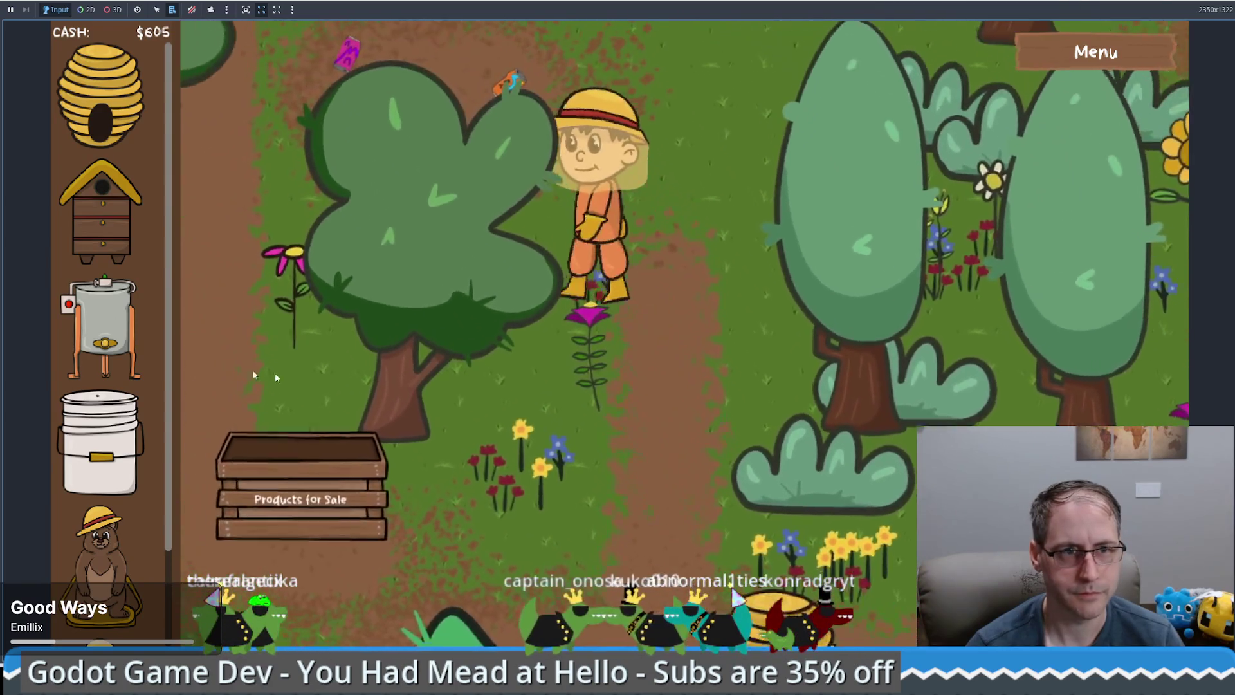
key(F8)
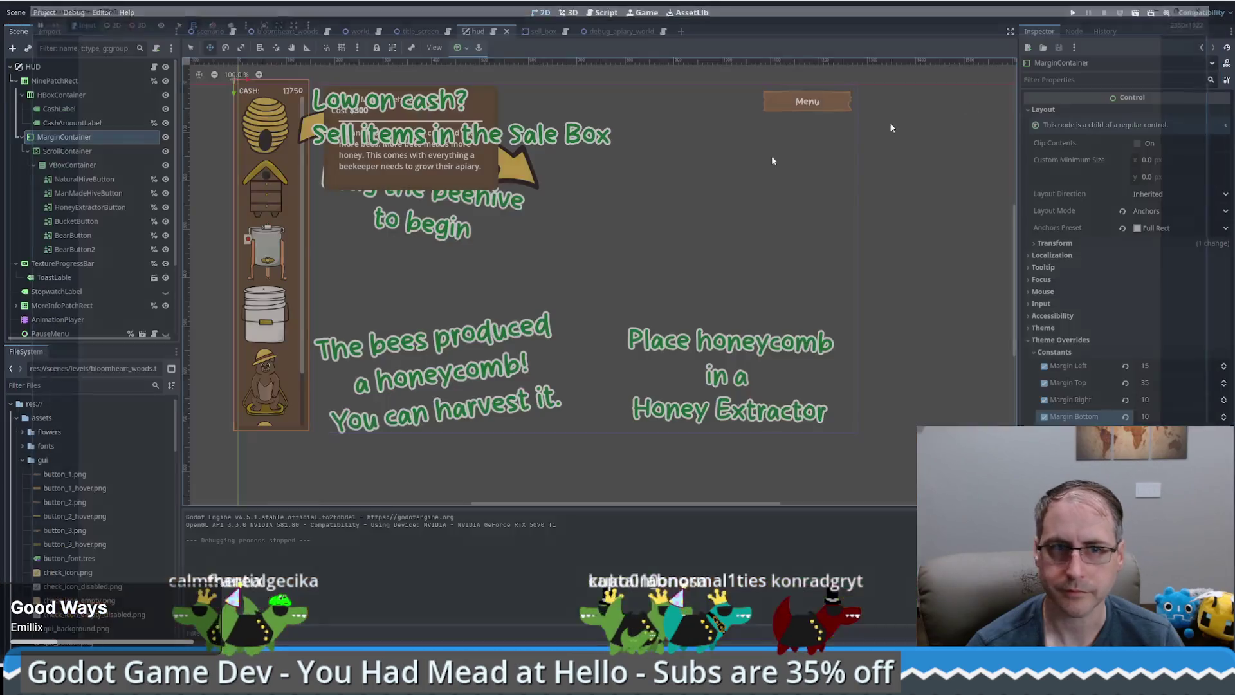
Set the ScrollContainer's horizontal alignment to Fill
click(60, 151)
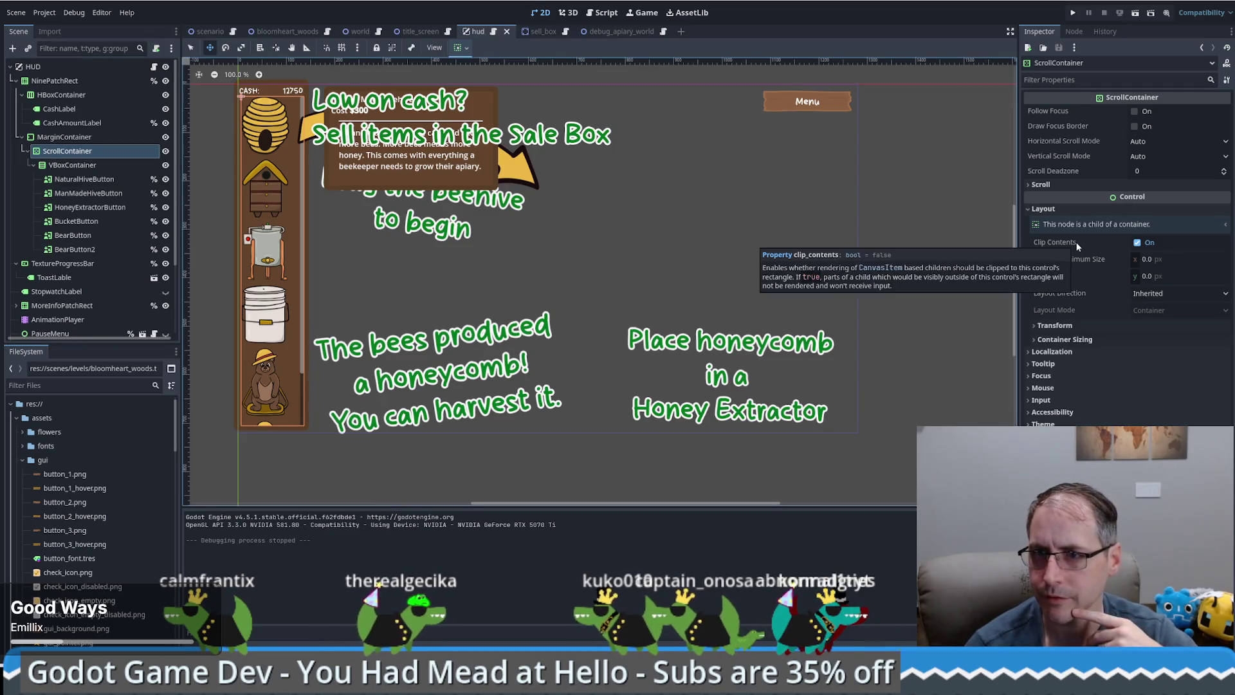
click(456, 52)
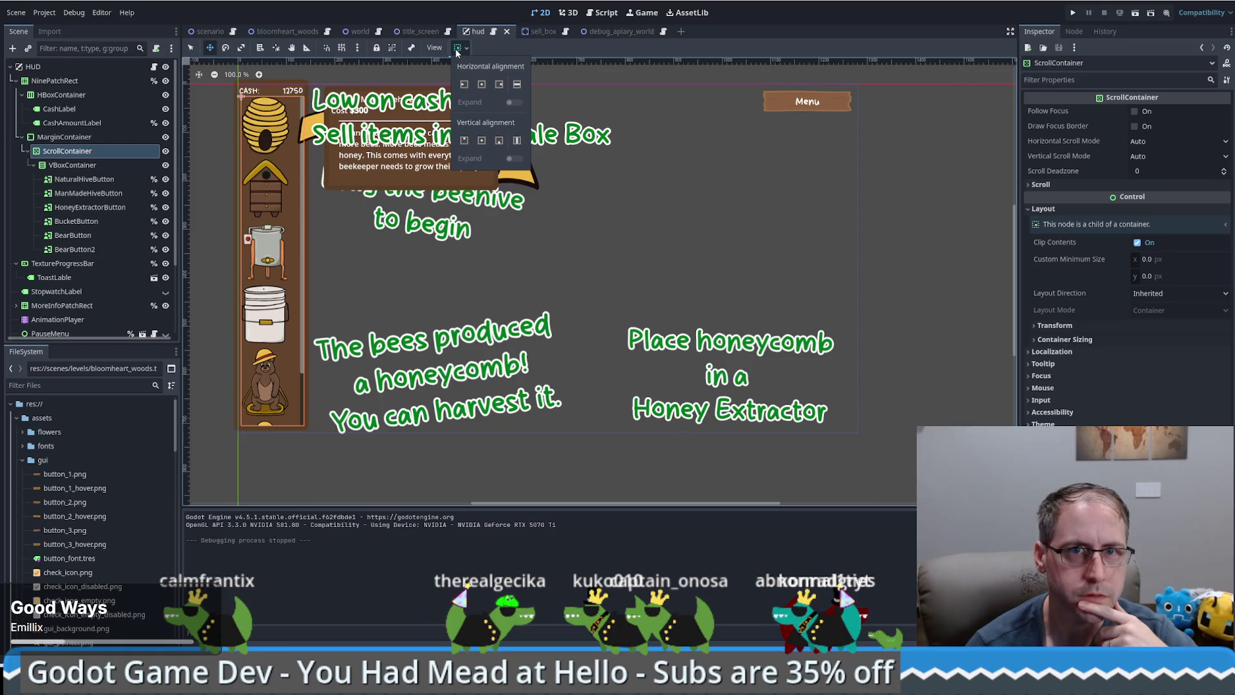
click(482, 89)
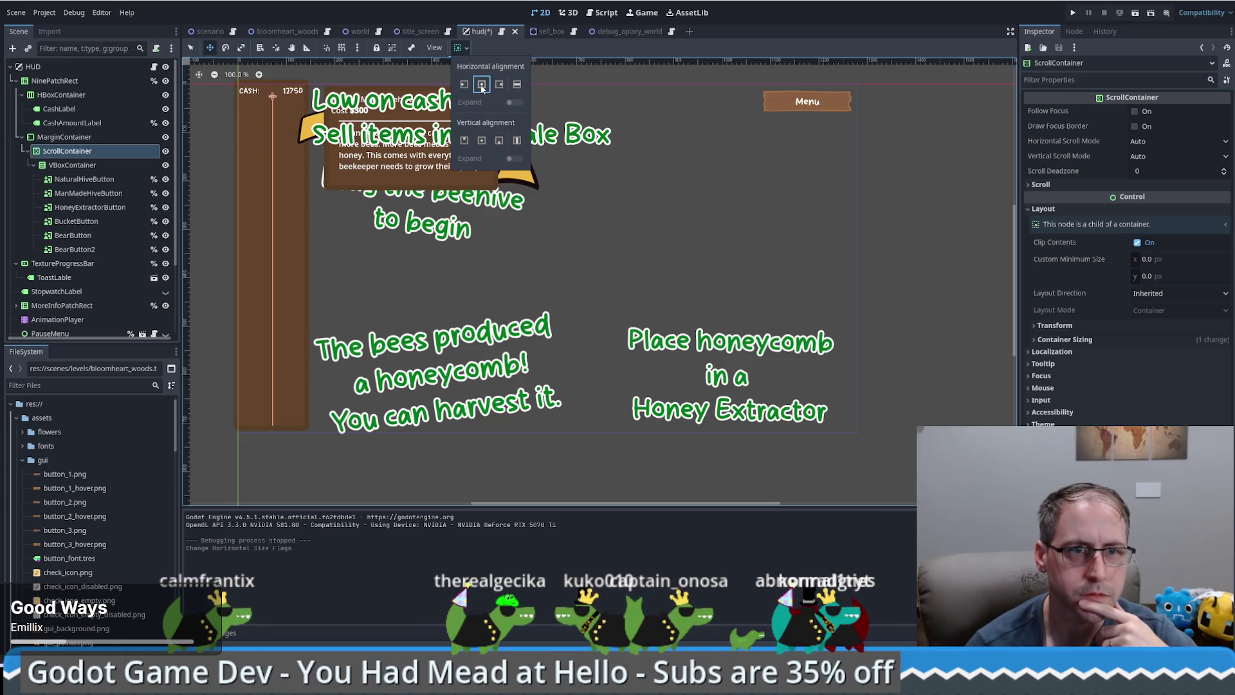
click(515, 86)
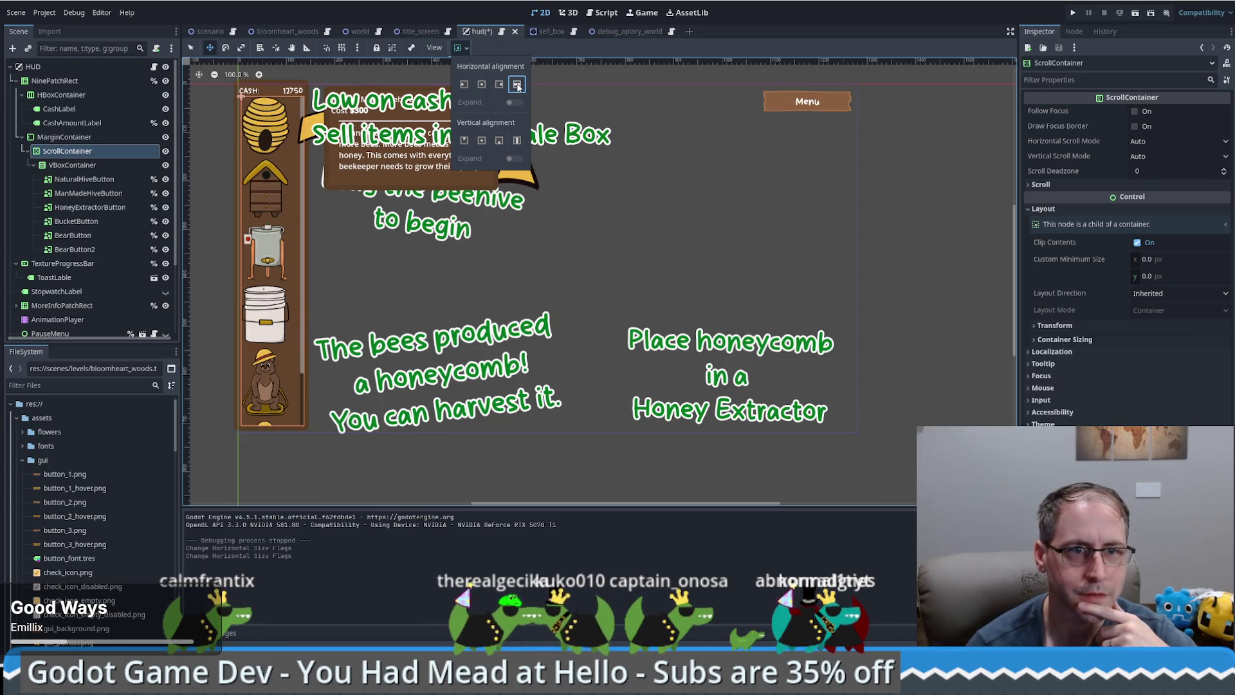
Enable horizontal Expand on the VBoxContainer, then run the game to test the sidebar
click(102, 167)
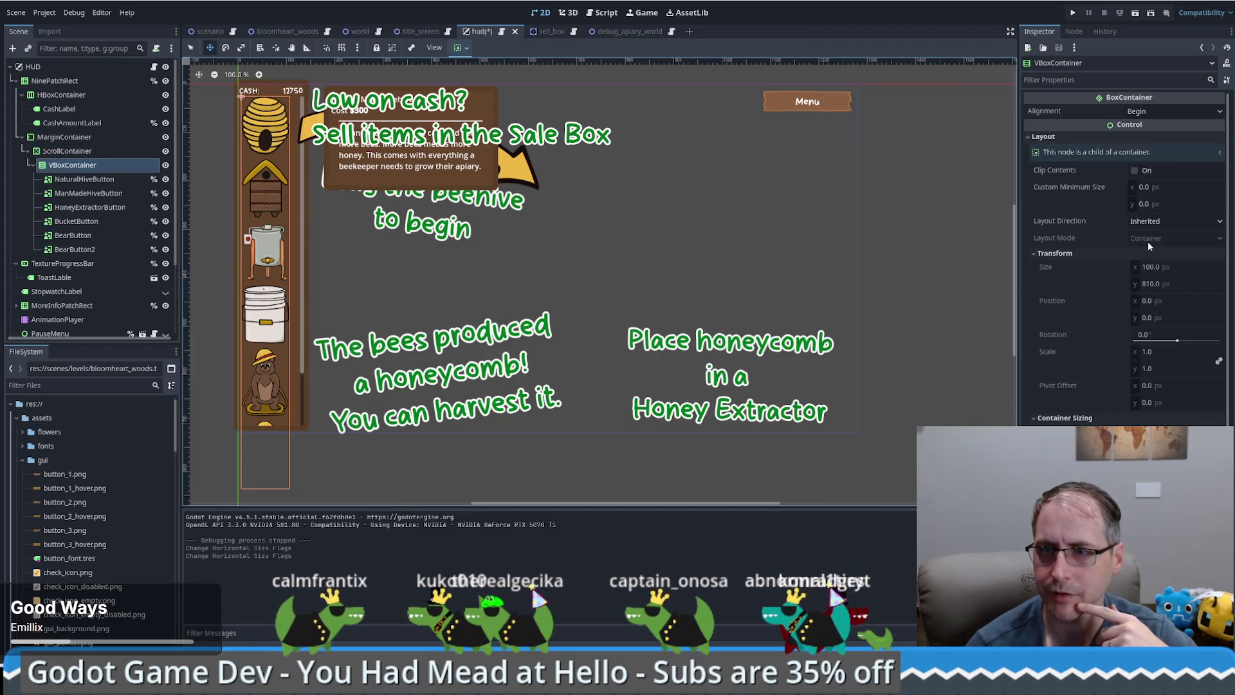
click(457, 49)
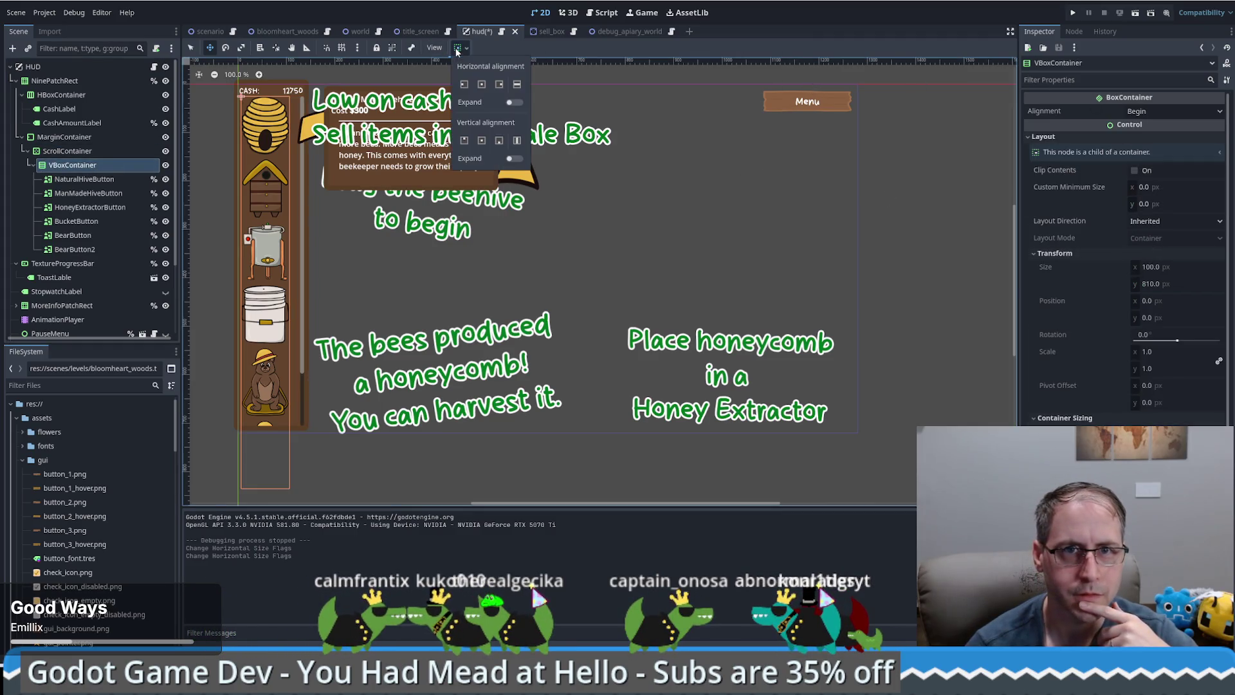
click(515, 103)
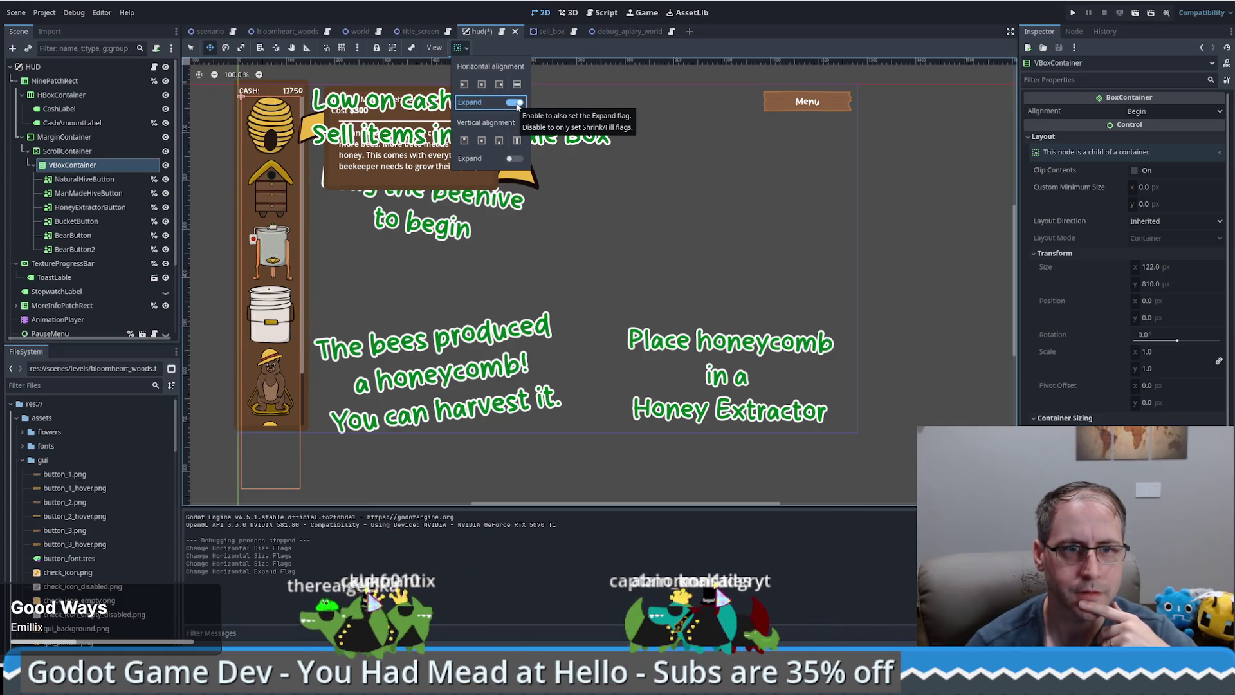
click(506, 47)
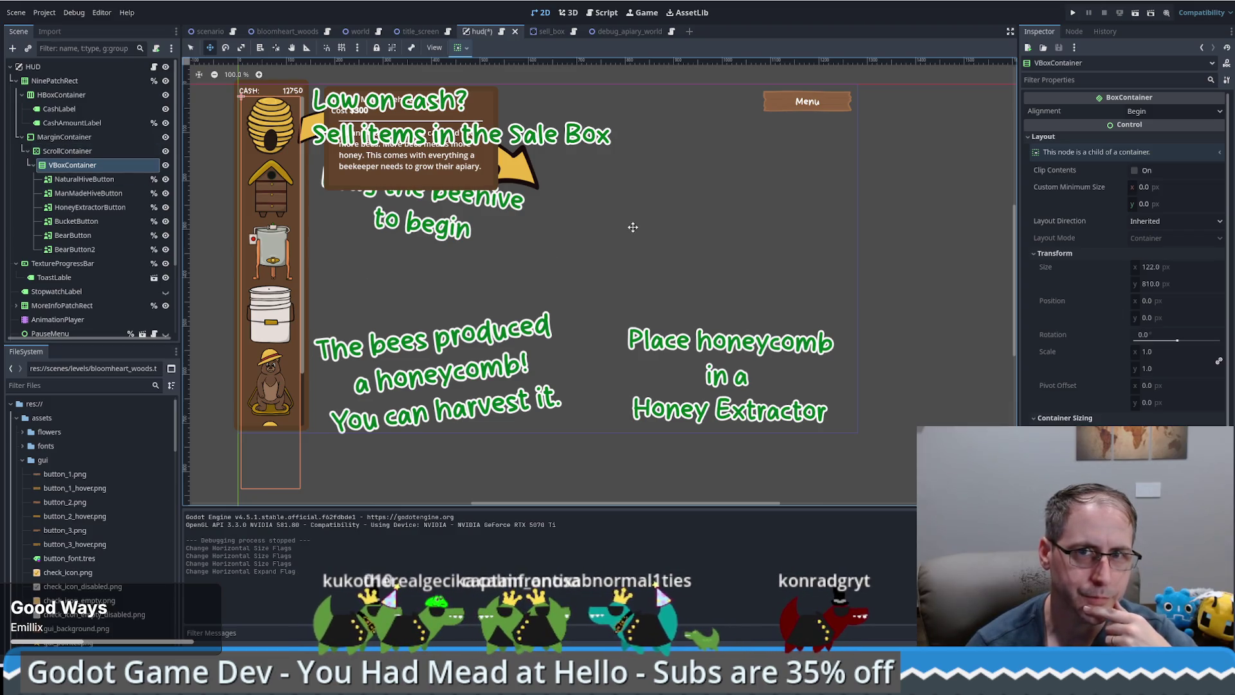
click(1072, 13)
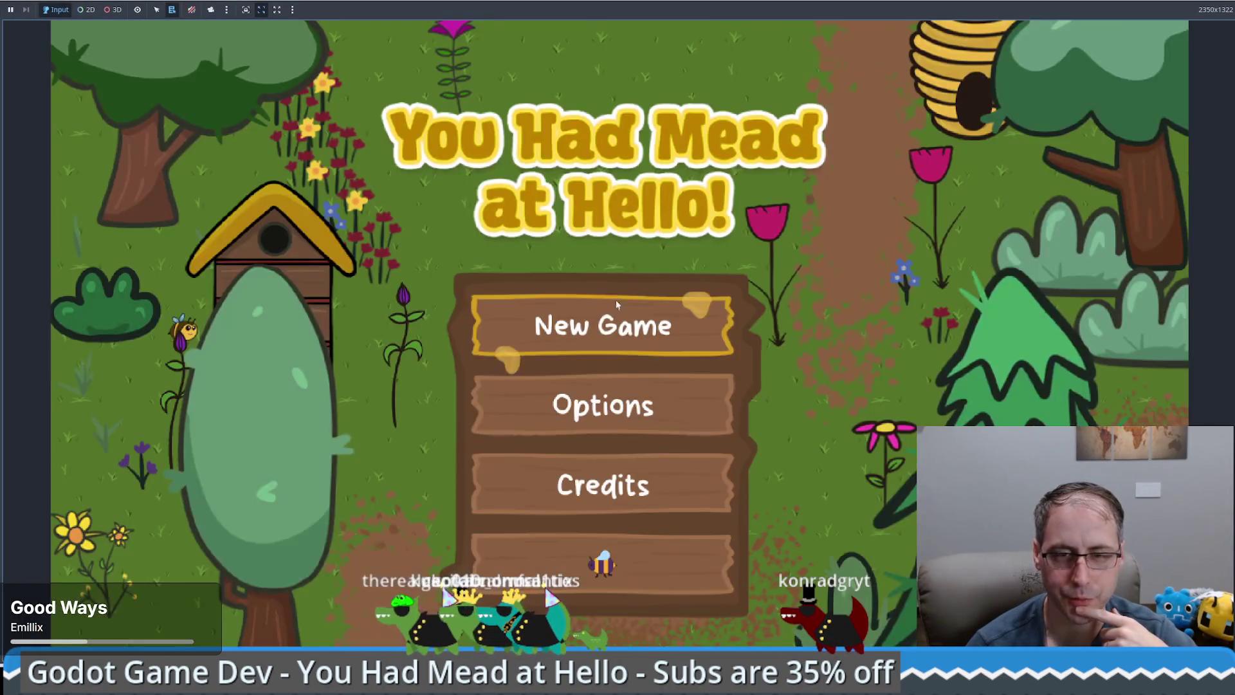
Start a New Game and place a wooden beehive on the farm field
click(612, 309)
scroll(116, 329, down, 2)
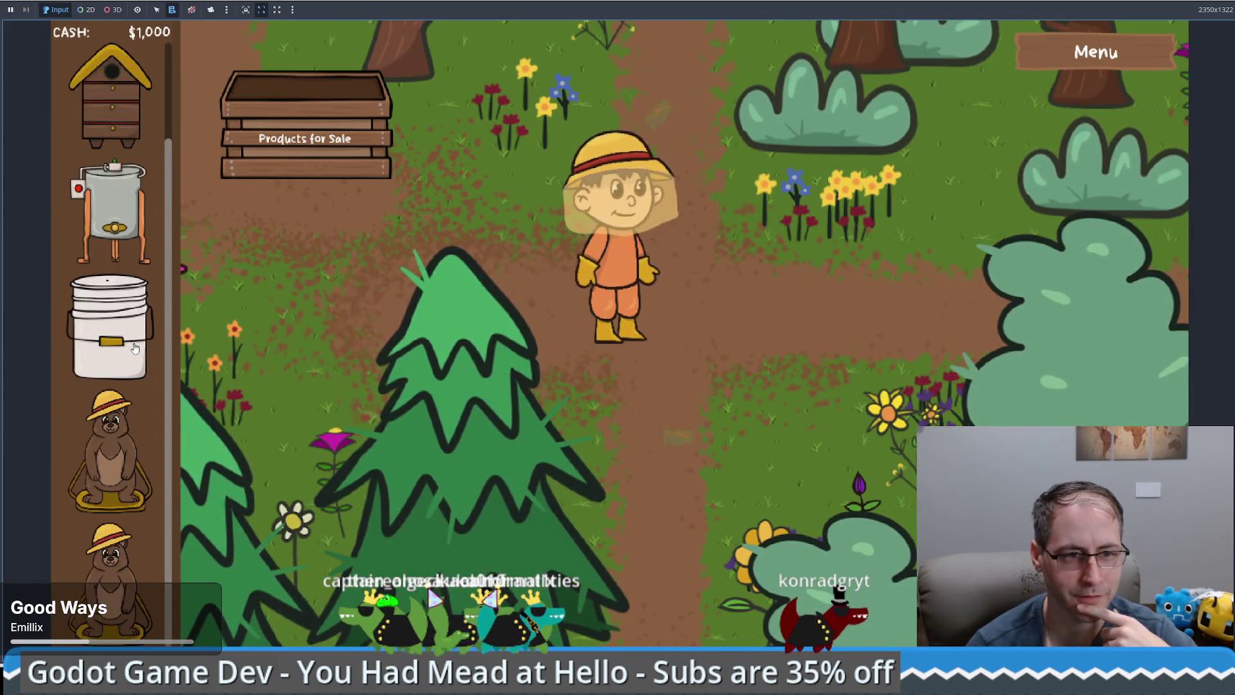
scroll(116, 330, up, 2)
drag(111, 213, 800, 414)
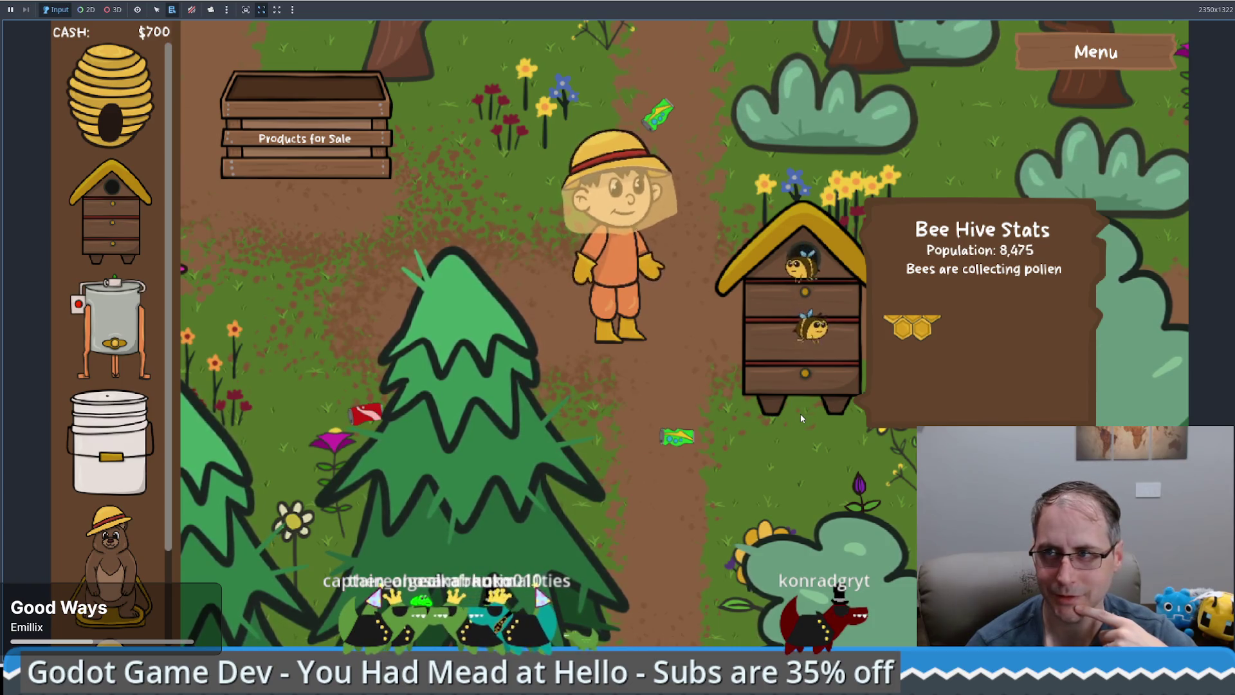
Walk the farmer around the field, then stop the game with F8
click(800, 415)
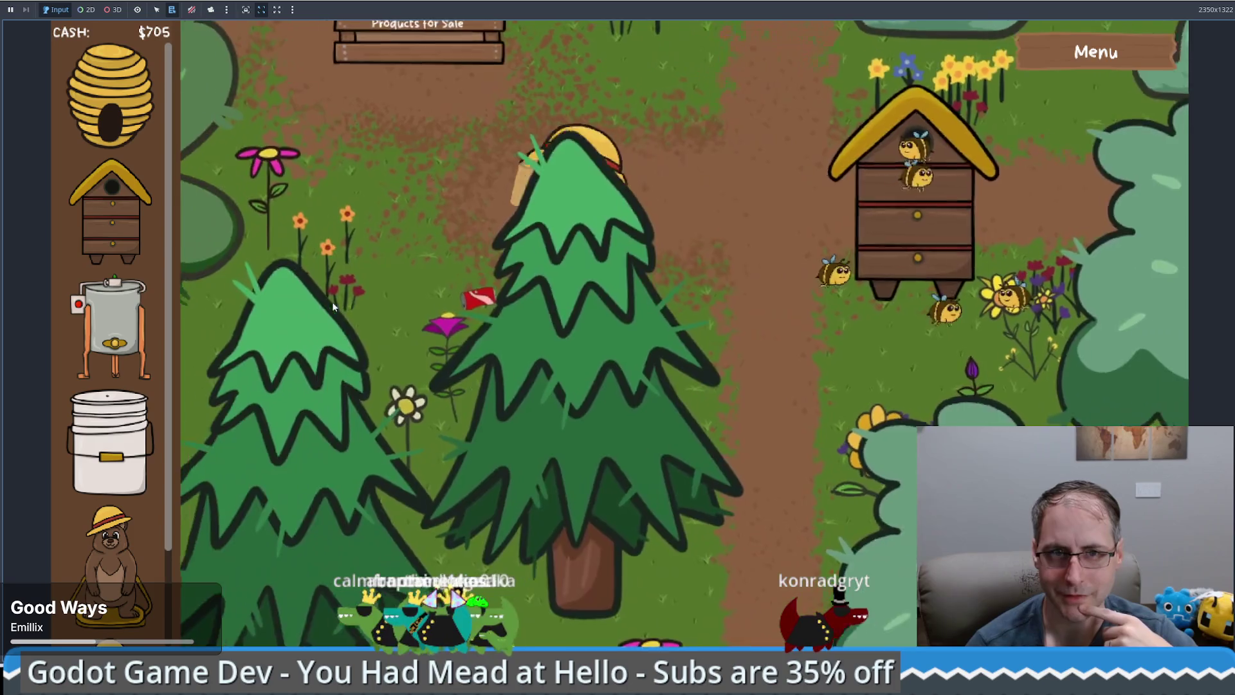
key(w)
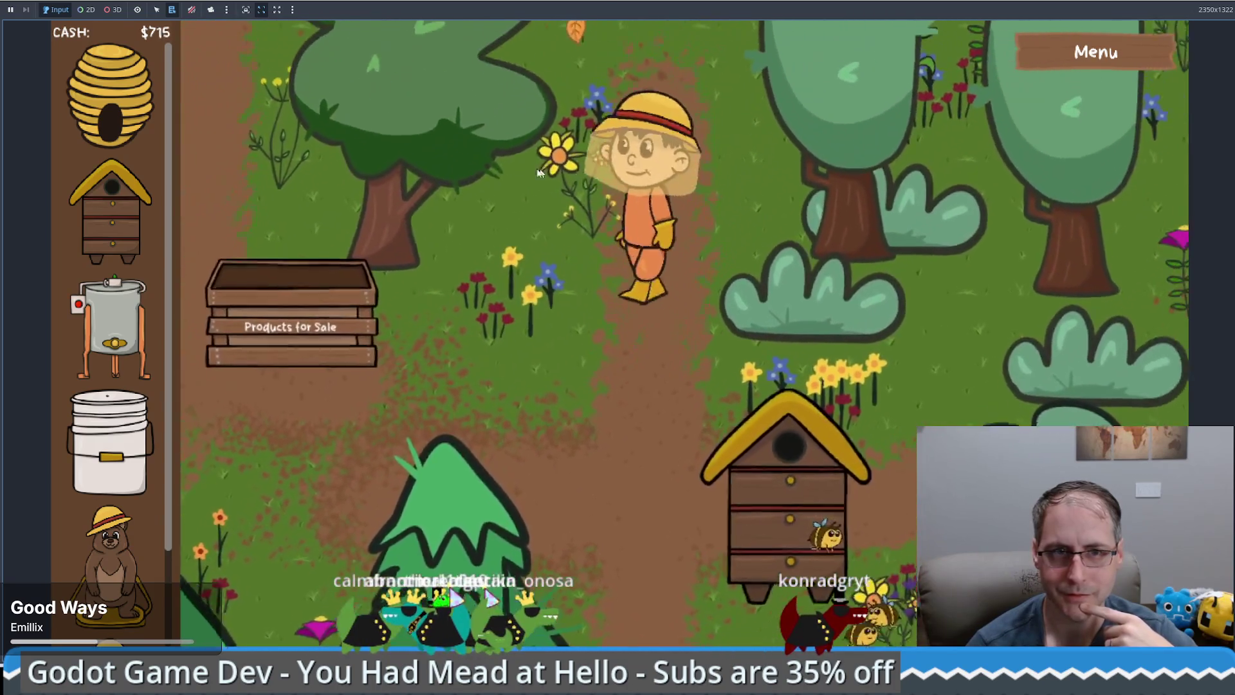
click(509, 171)
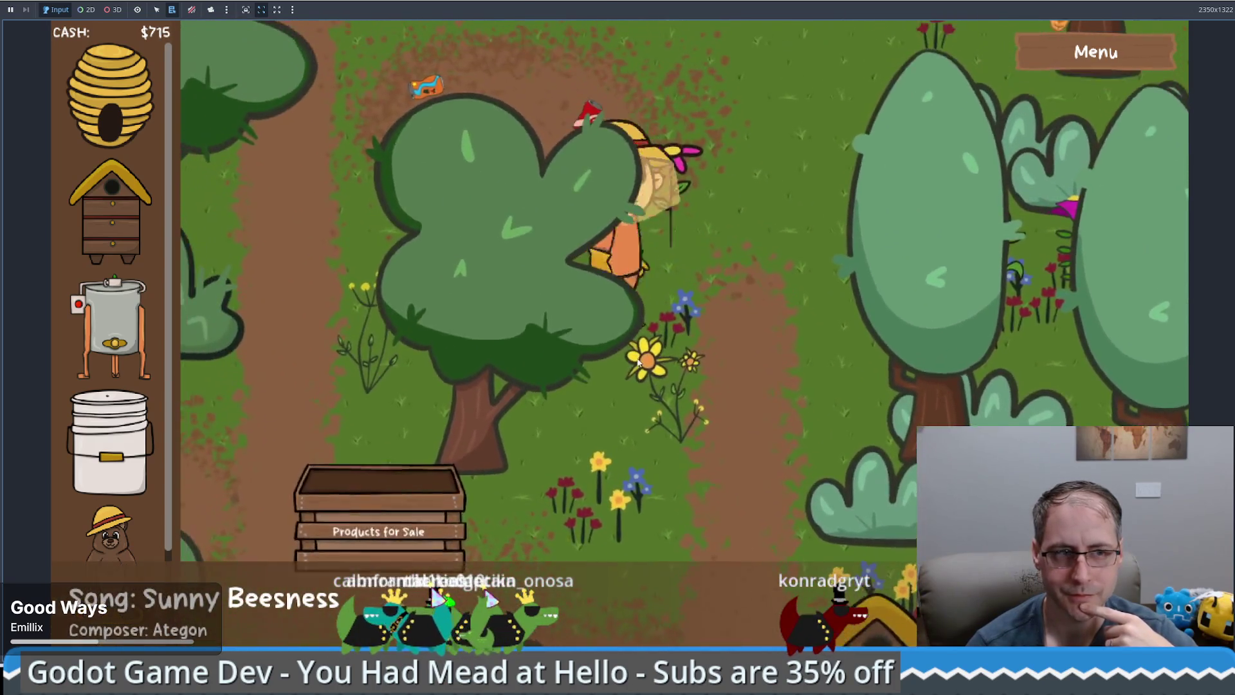
click(597, 382)
key(s)
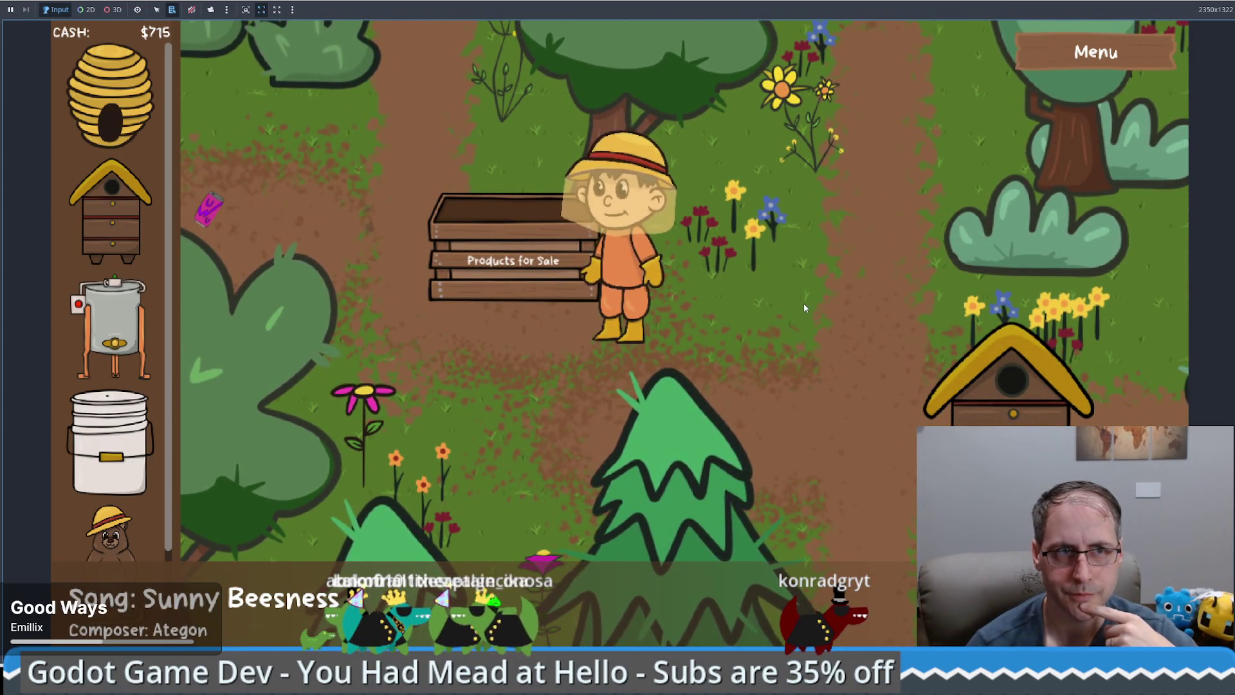
click(804, 305)
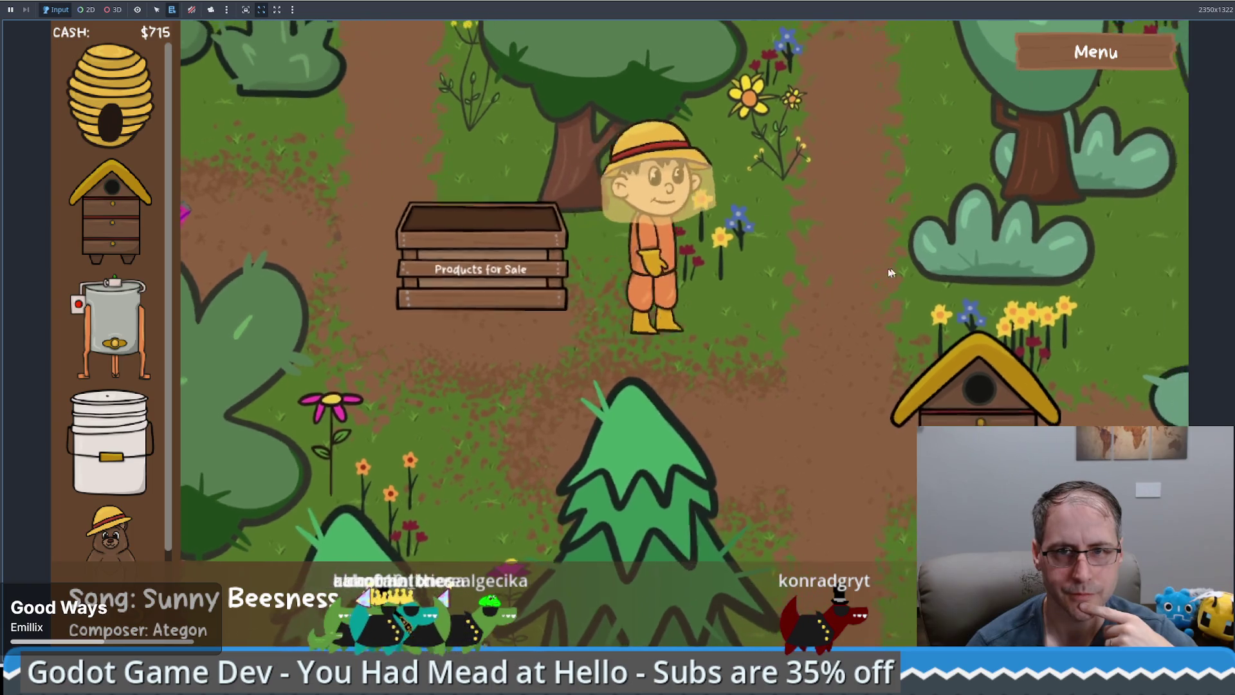
key(F8)
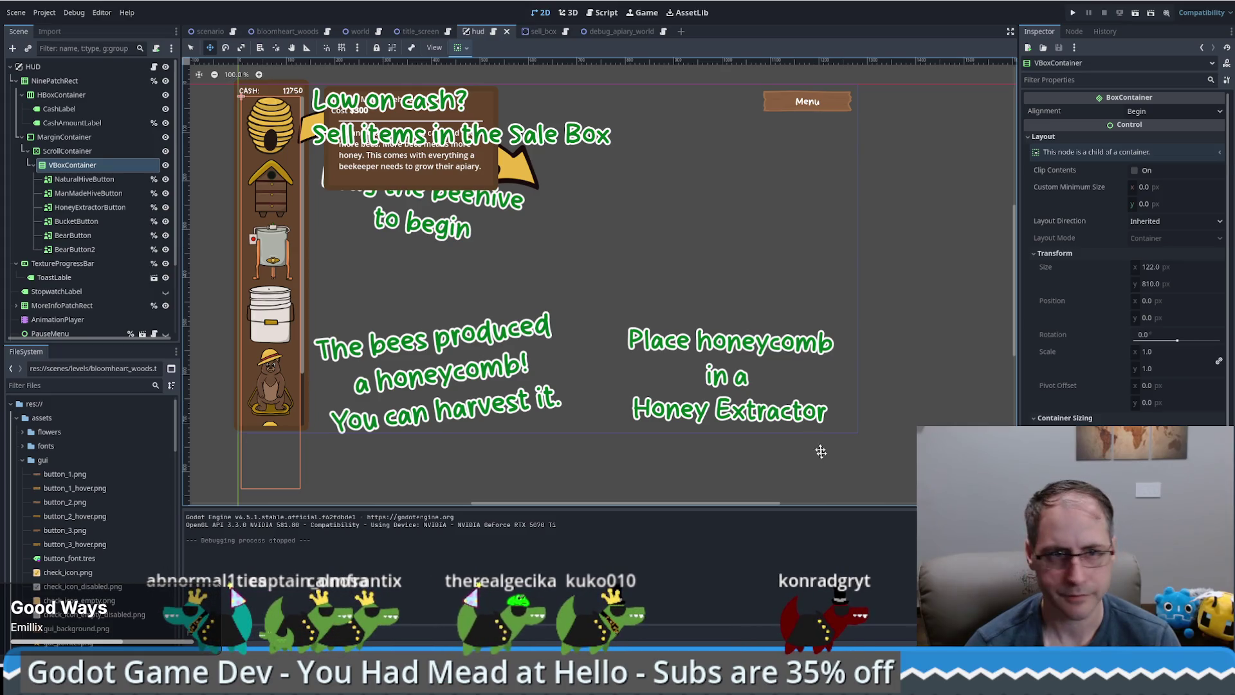
click(86, 250)
key(Delete)
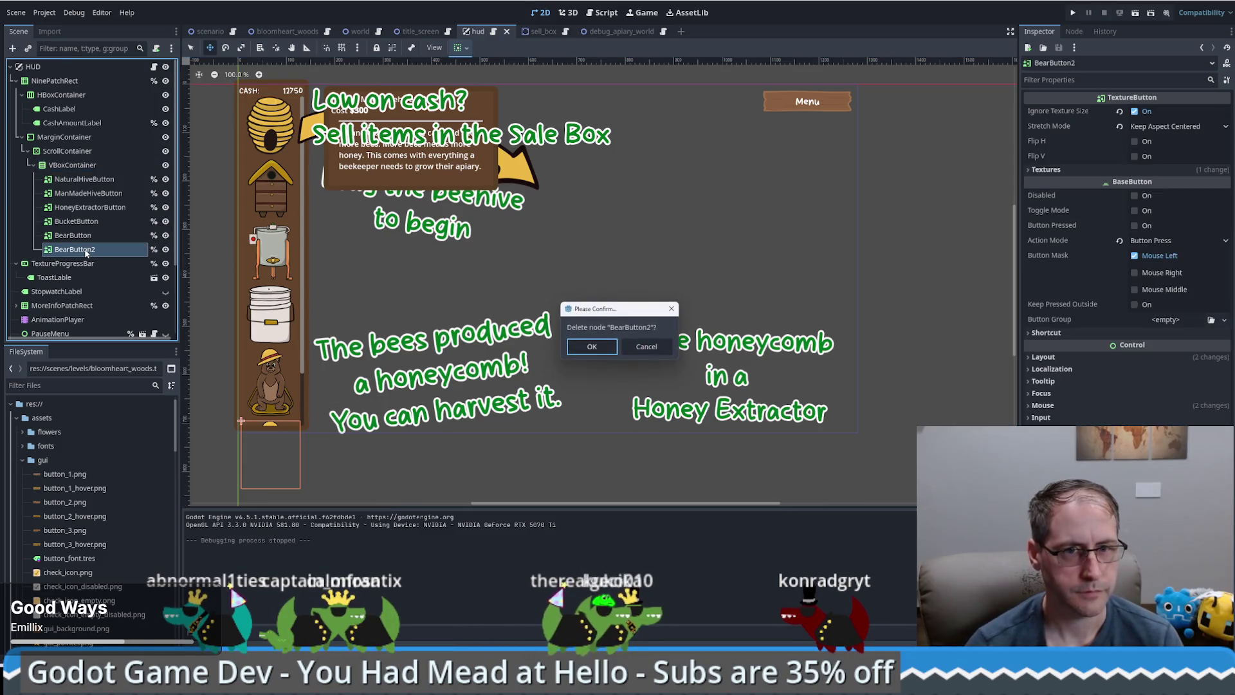
click(646, 346)
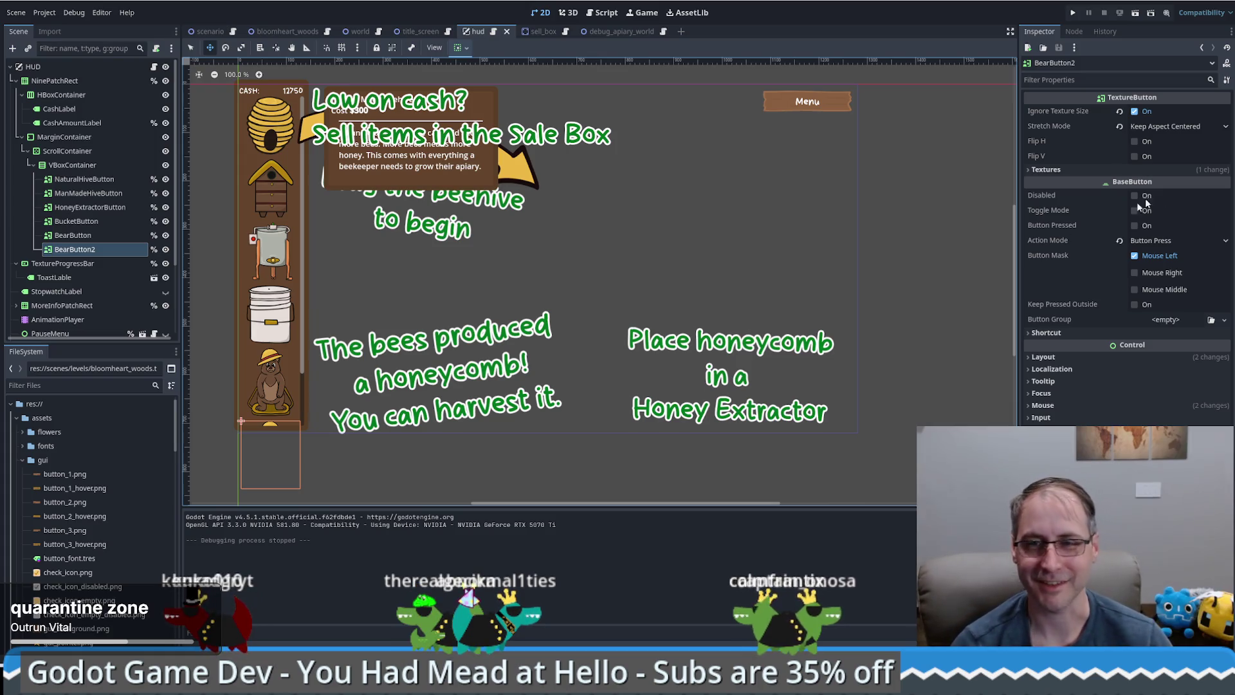
Launch the game, start a New Game and buy a Bear Statue for all $1,000
click(1072, 13)
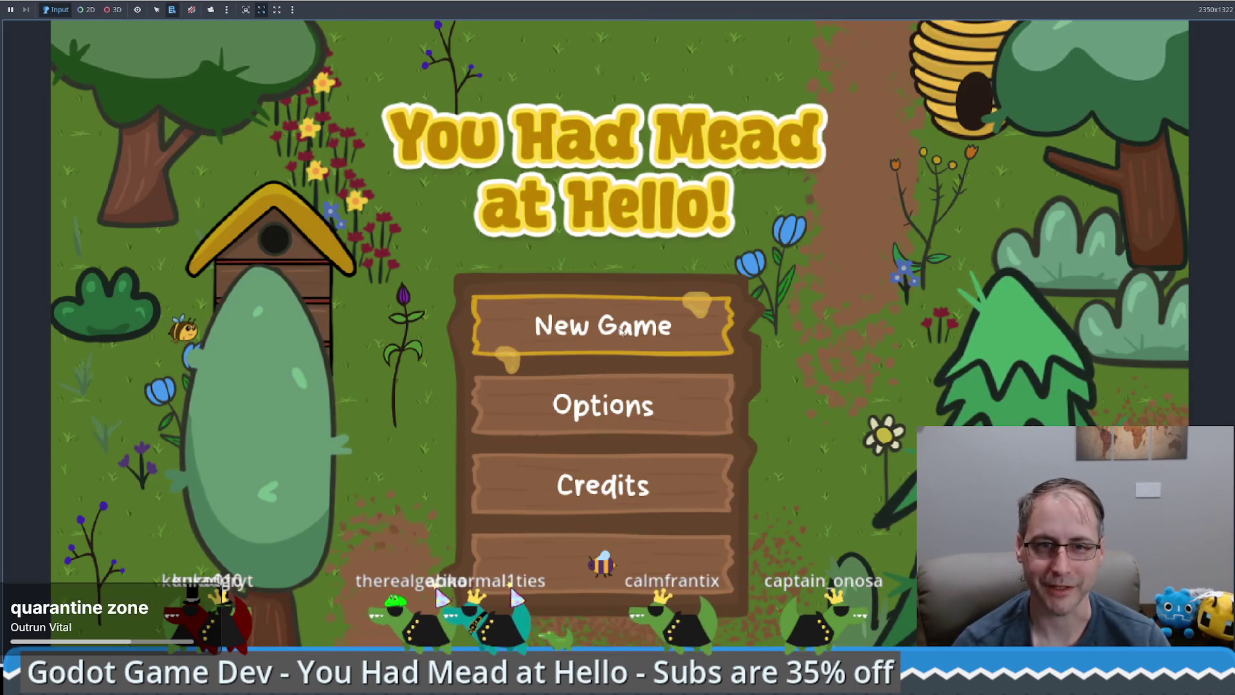
click(630, 330)
scroll(118, 479, down, 2)
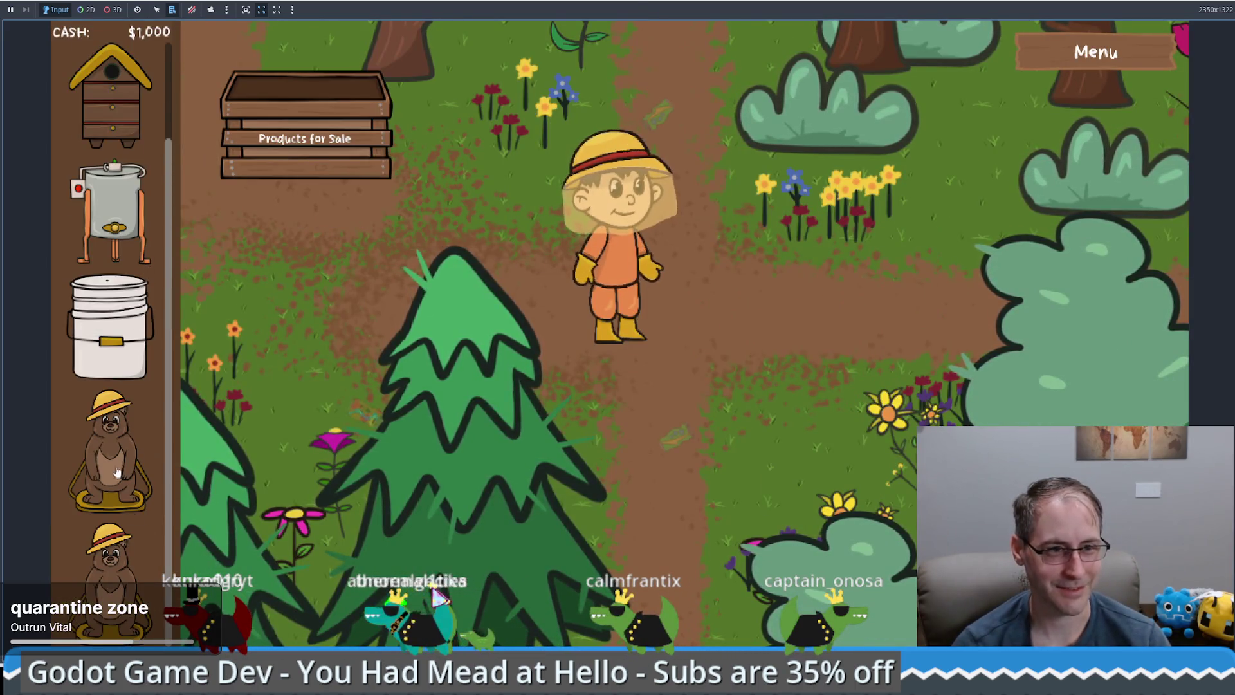
click(117, 479)
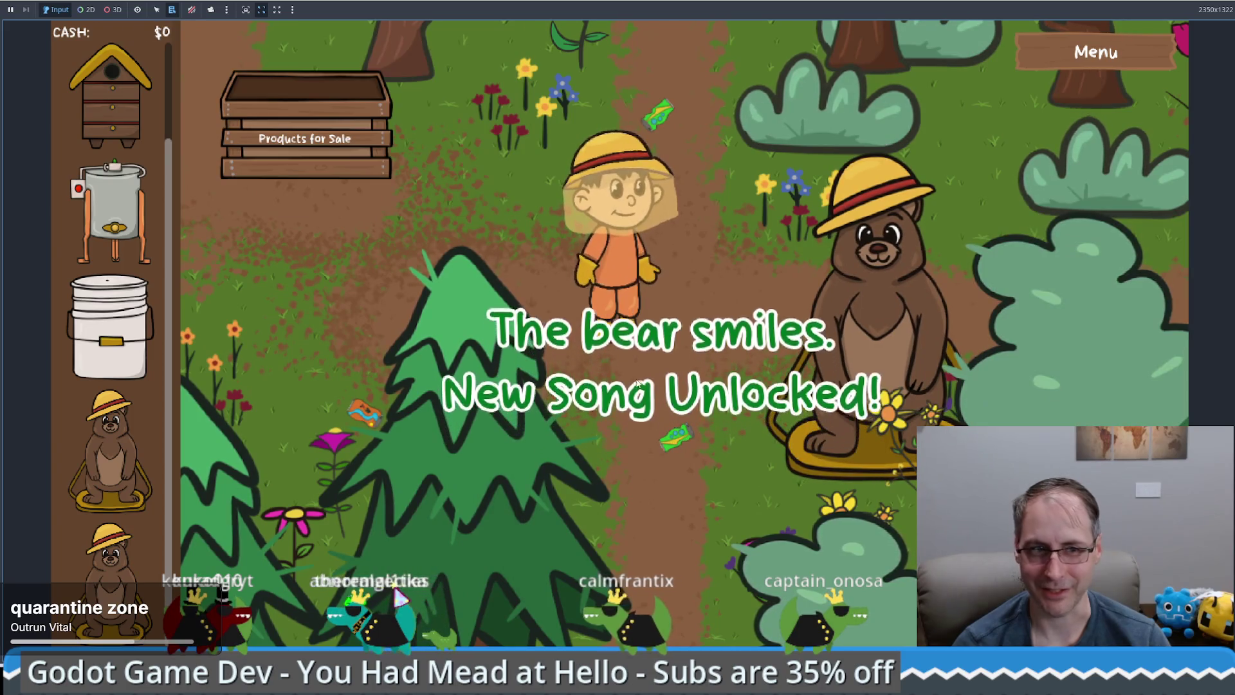
click(522, 217)
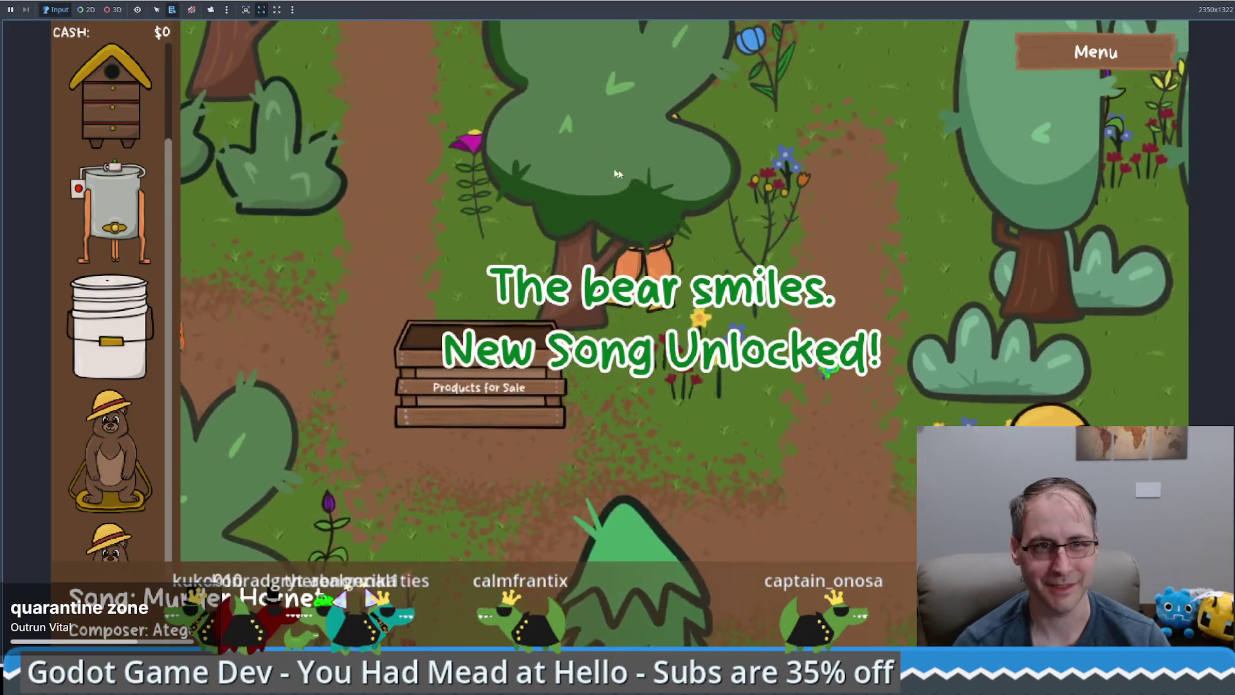
Walk the farmer south-east, north and west, collecting cash items
key(s)
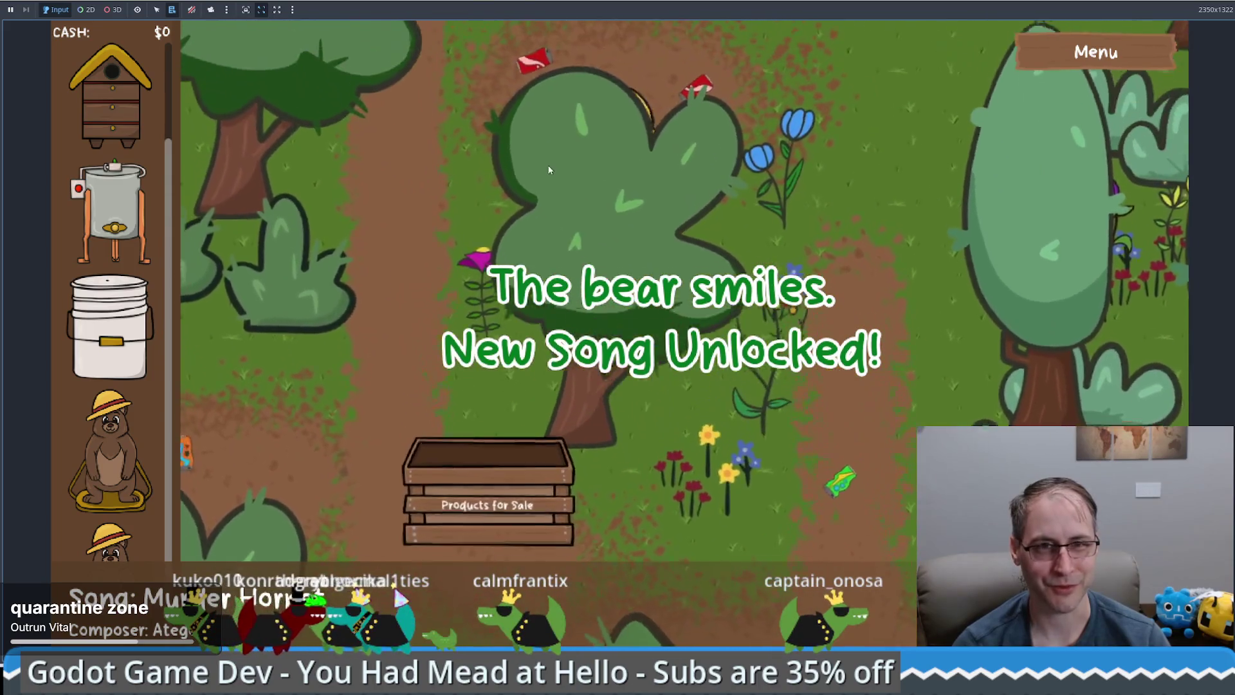
key(d)
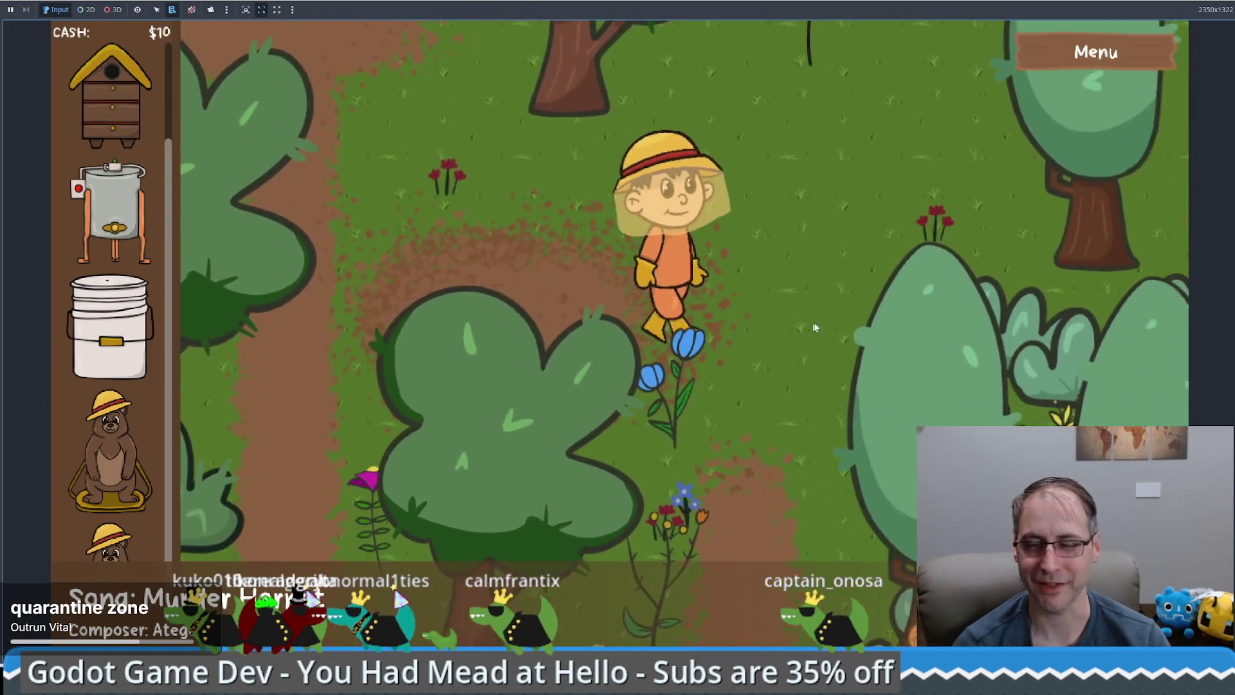
key(w)
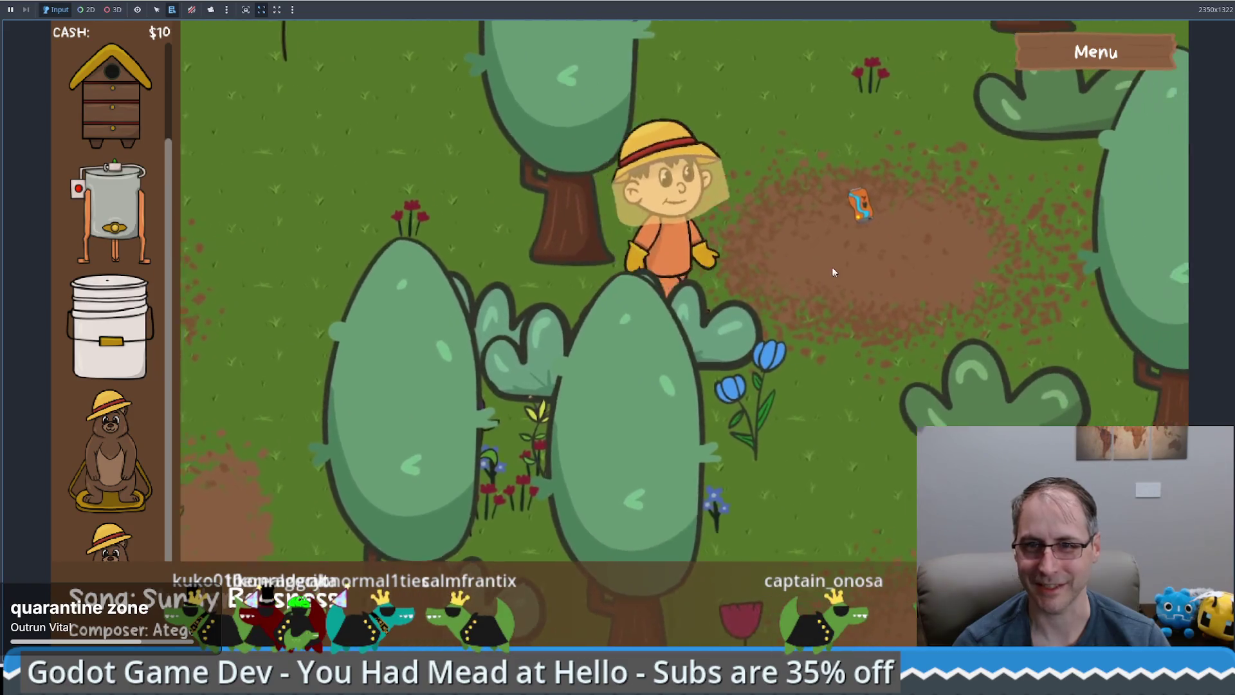
key(s)
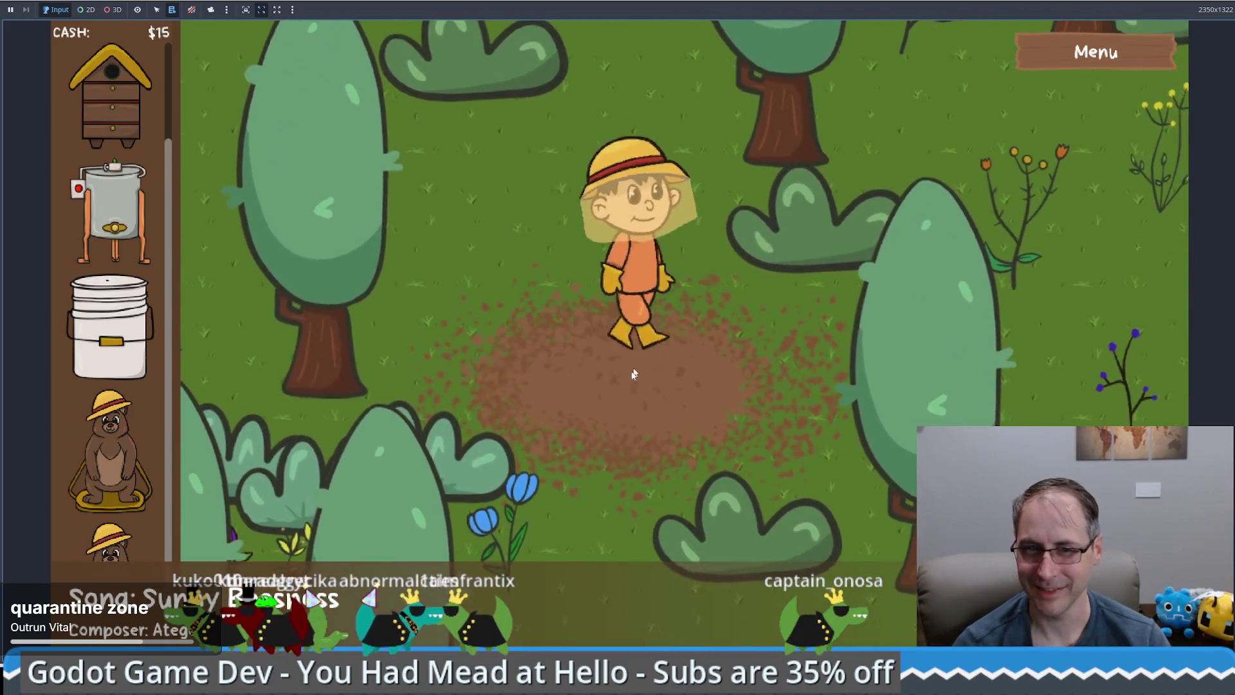
key(d)
key(s)
key(d)
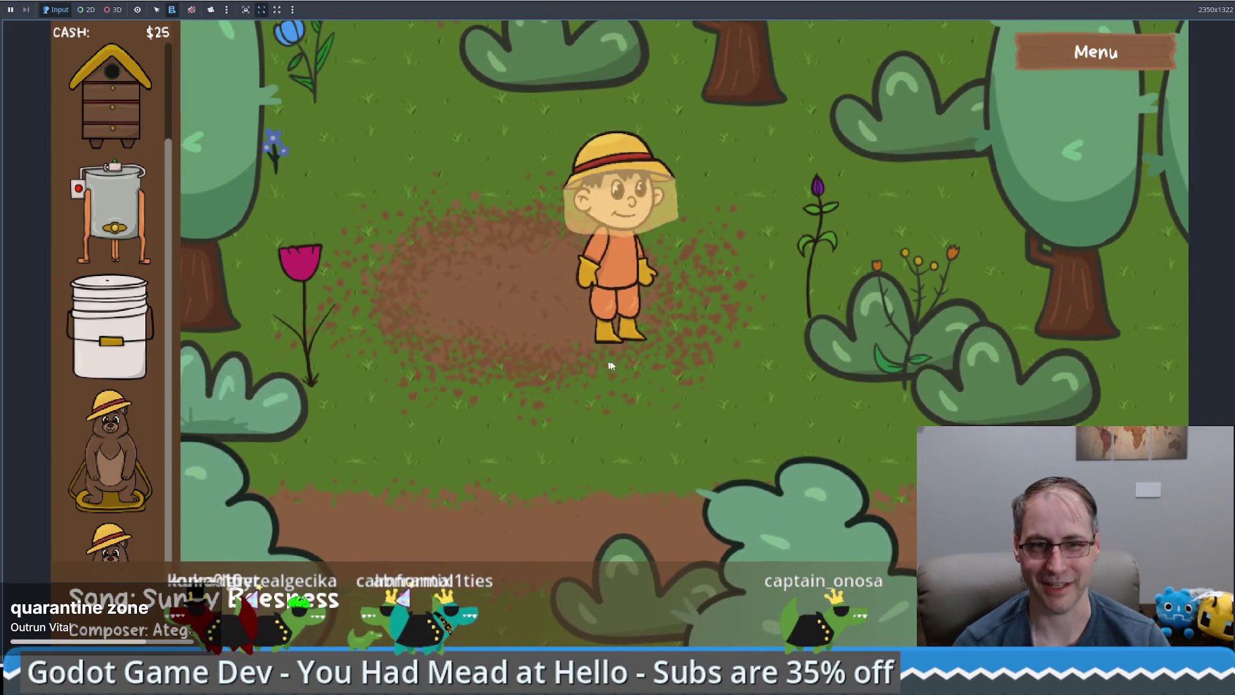
key(d)
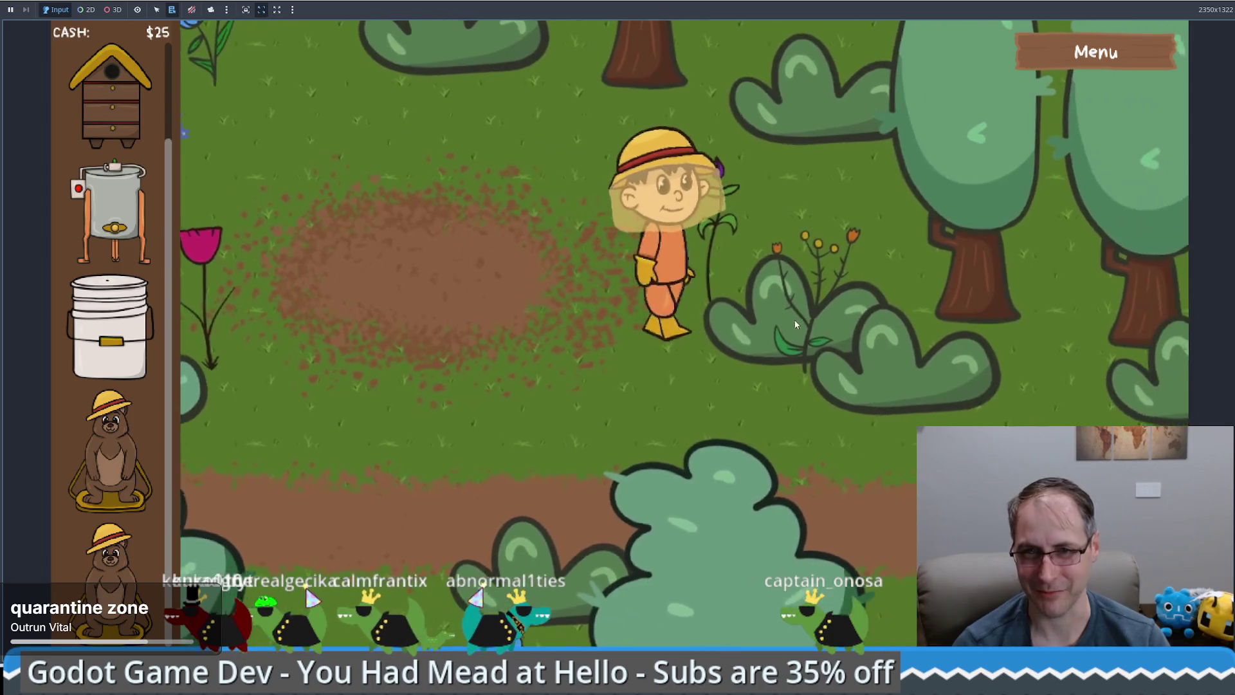
key(w)
key(w)
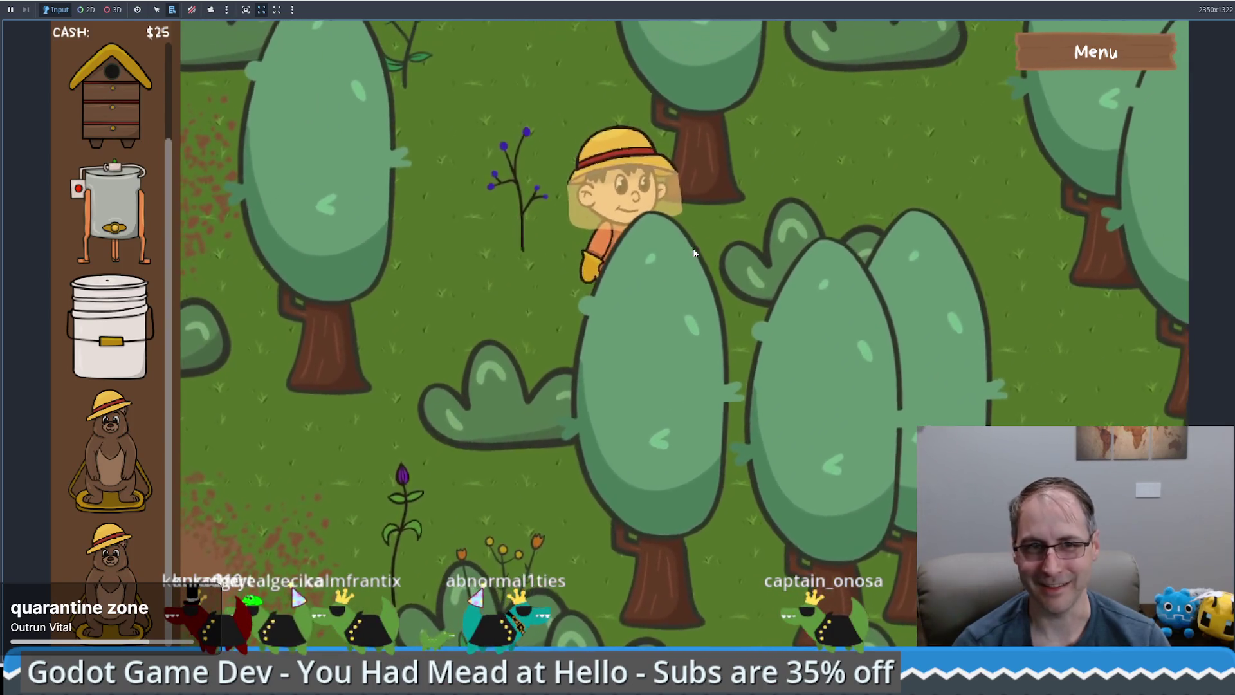
key(w)
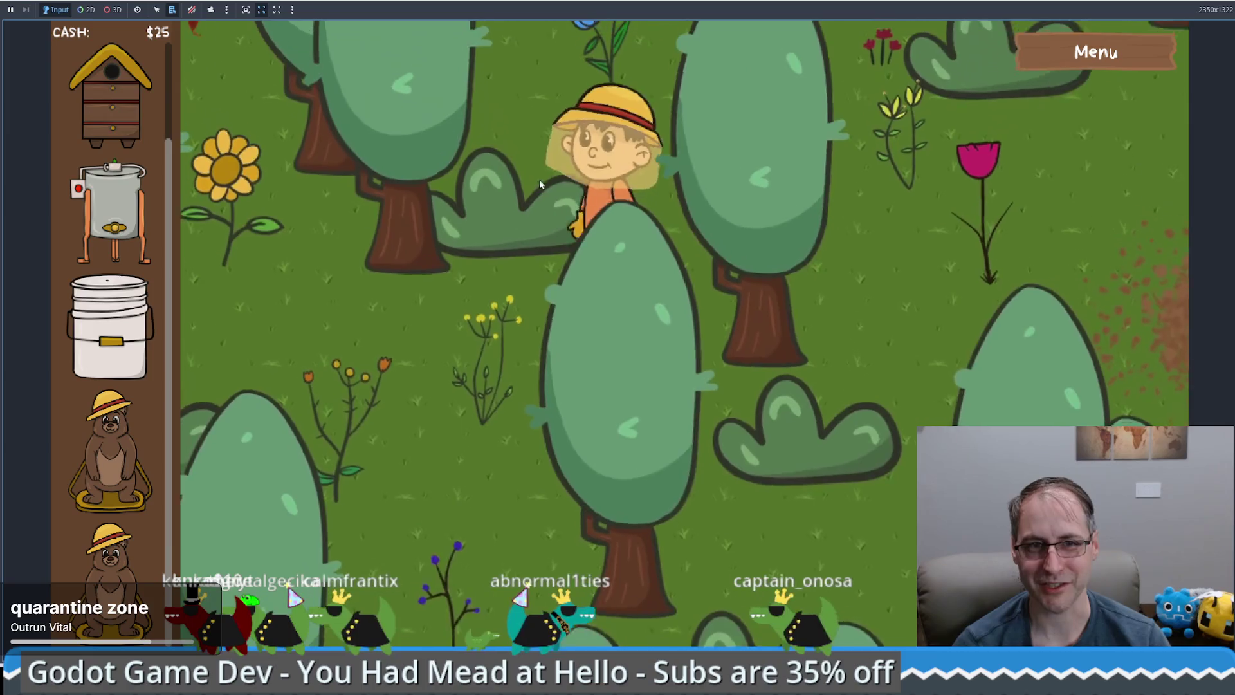
key(a)
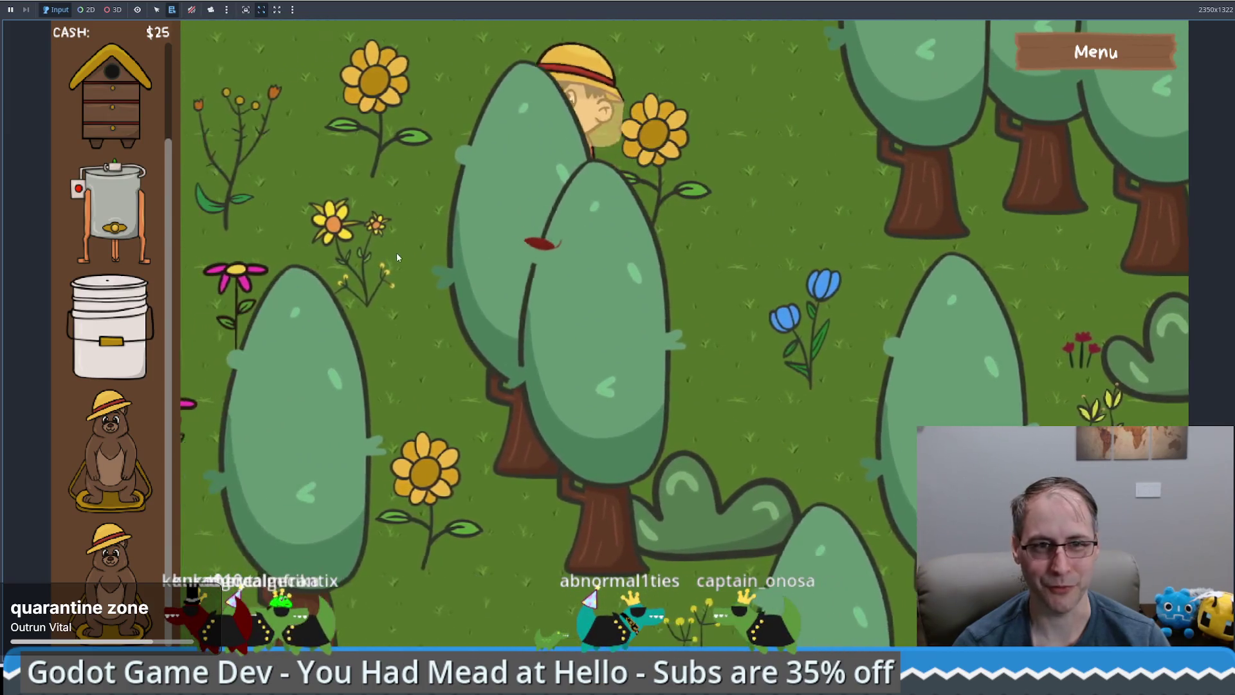
key(a)
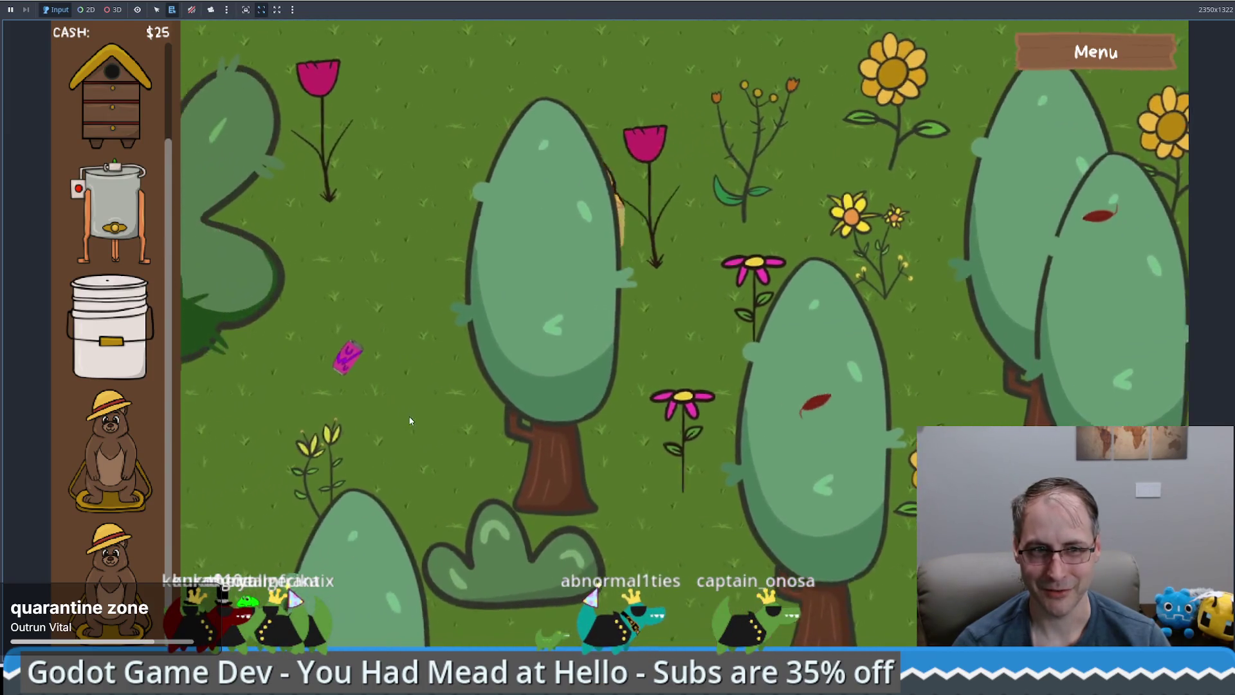
key(s)
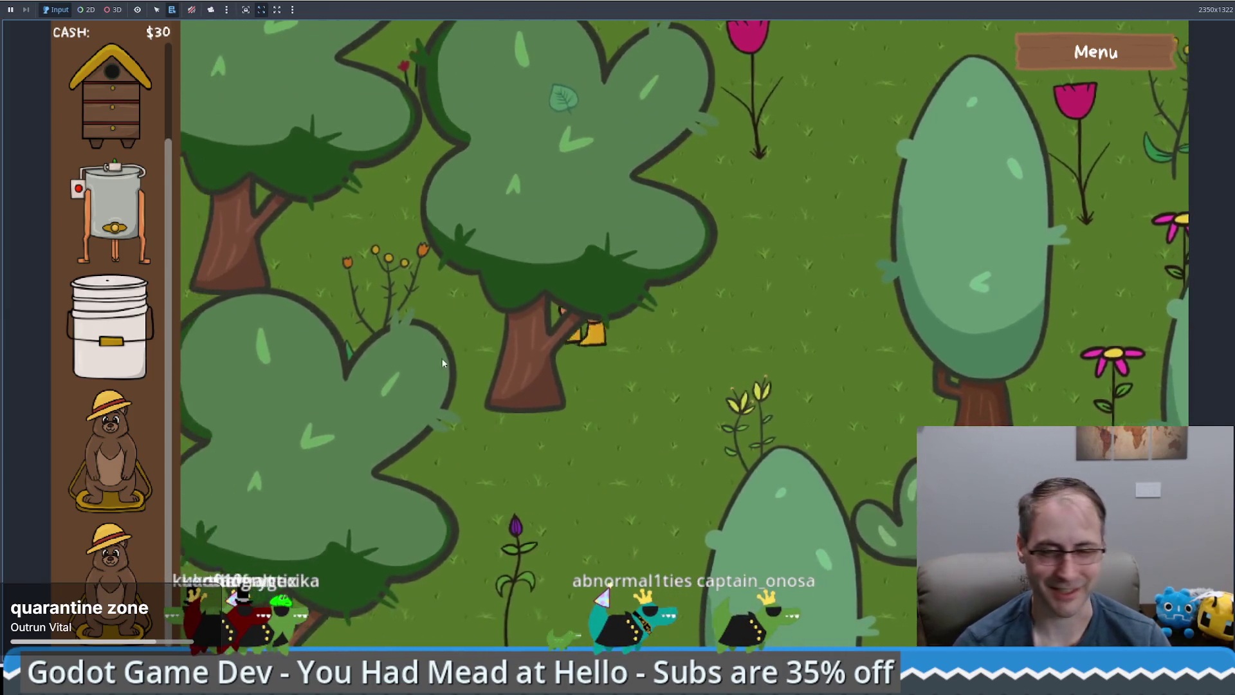
key(s)
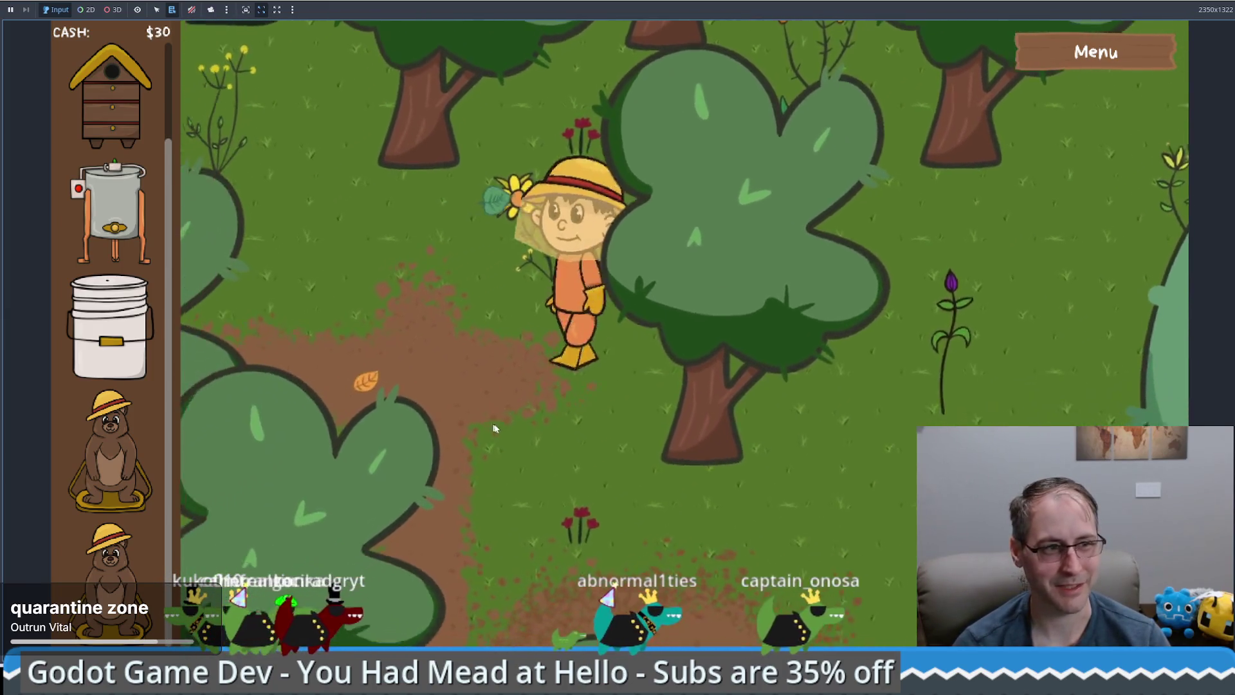
key(s)
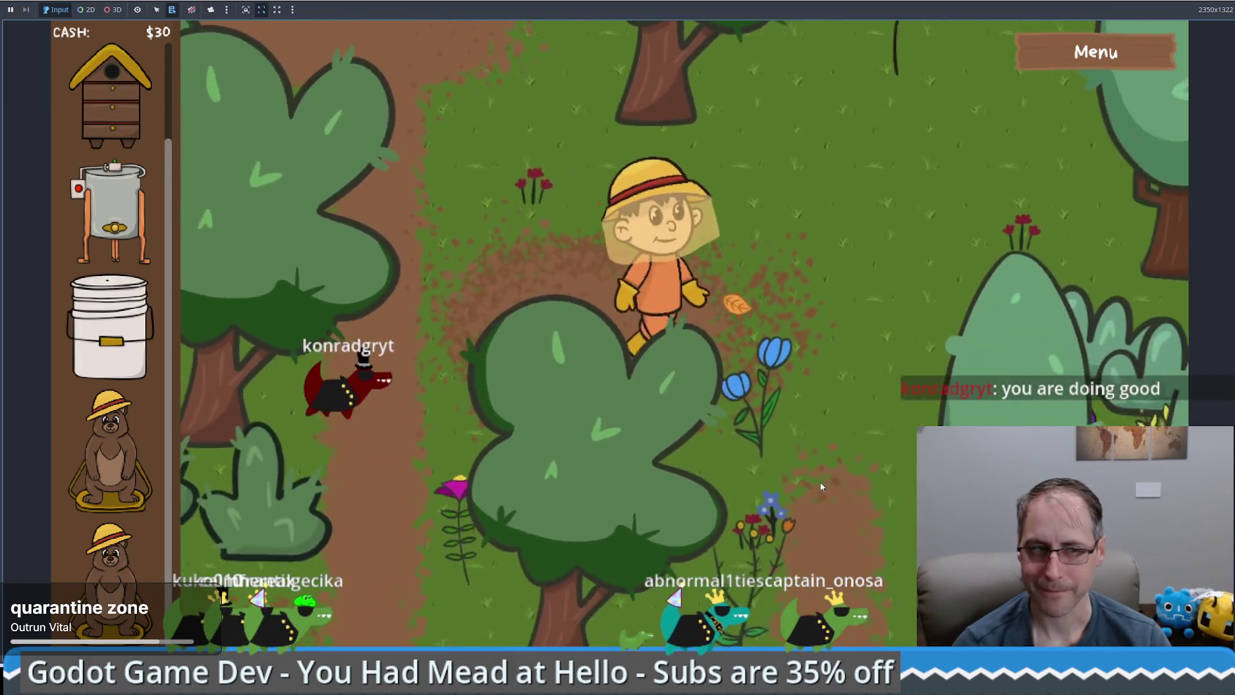
key(s)
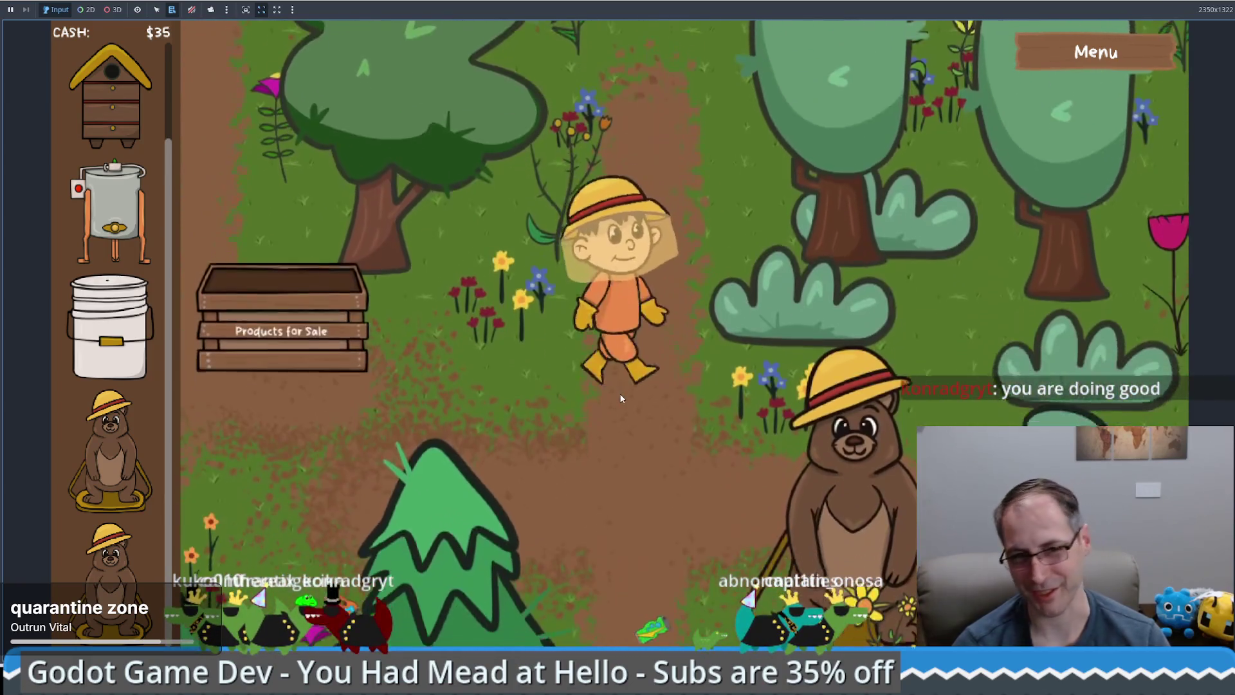
Keep walking and collecting until cash reaches $50, then stop the game with F8
key(a)
key(w)
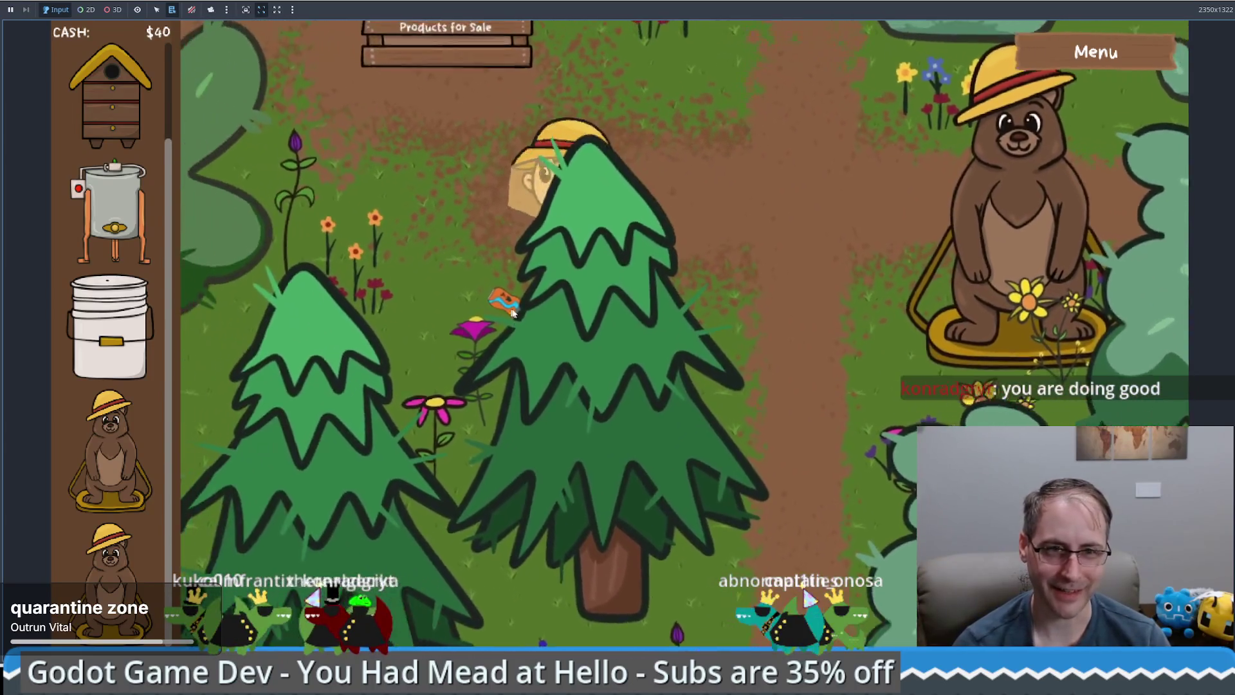
key(a)
key(w)
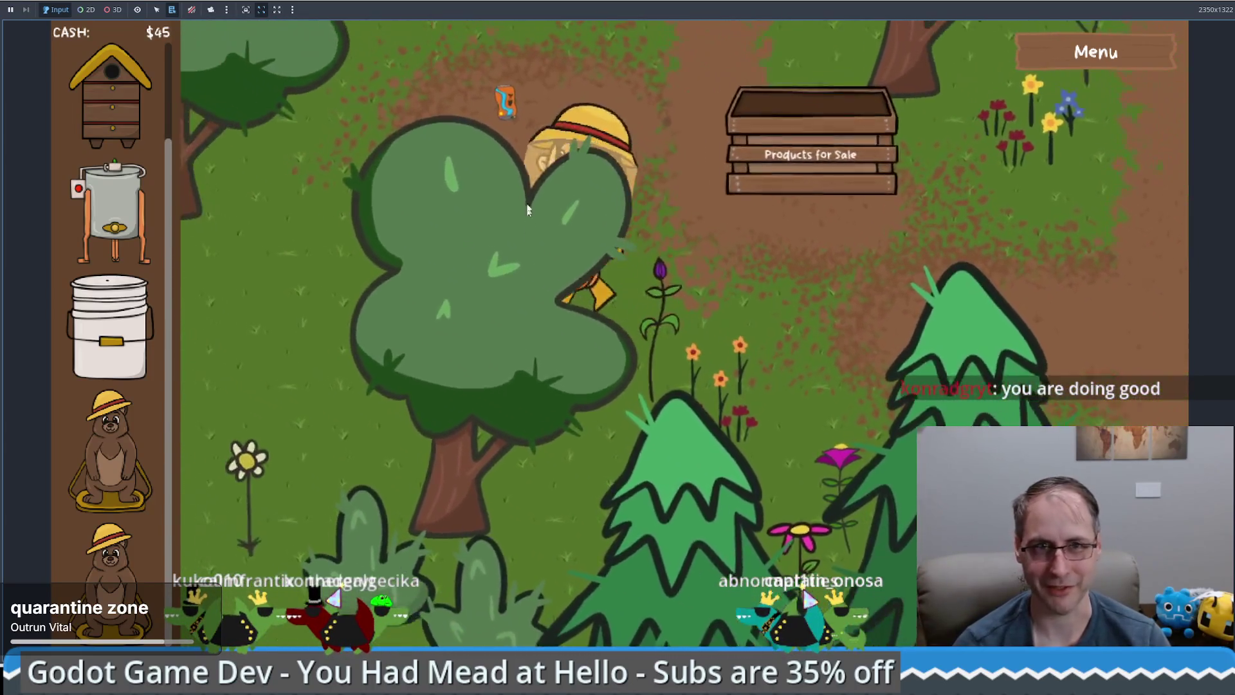
key(d)
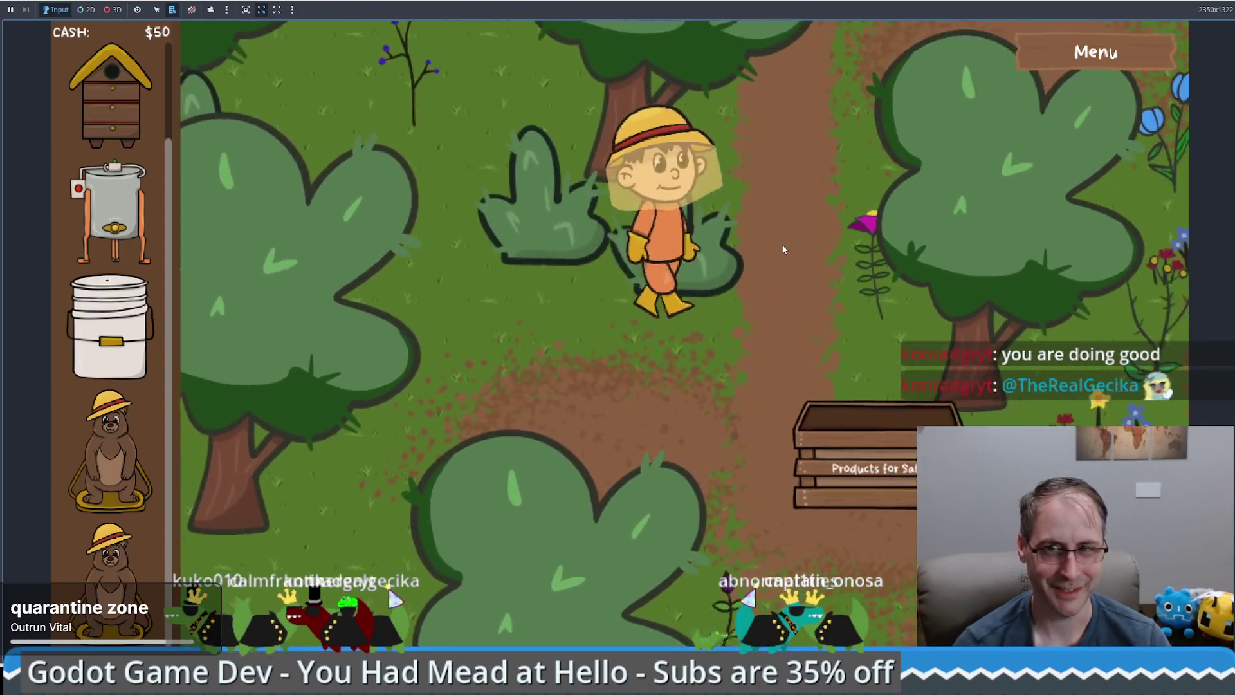
key(w)
key(w)
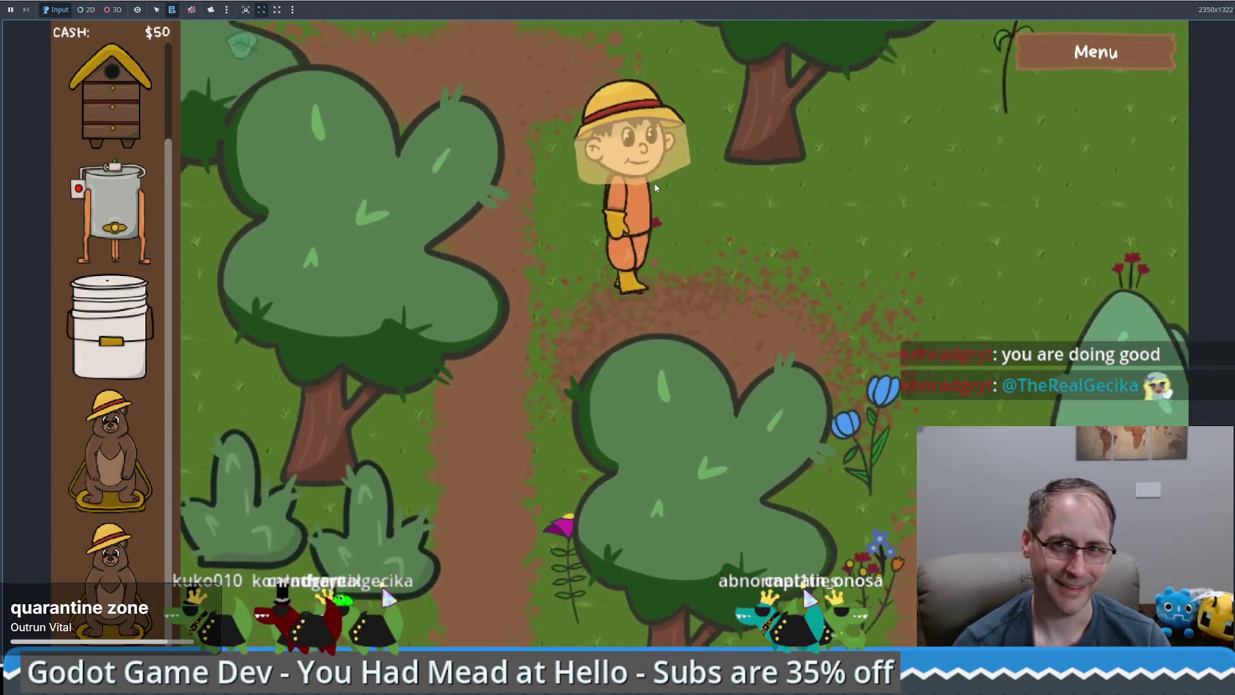
key(w)
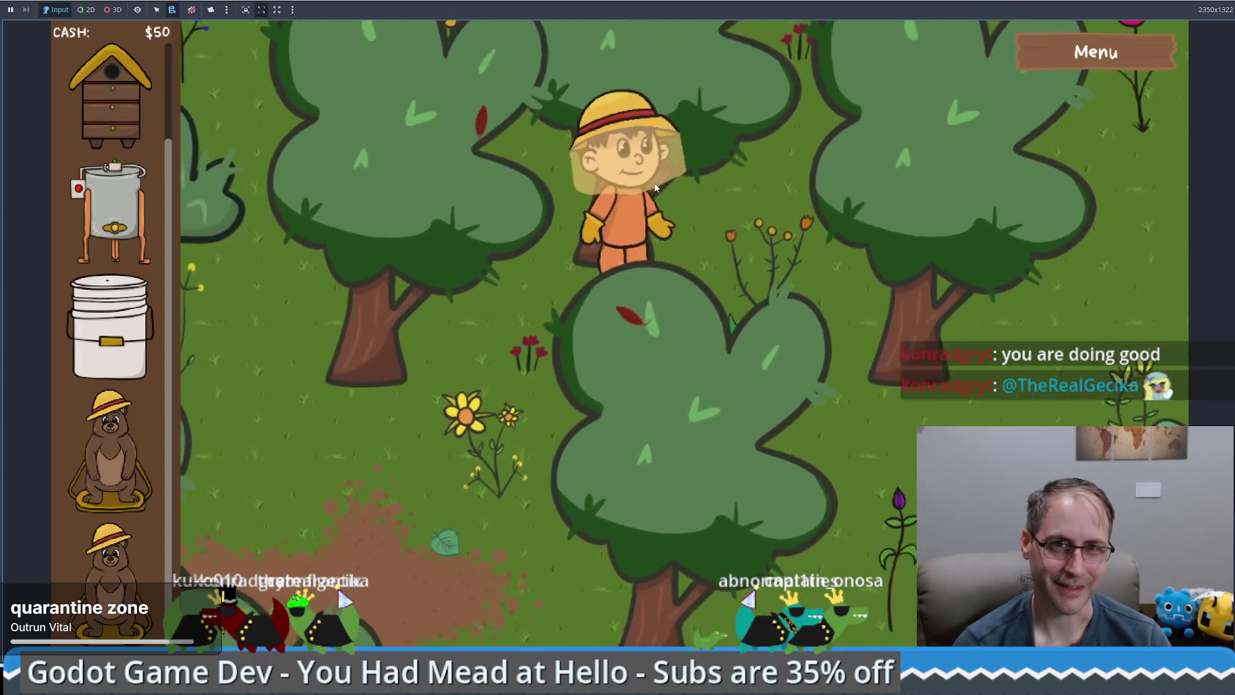
key(d)
key(s)
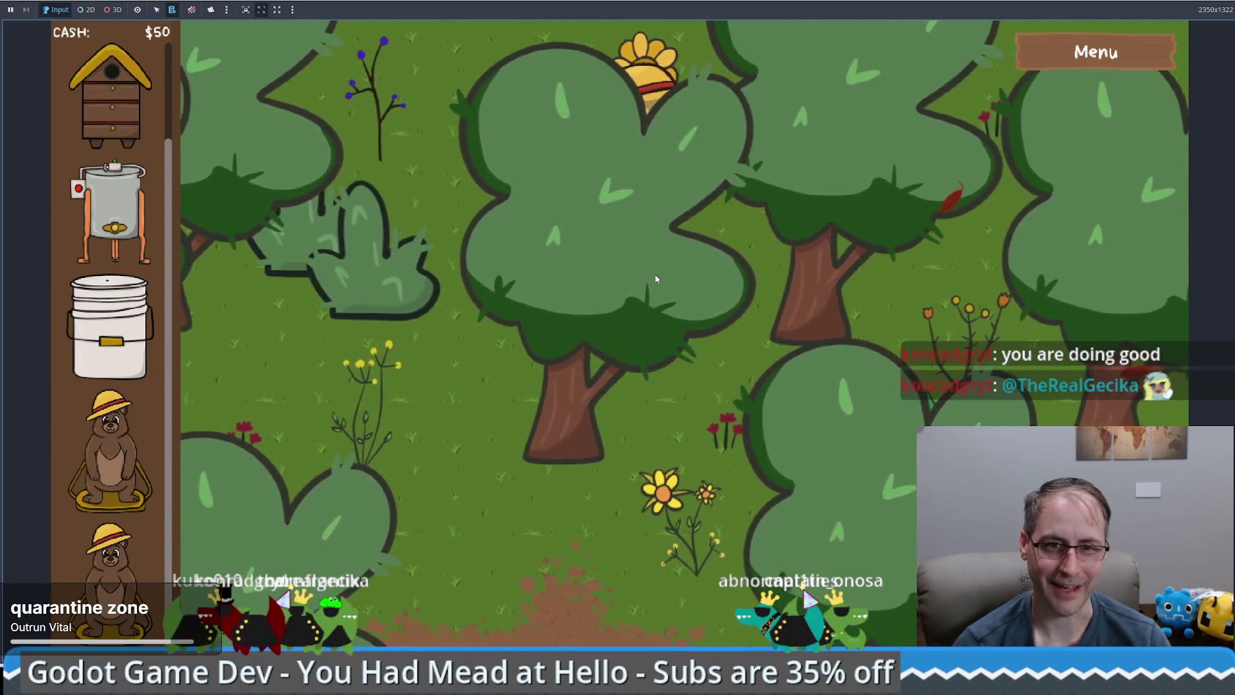
key(s)
key(d)
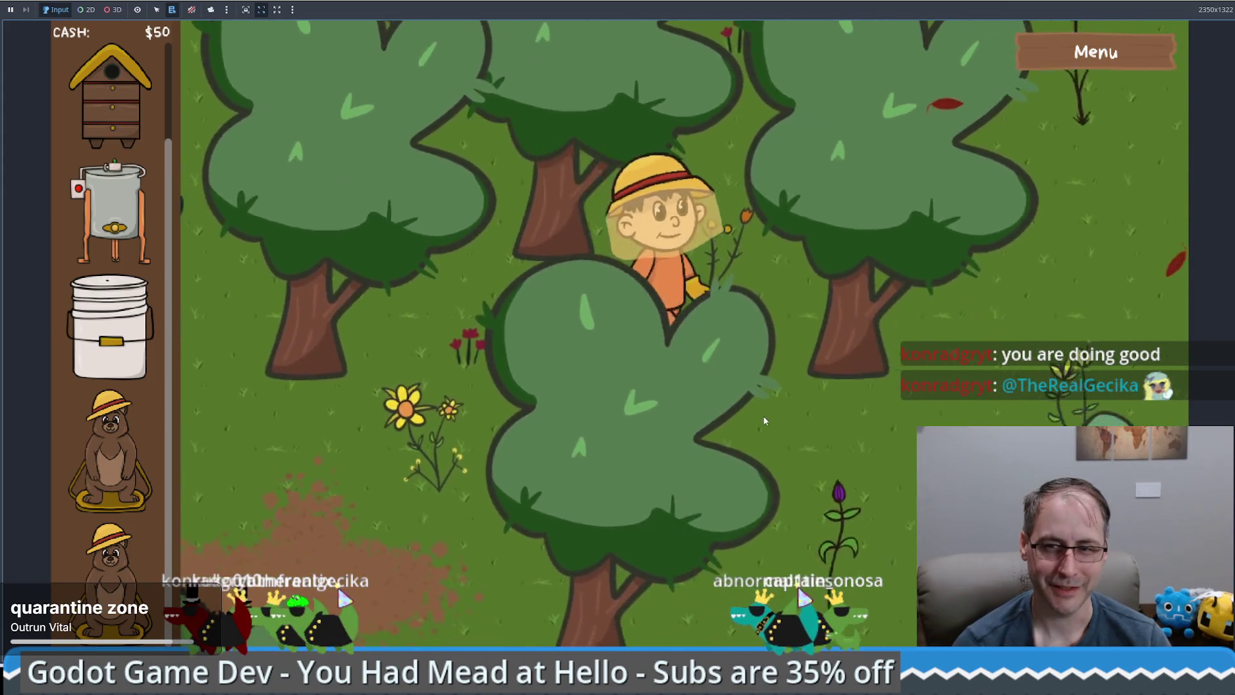
key(s)
key(d)
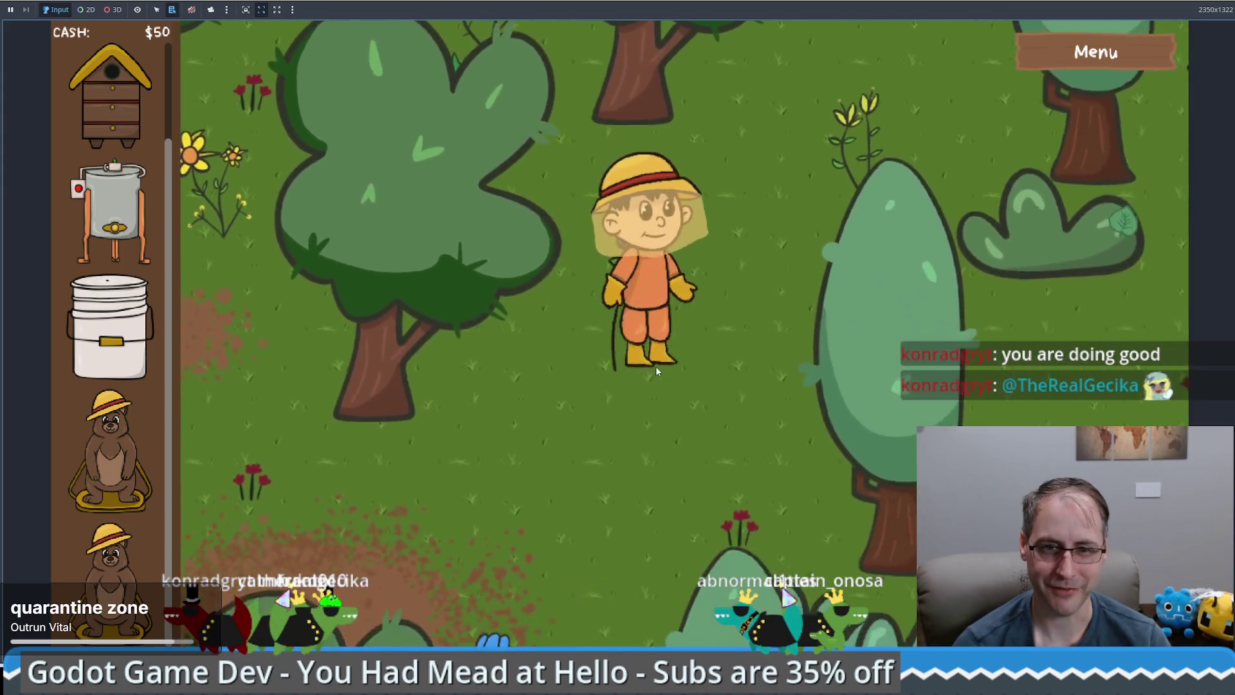
key(s)
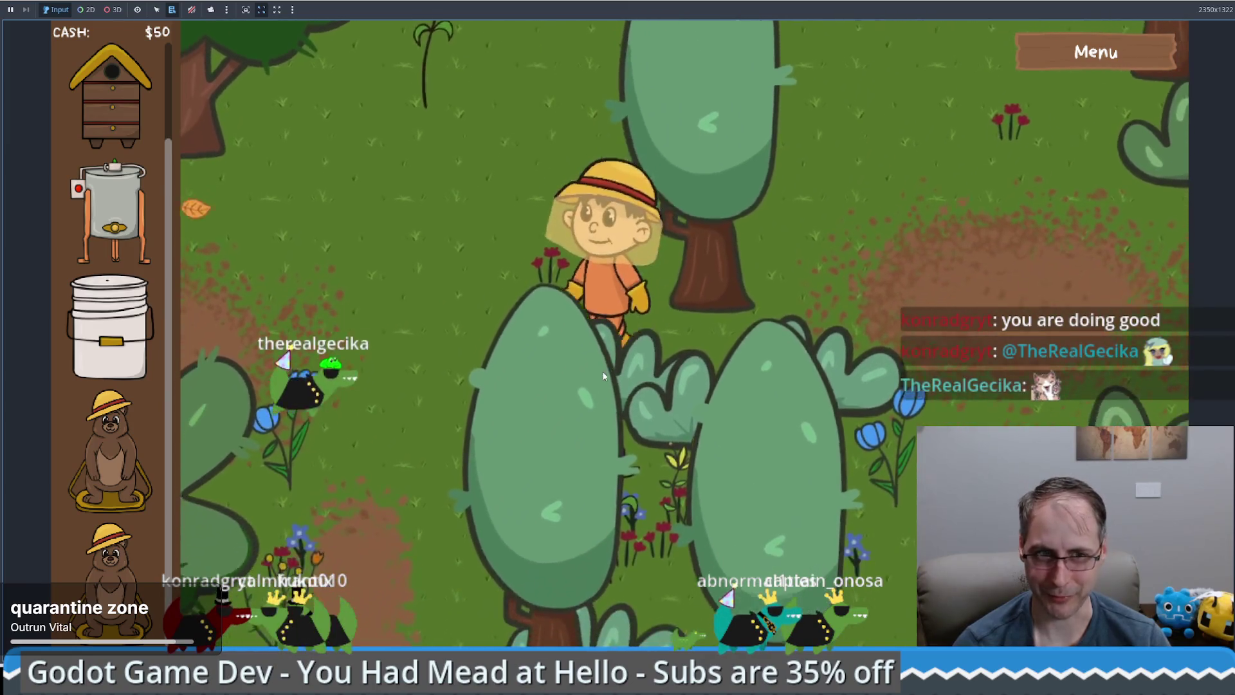
key(s)
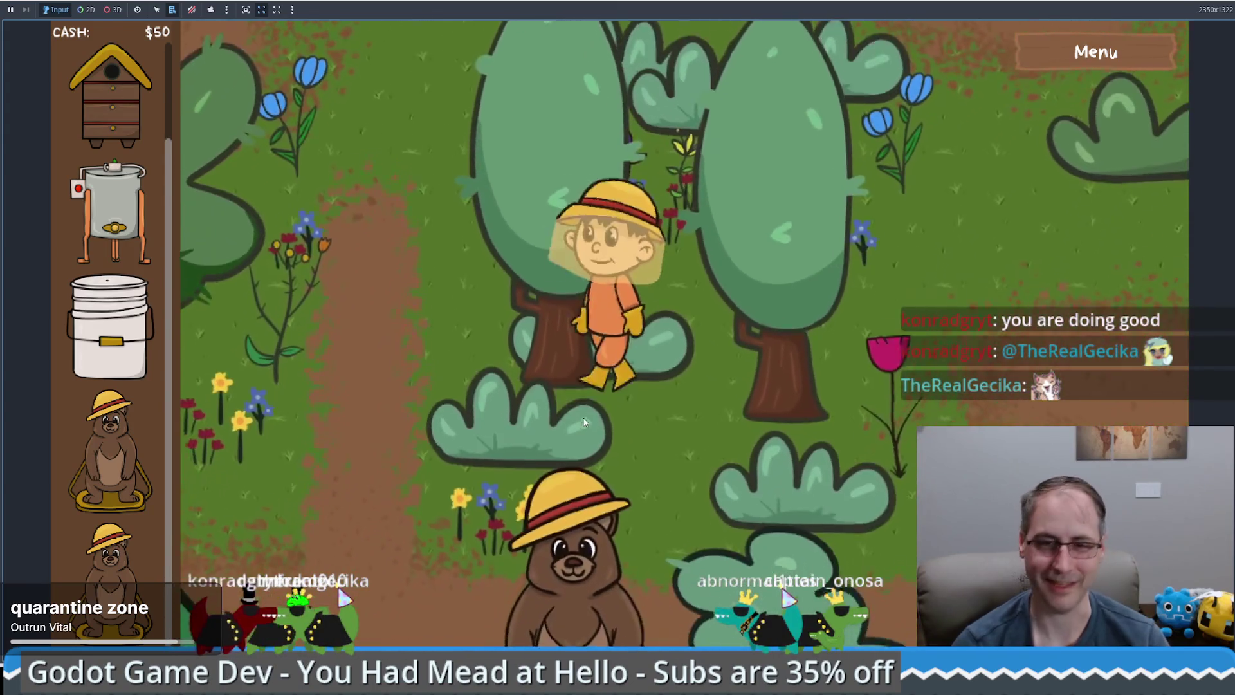
key(s)
key(a)
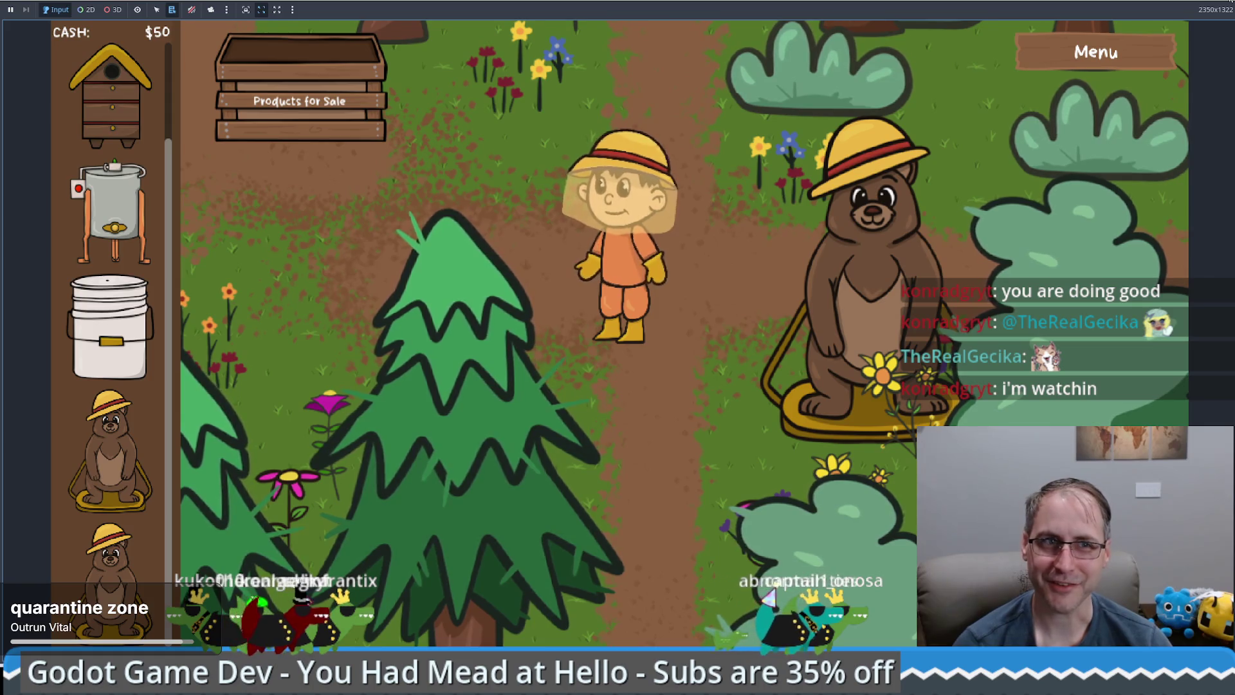
key(F8)
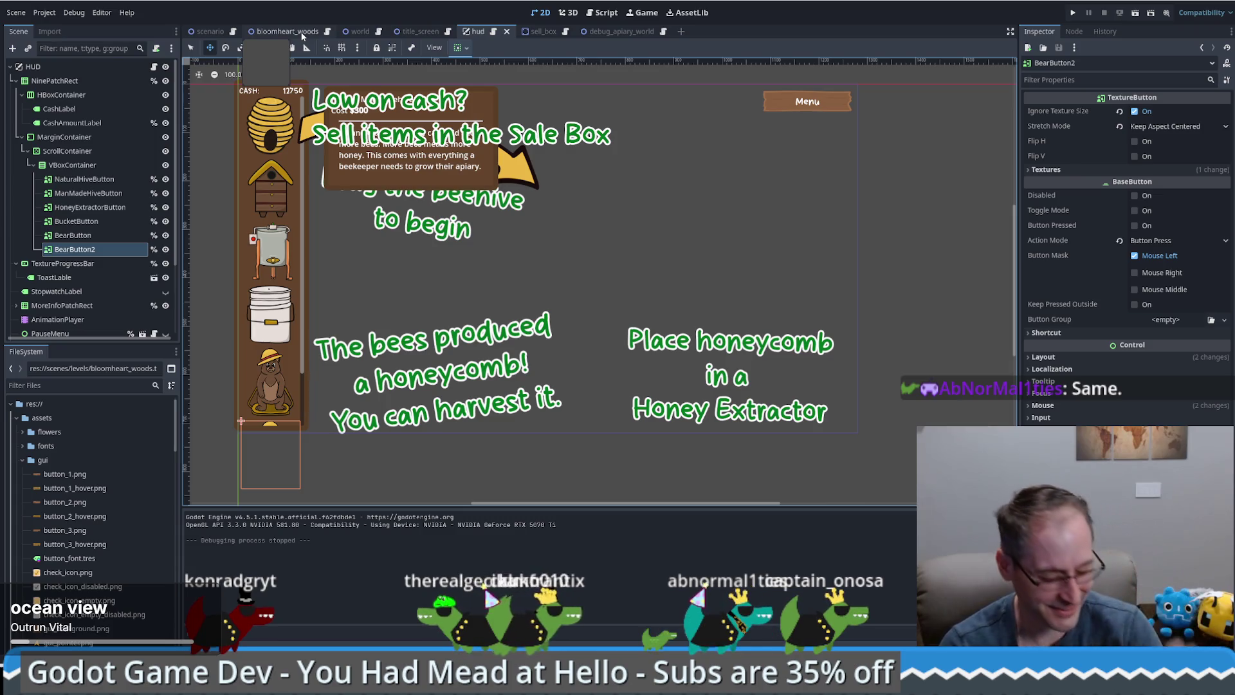
Switch to the bloomheart_woods level scene tab
click(287, 32)
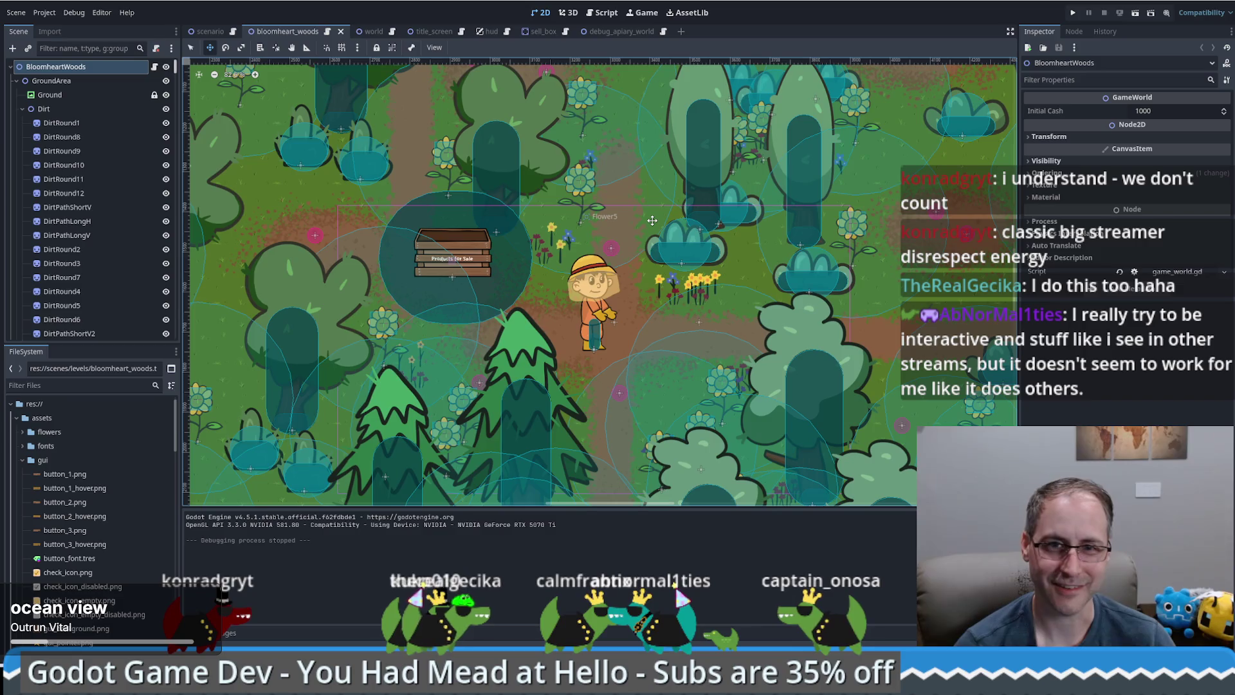
Return to the hud scene and select the original BearButton
click(488, 36)
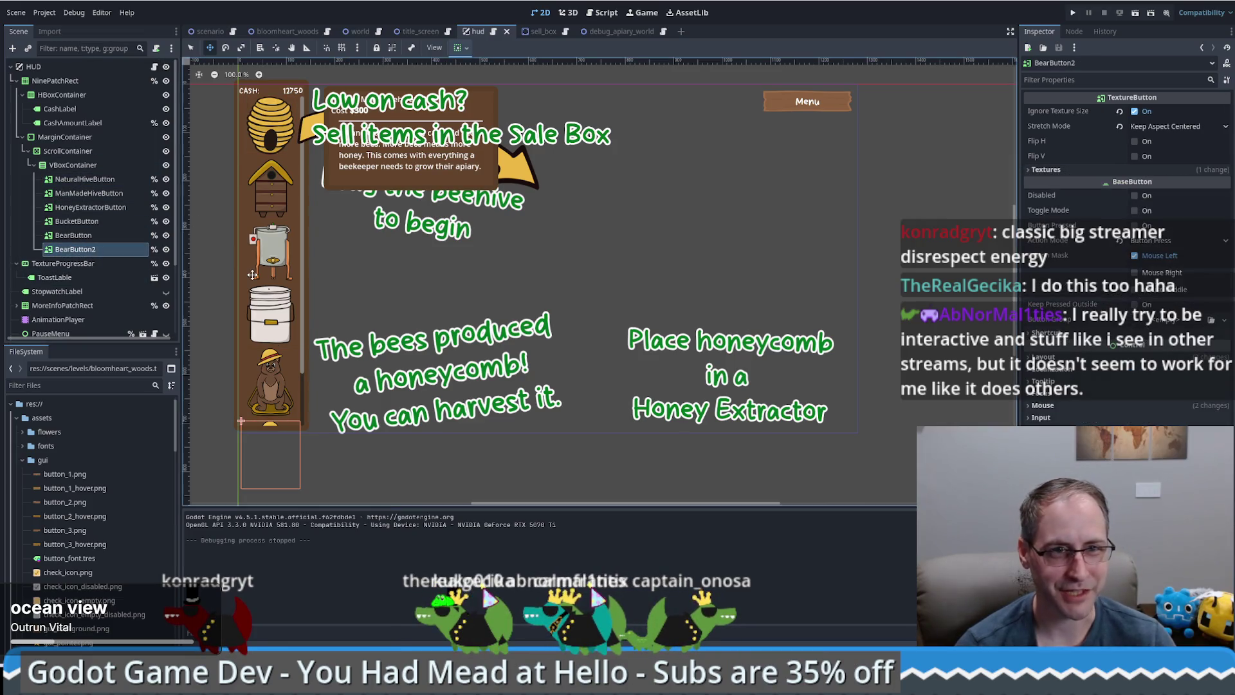
click(80, 235)
Rename BearButton2 to SeleButton2 with F2, then switch to the debug_apiary_world scene
click(87, 251)
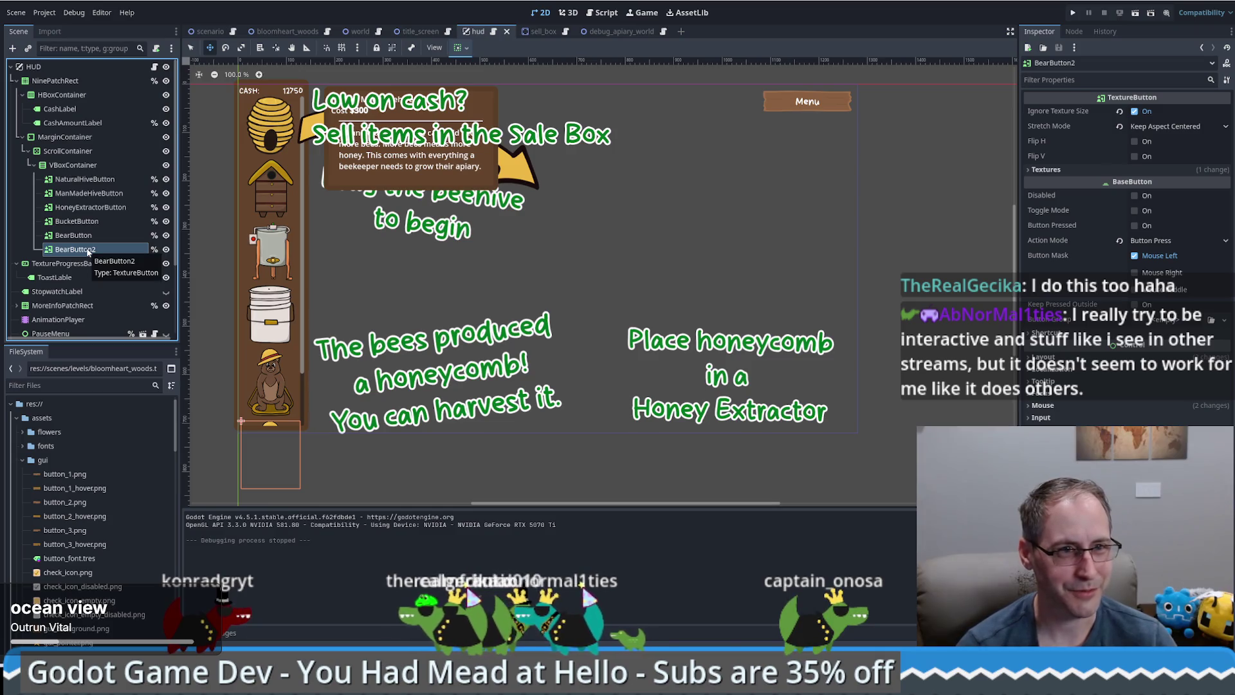
click(83, 235)
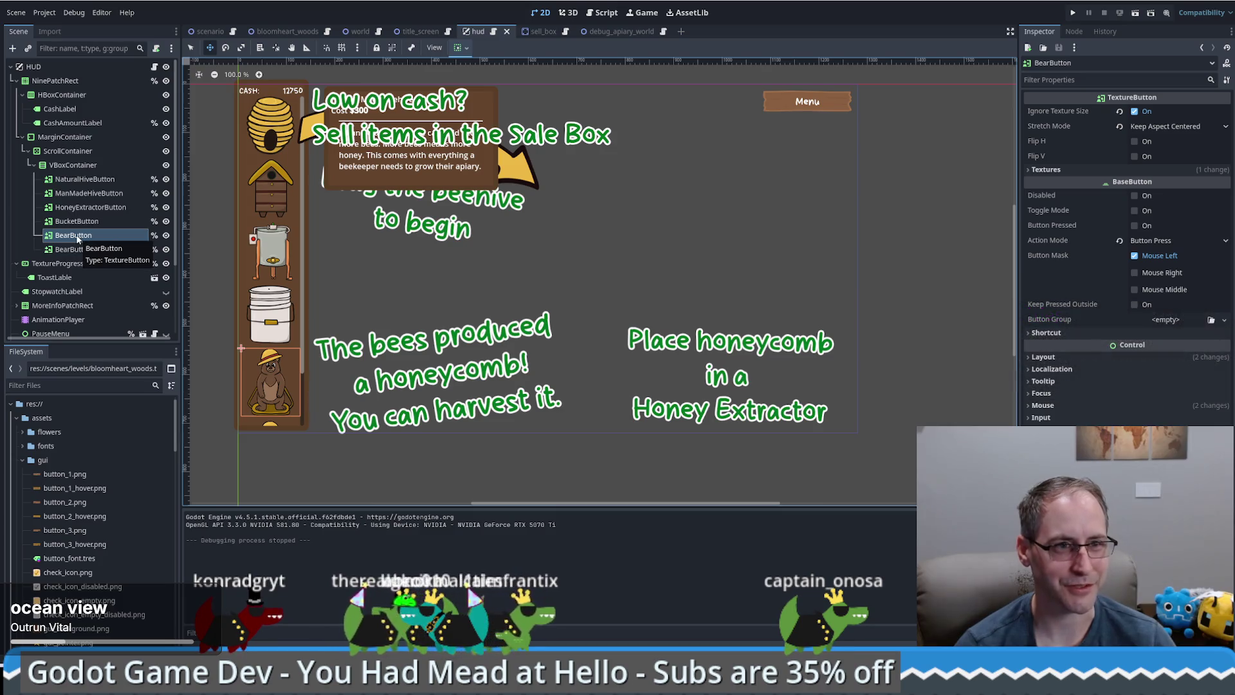
click(72, 250)
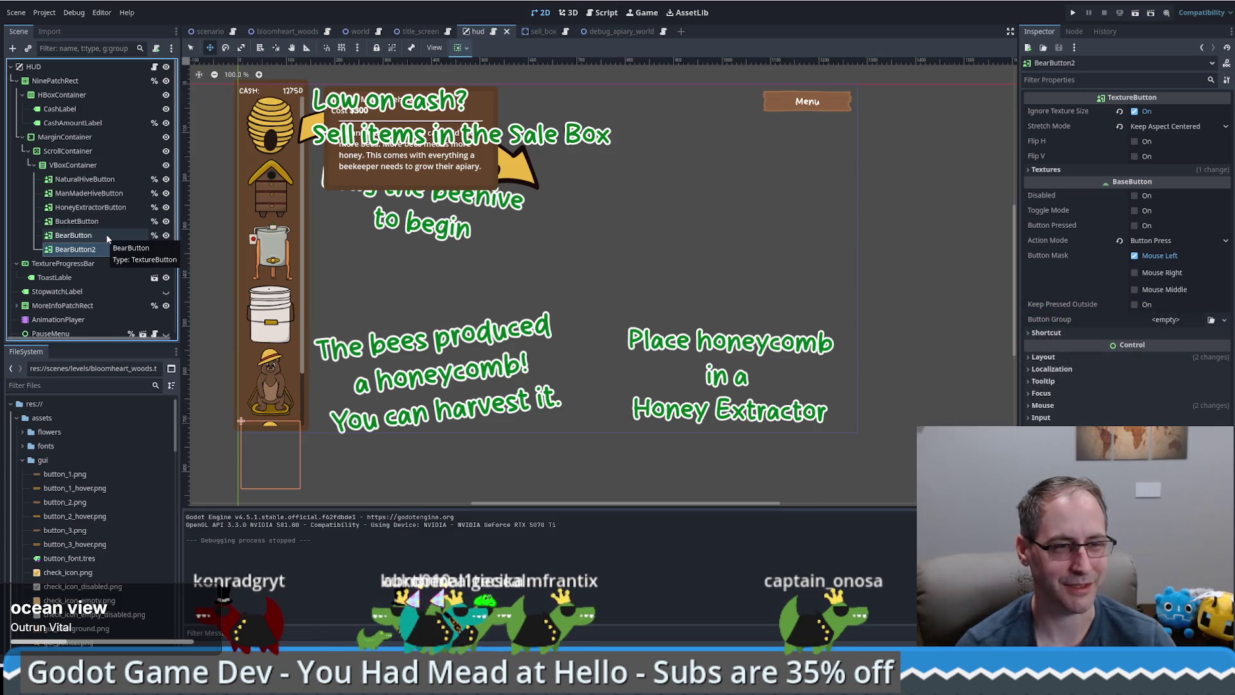
key(F2)
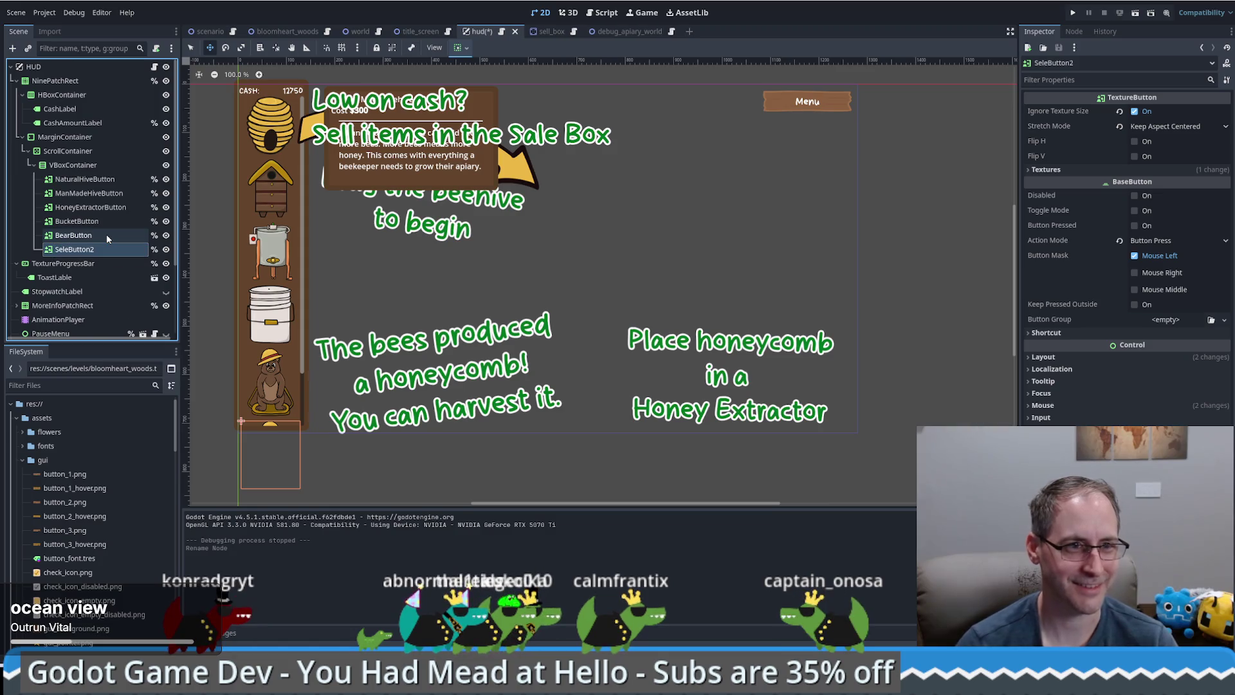
key(Return)
scroll(110, 492, down, 3)
scroll(110, 492, up, 3)
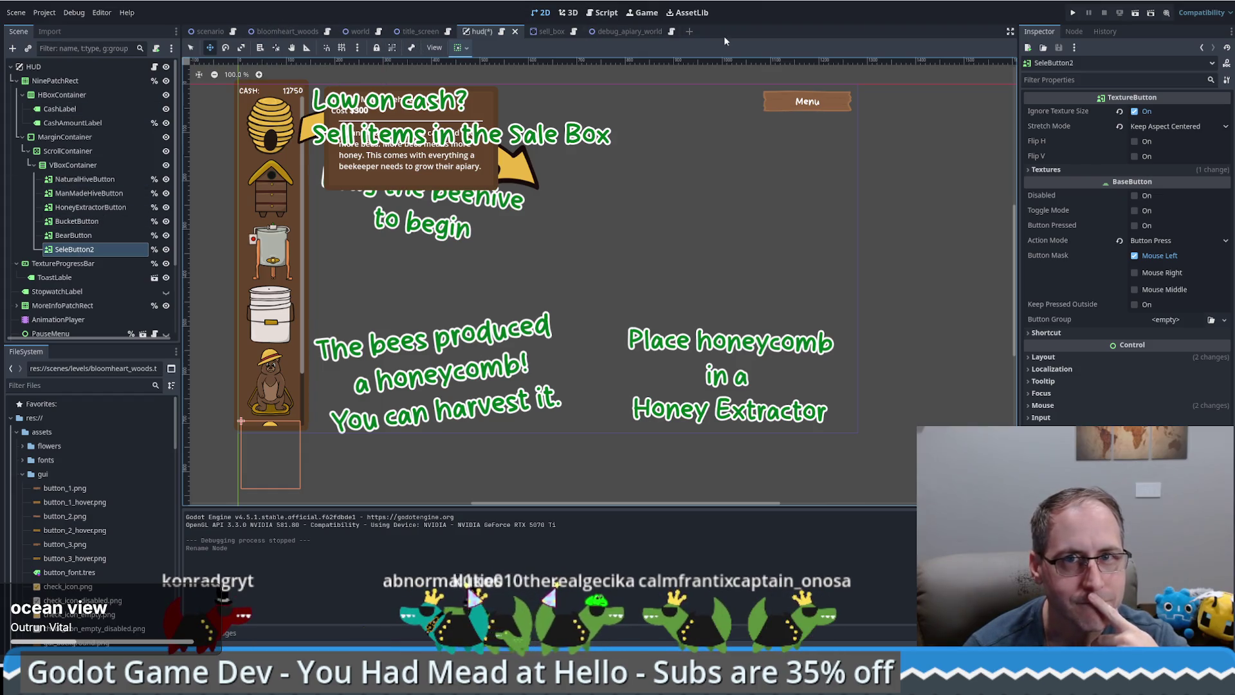
click(642, 36)
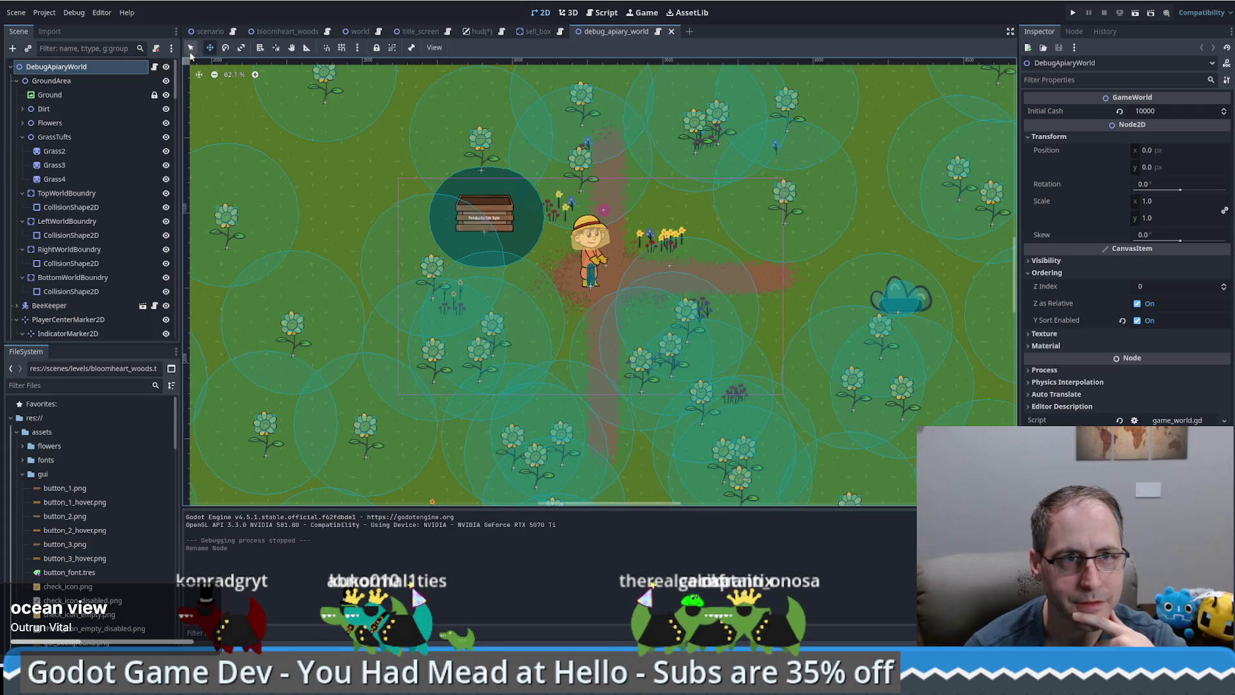
key(q)
click(504, 218)
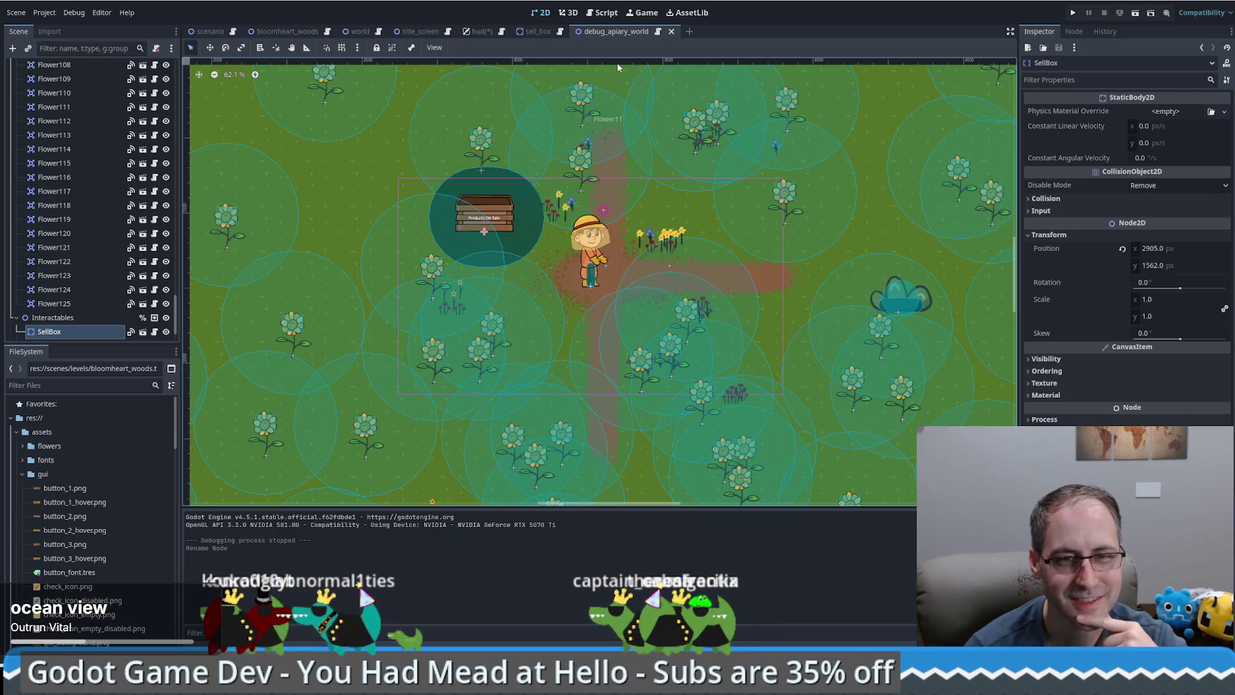
click(474, 32)
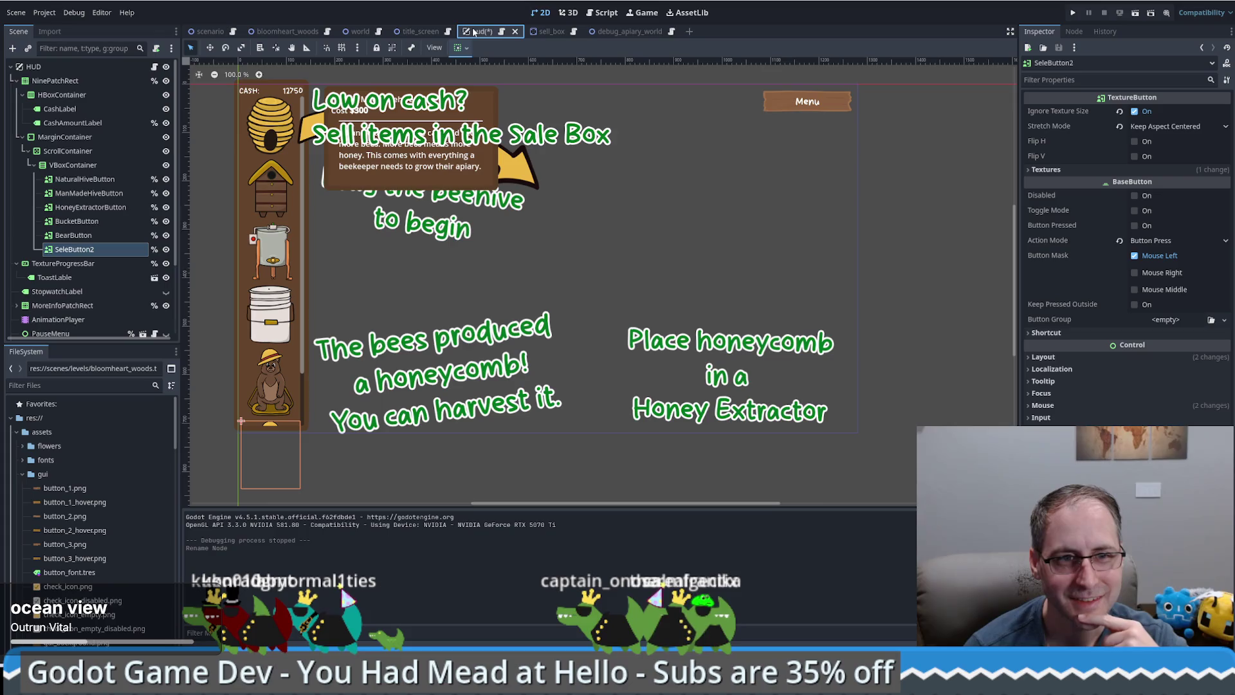
Rename SeleButton2 to SellButton and compare it with BearButton in the Scene dock
click(64, 250)
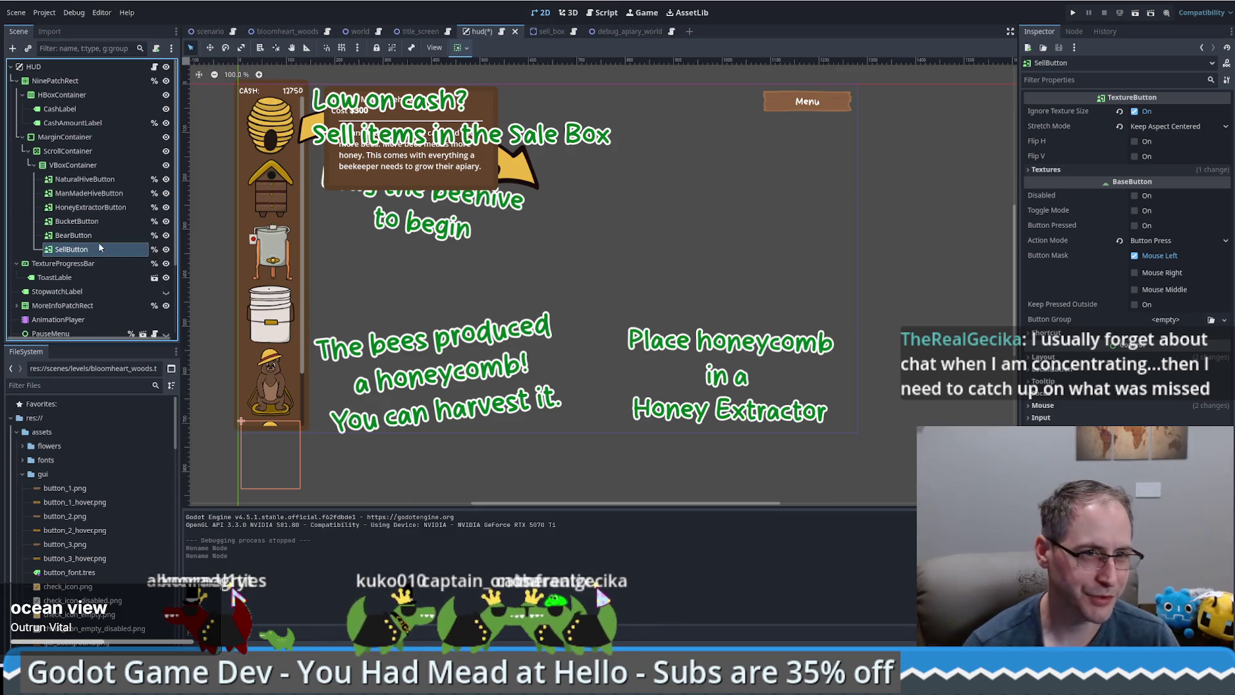
click(83, 236)
click(90, 250)
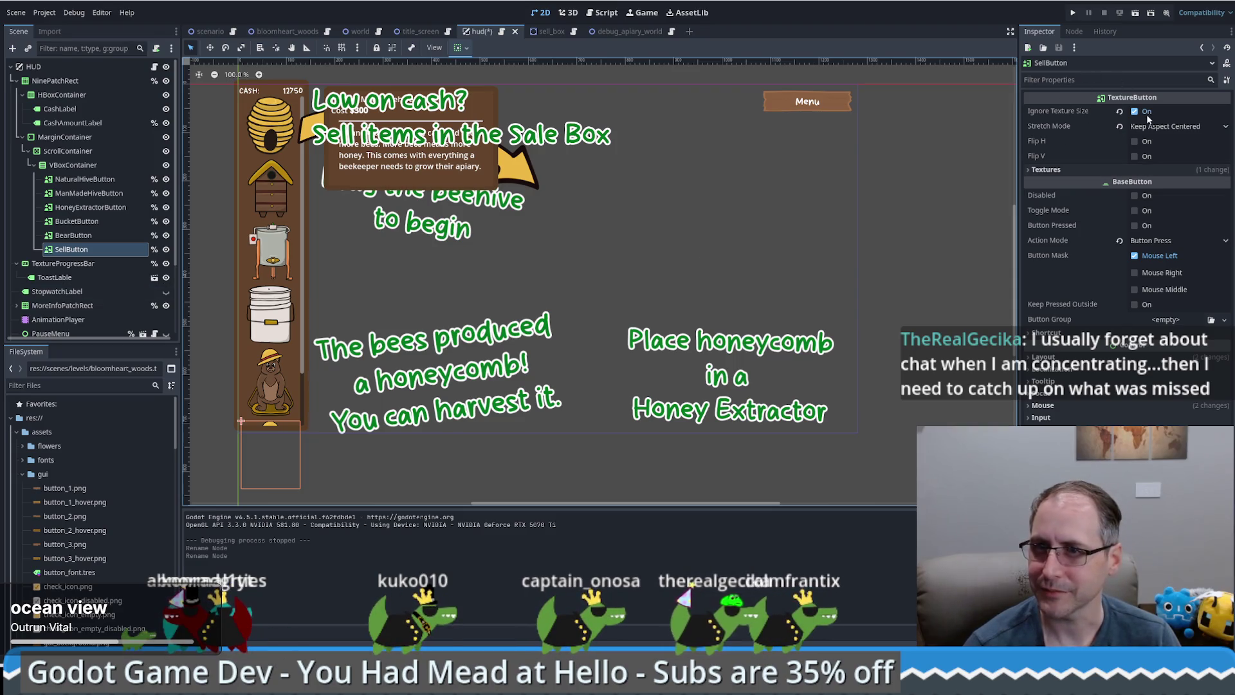
Clear SellButton's Normal texture and replace the bear image with sell_box.png
click(1087, 171)
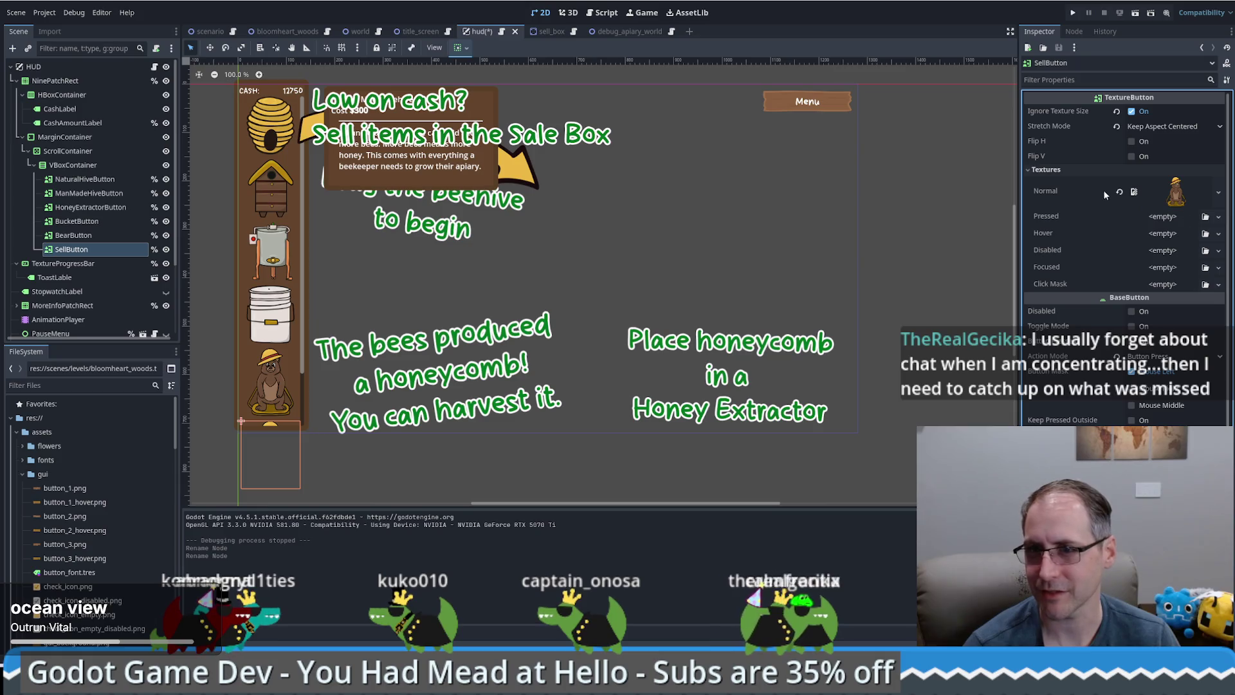
click(1120, 192)
click(1177, 184)
key(Escape)
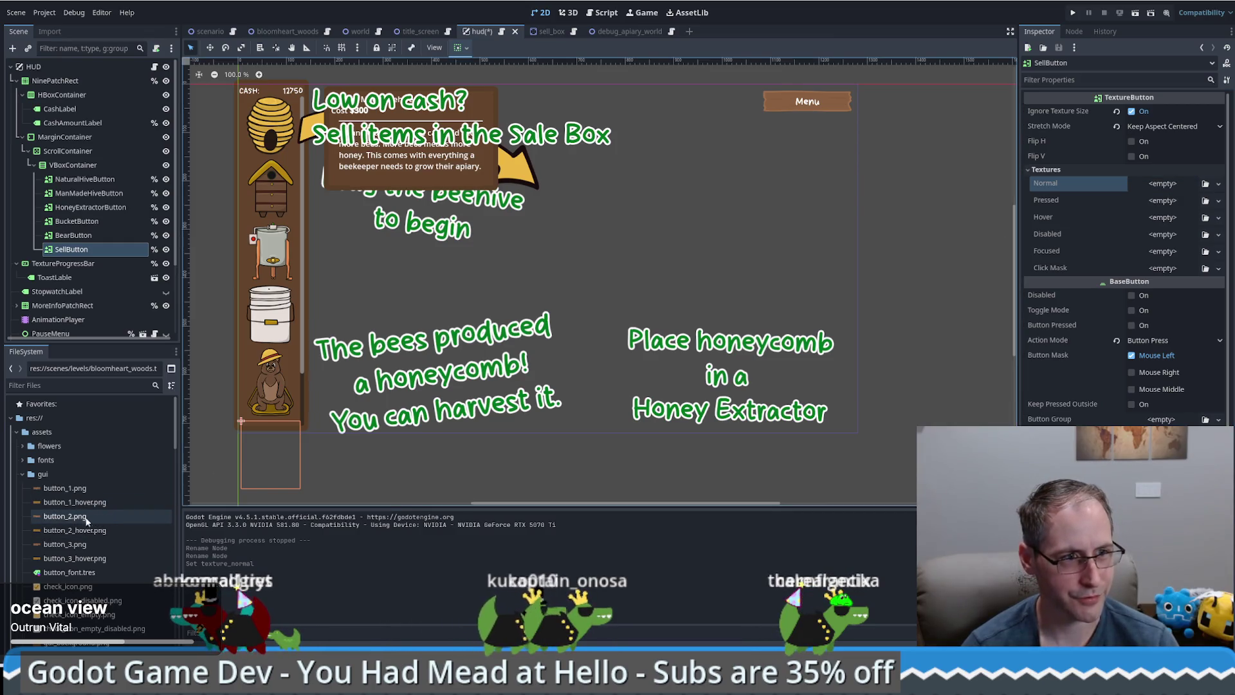
mouse_move(60, 528)
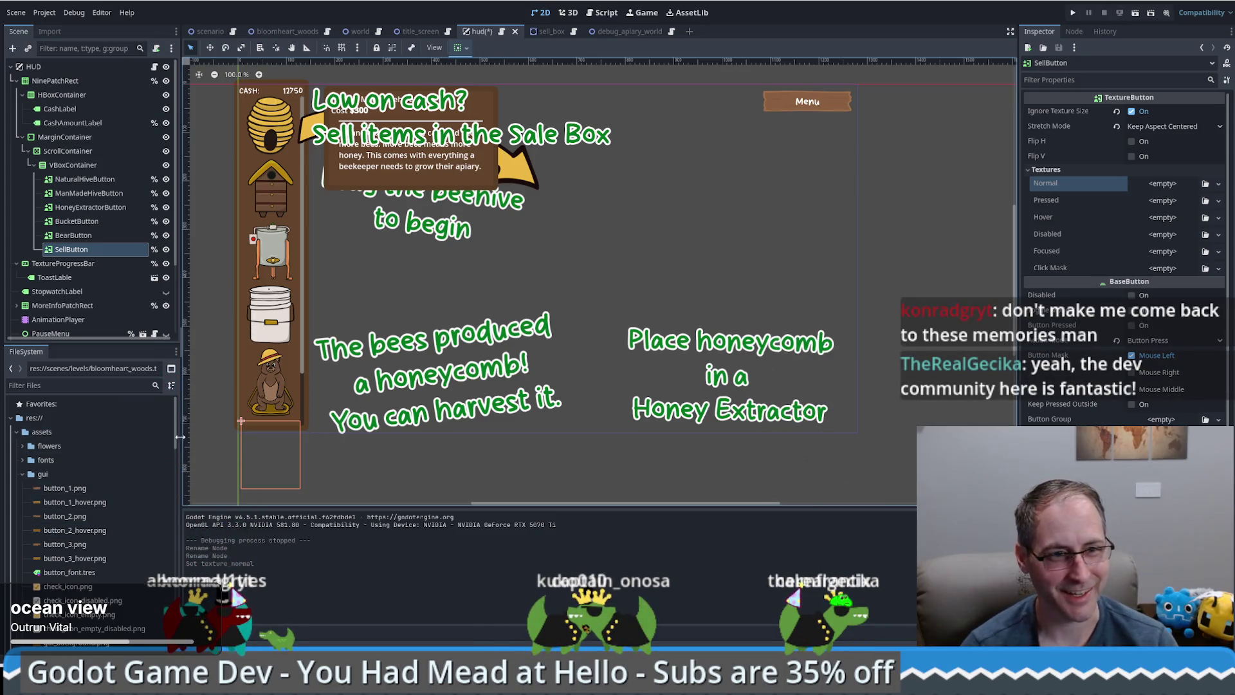
mouse_move(177, 439)
mouse_down()
mouse_move(179, 457)
mouse_move(178, 436)
mouse_up()
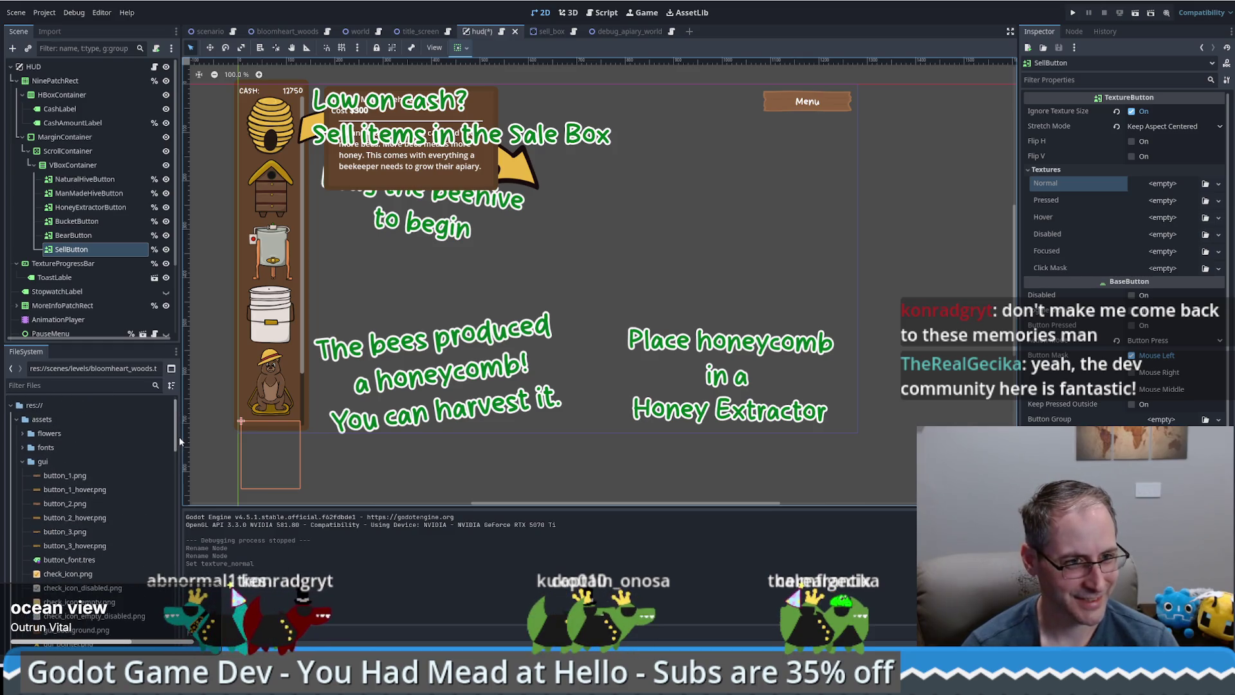
click(24, 463)
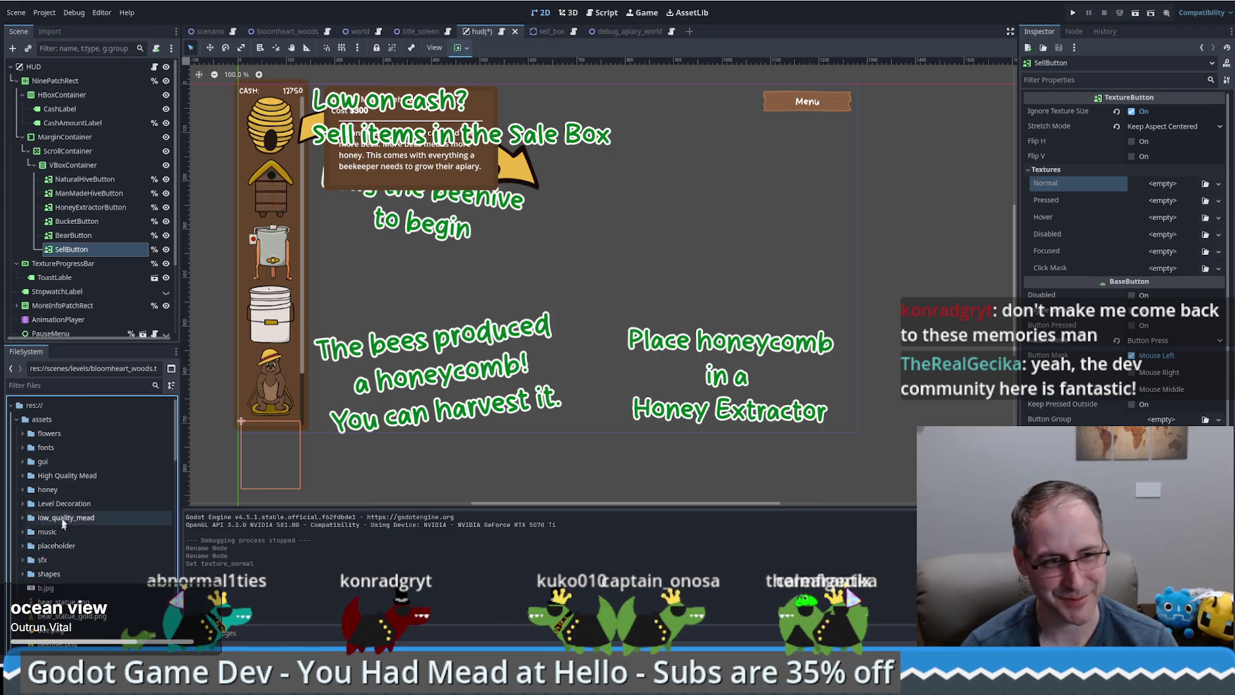
scroll(51, 490, down, 2)
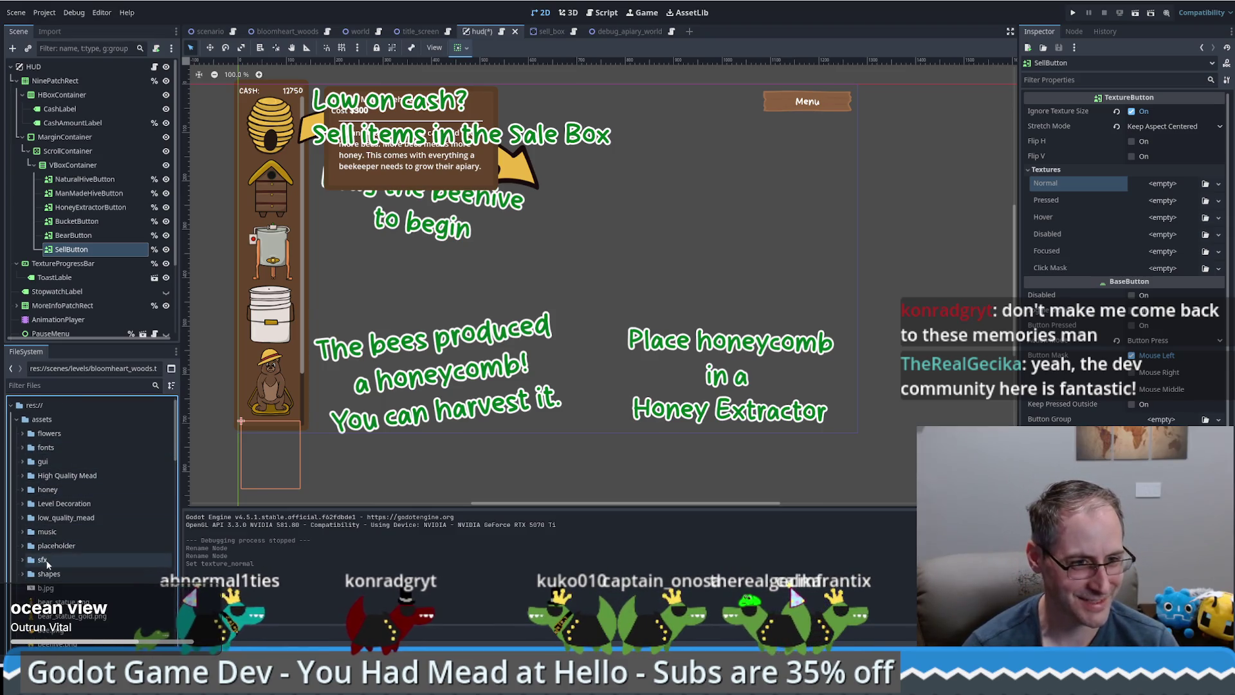
scroll(51, 542, down, 5)
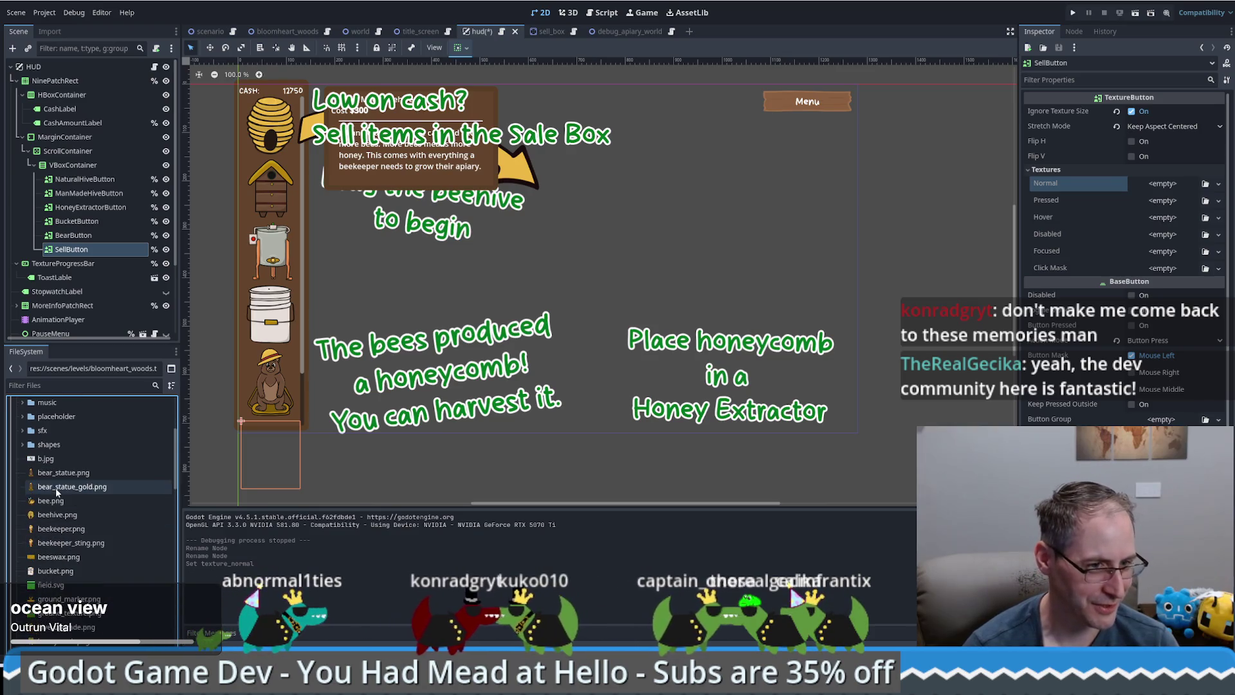
scroll(58, 515, down, 3)
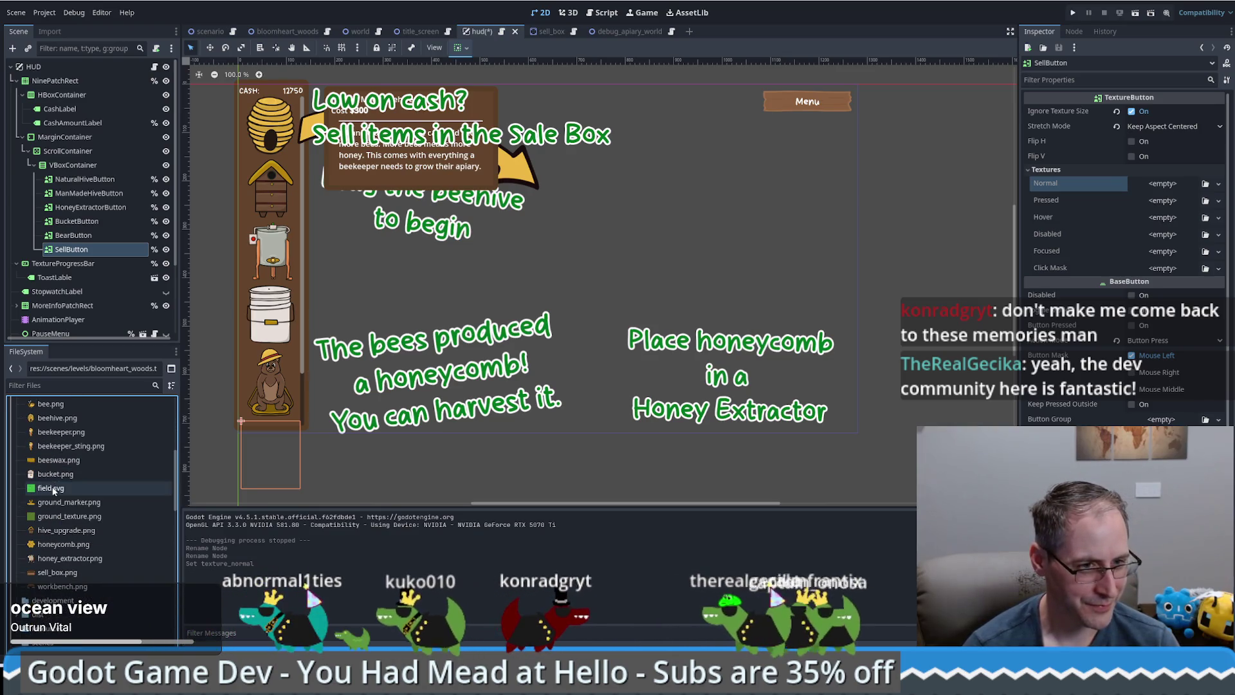
mouse_move(45, 572)
mouse_down()
mouse_move(611, 334)
mouse_move(1164, 190)
mouse_up()
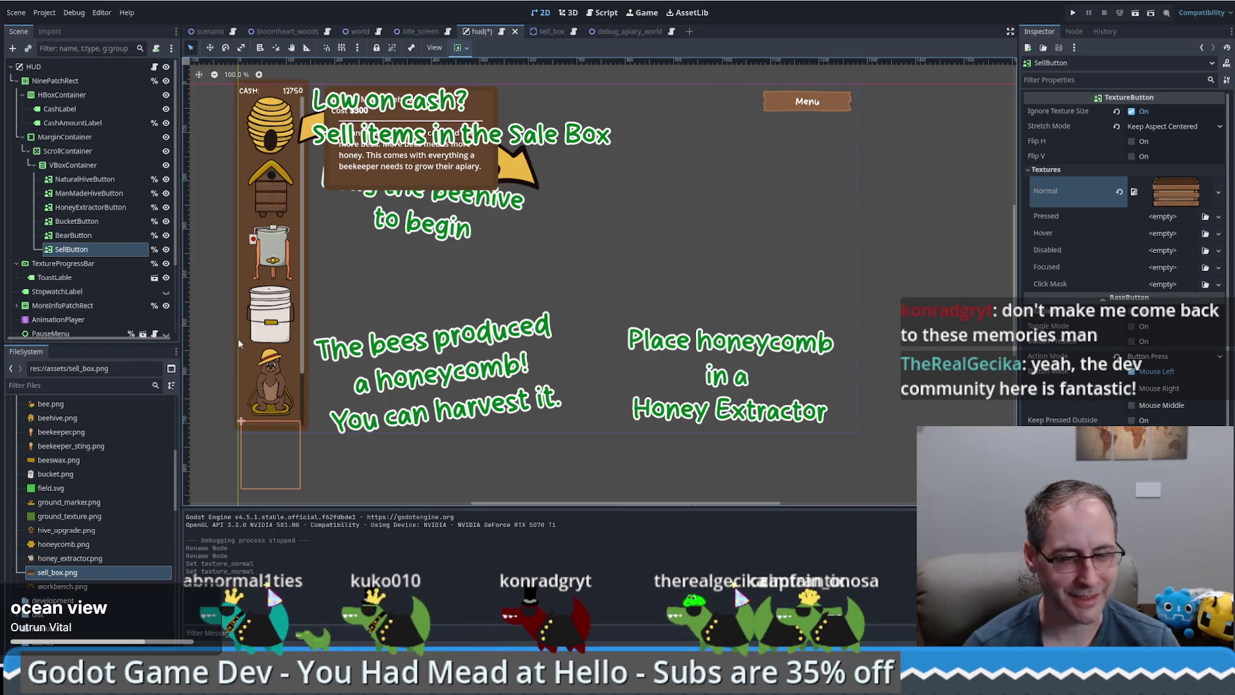
click(72, 251)
Drag SellButton within the HUD node tree so it sits after BearButton
drag(92, 173, 92, 174)
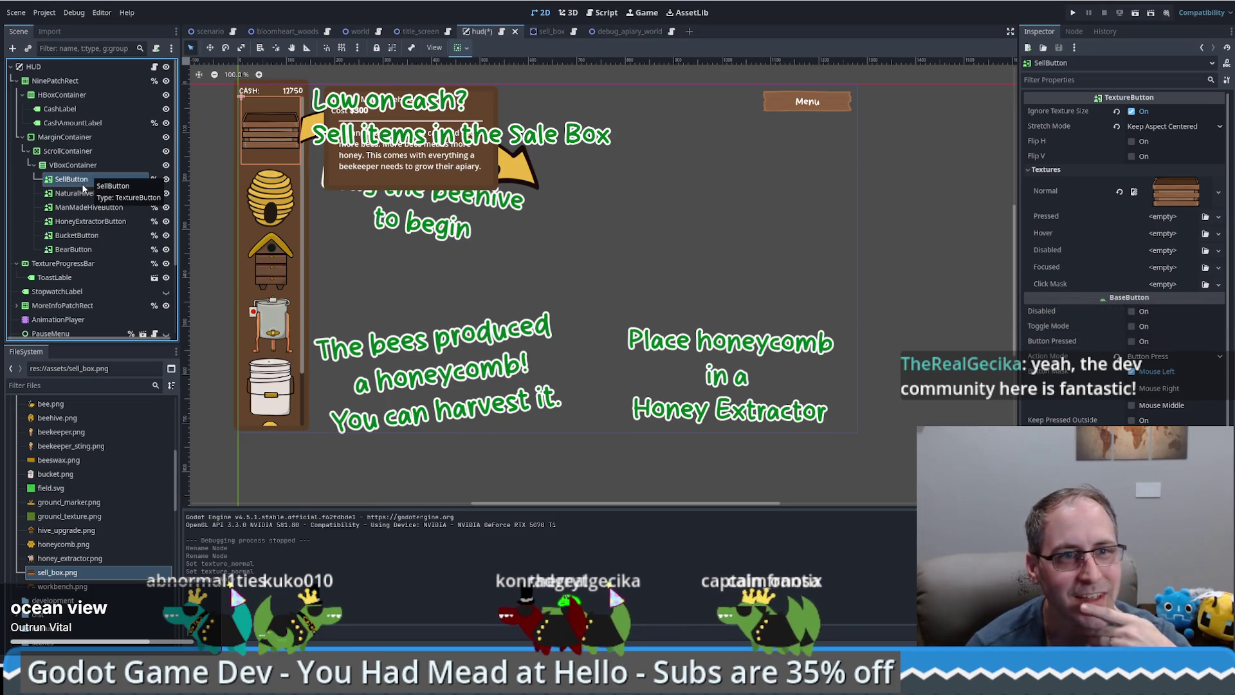
drag(76, 180, 89, 257)
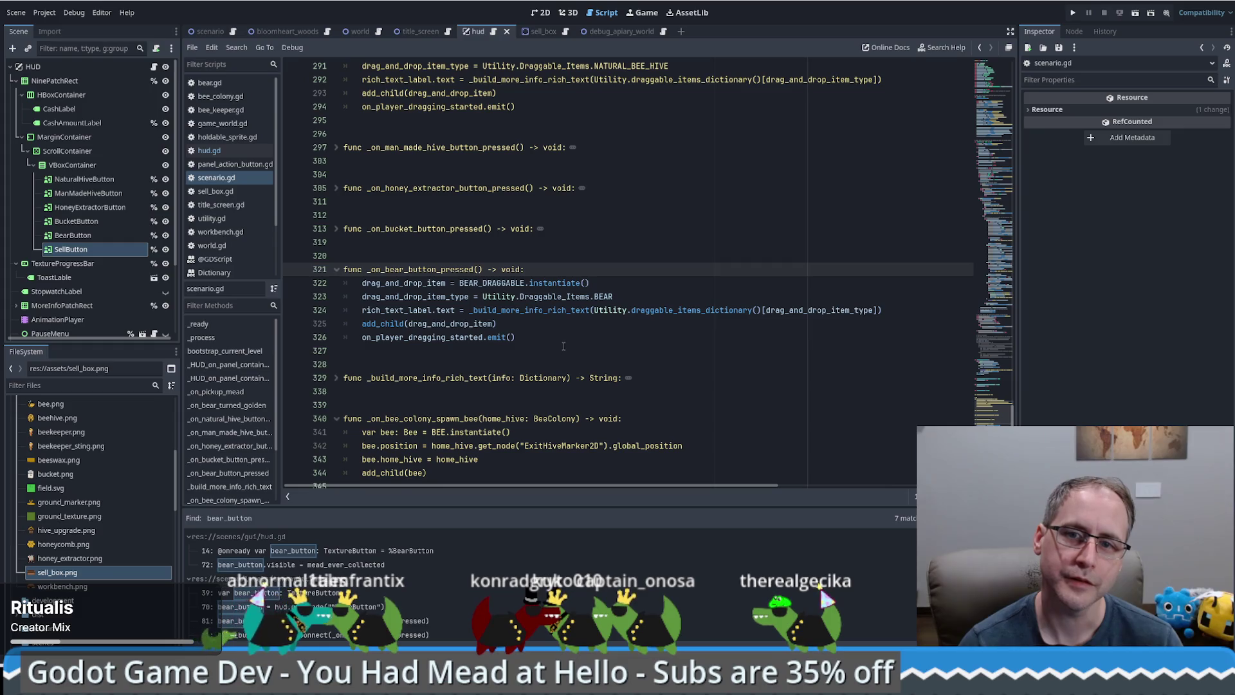
scroll(564, 346, down, 1)
scroll(547, 342, up, 1)
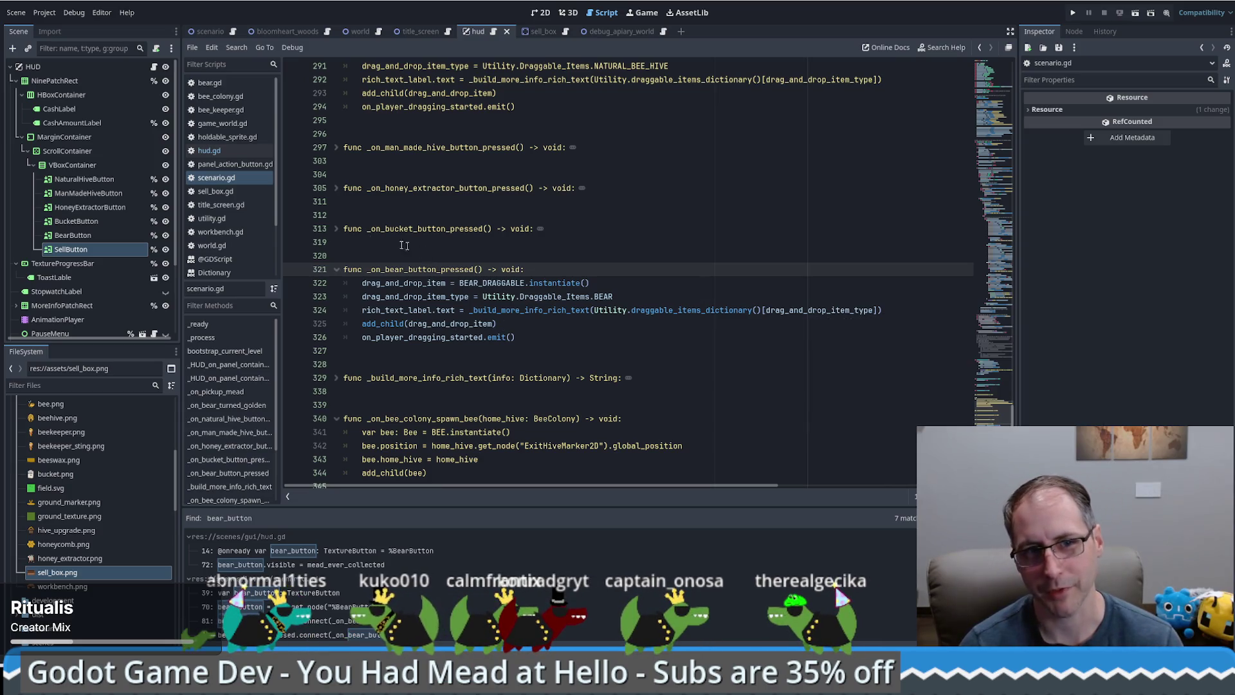
shift+click(343, 228)
click(502, 309)
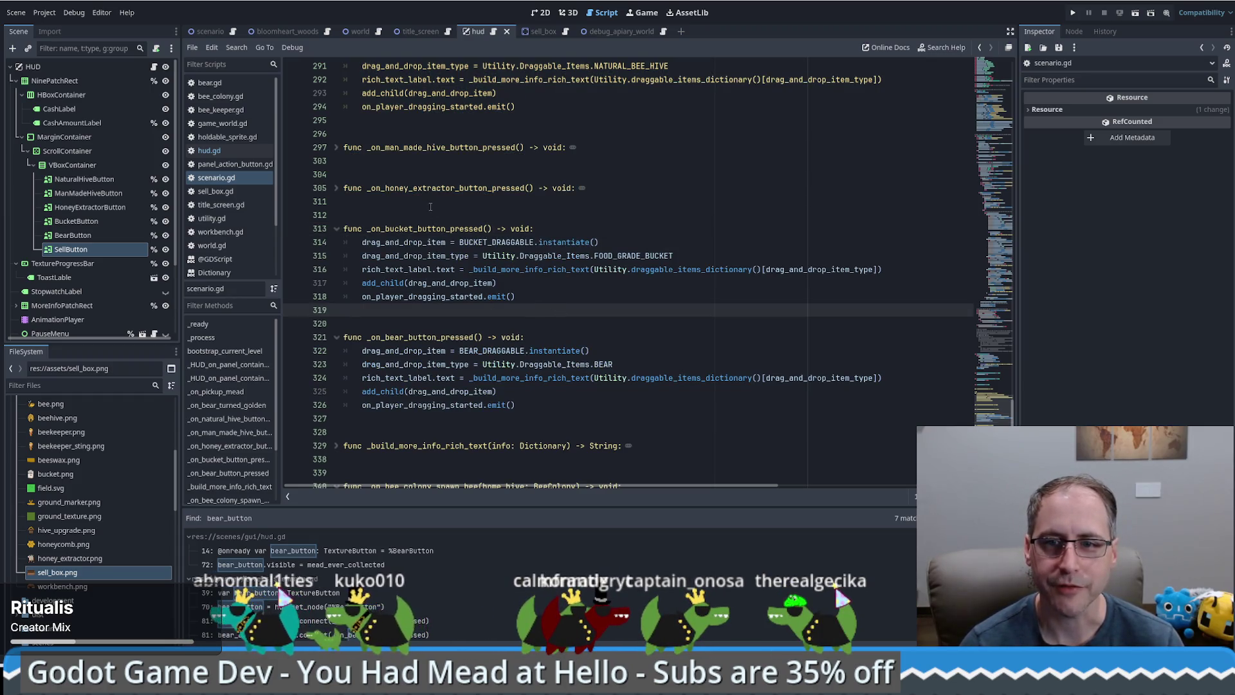
click(336, 188)
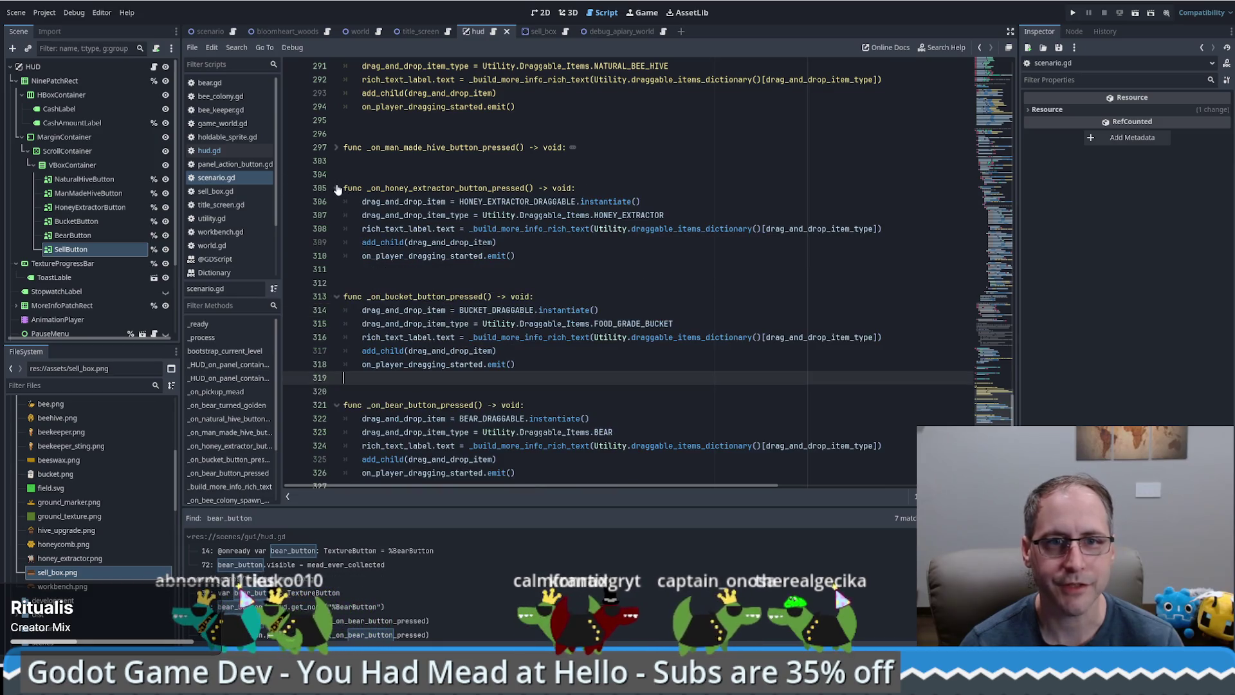
shift+click(335, 148)
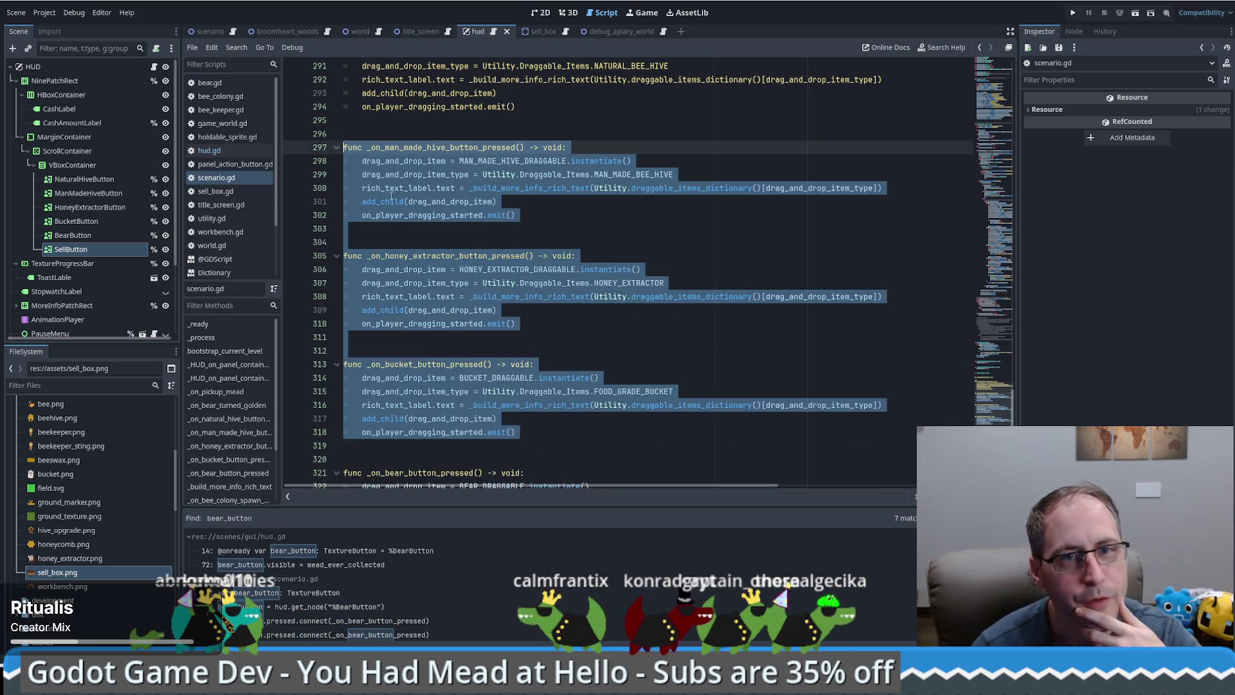
click(683, 215)
scroll(685, 235, down, 4)
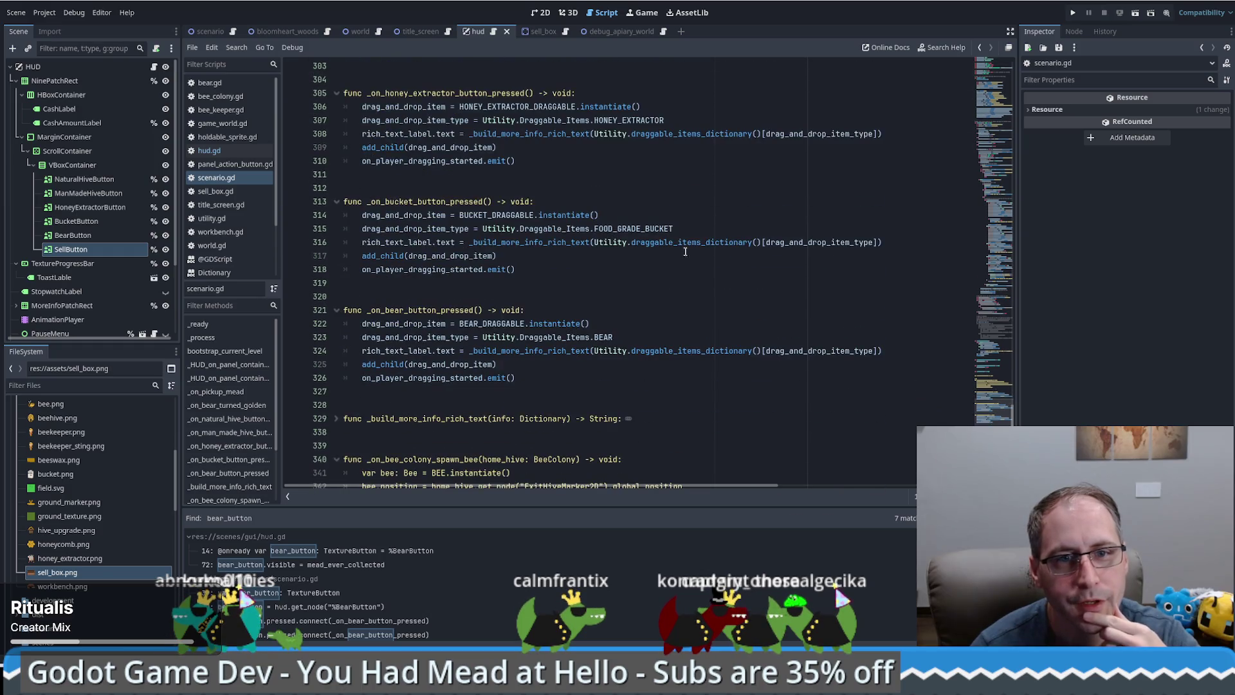
scroll(671, 248, up, 3)
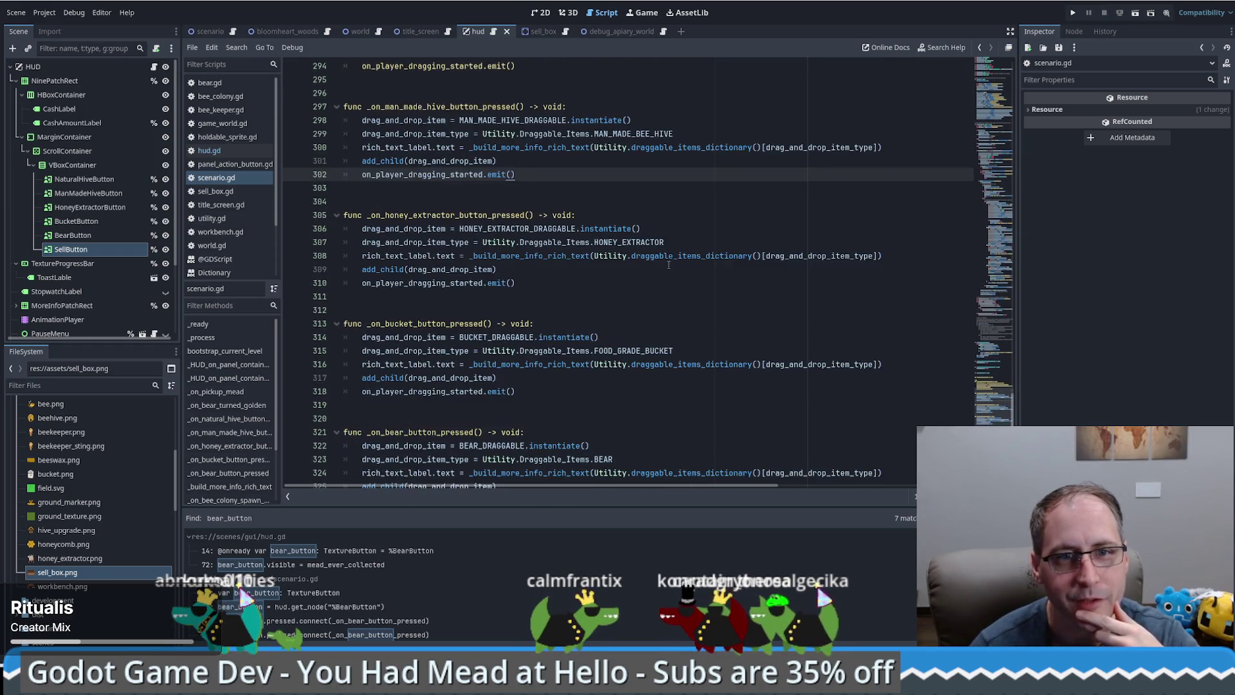
scroll(668, 263, down, 5)
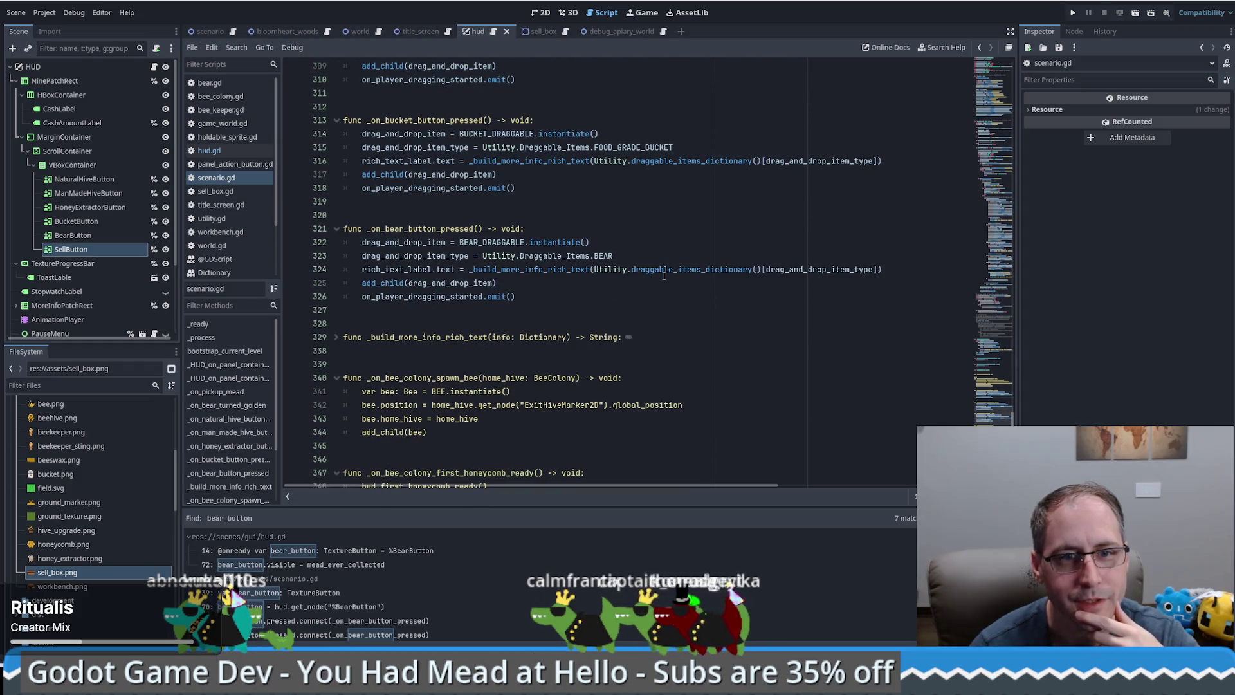
scroll(659, 270, up, 4)
scroll(659, 270, up, 6)
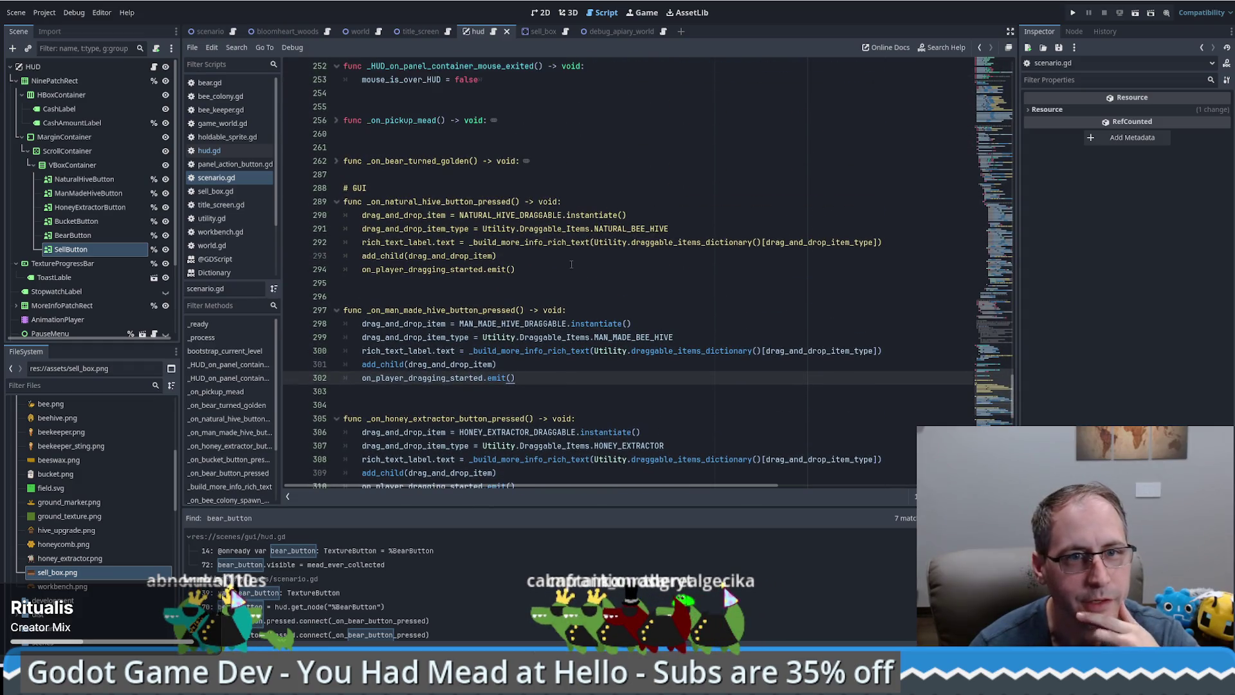
click(659, 270)
click(345, 201)
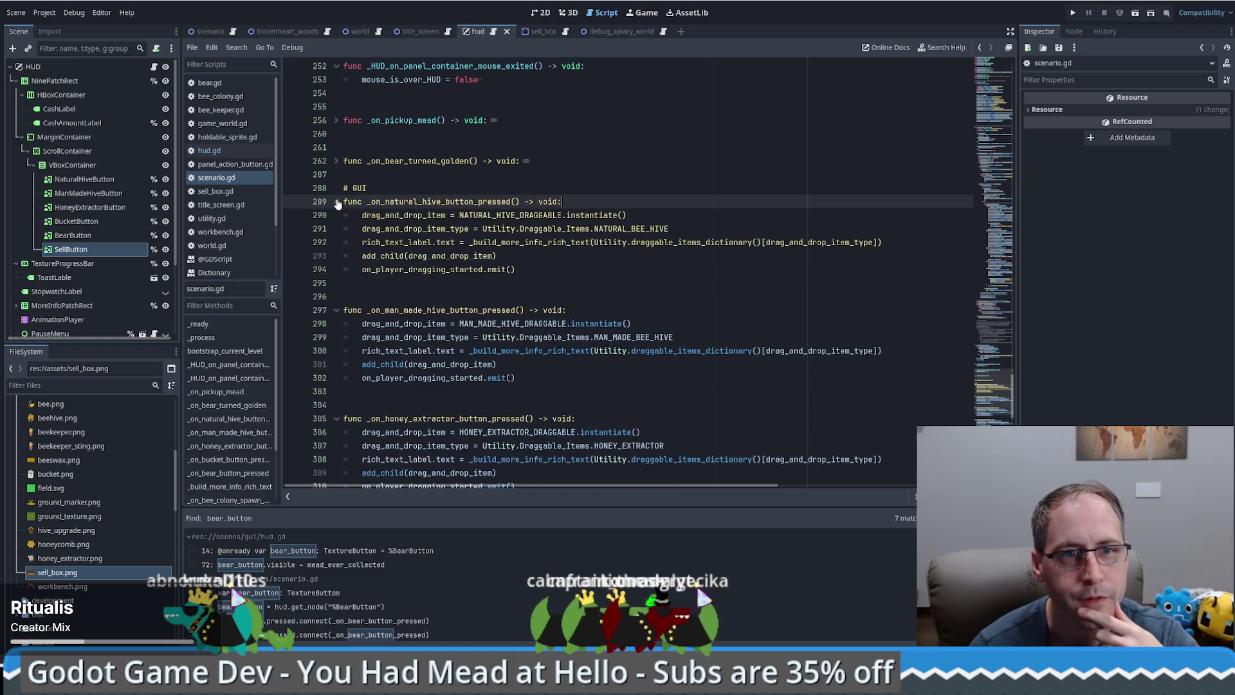
scroll(426, 211, up, 1)
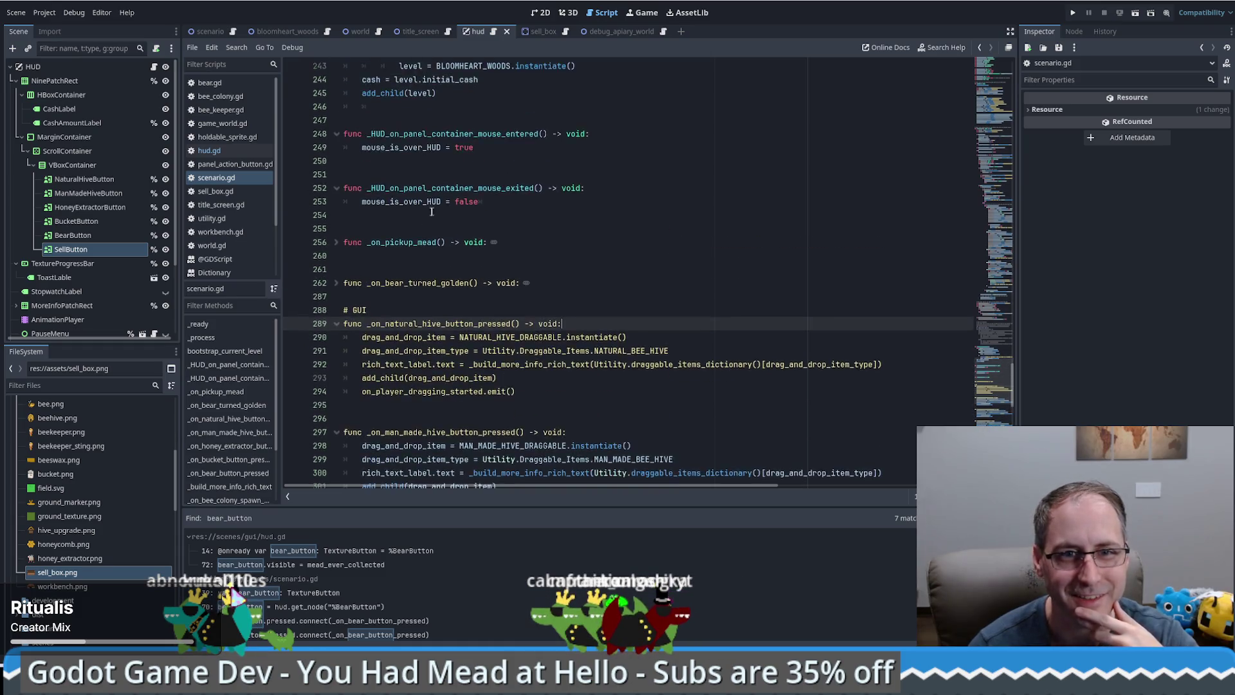
click(331, 203)
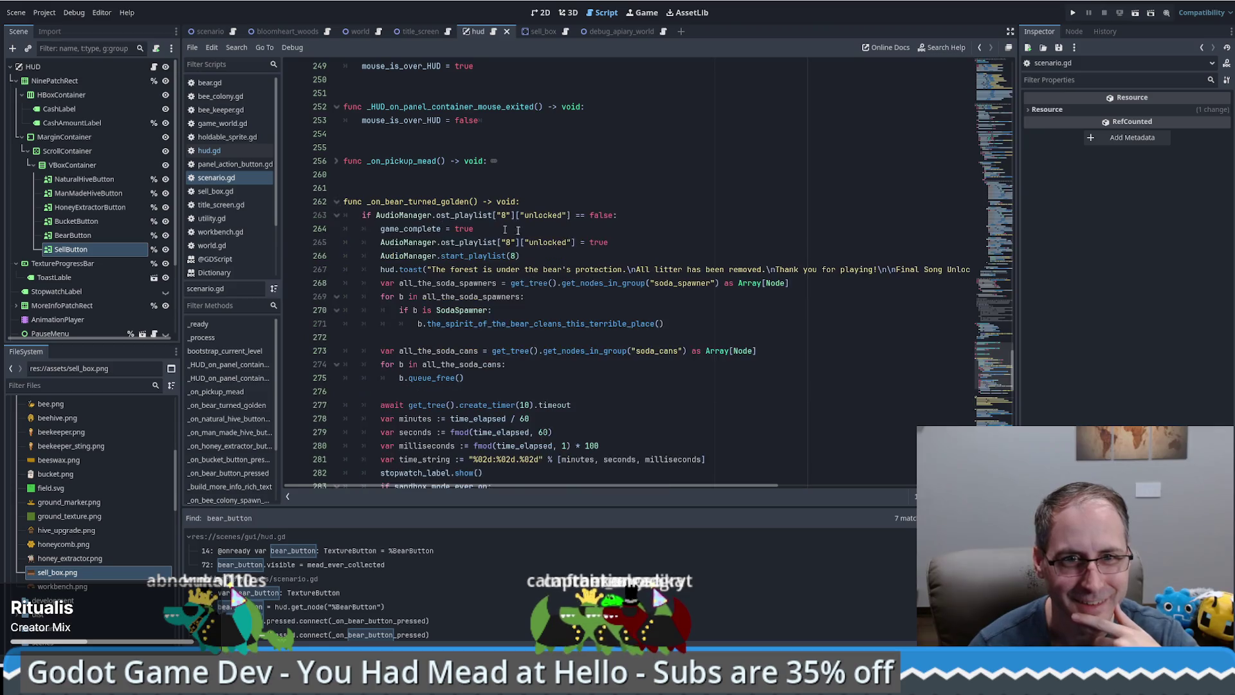
scroll(341, 187, down, 10)
key(Up)
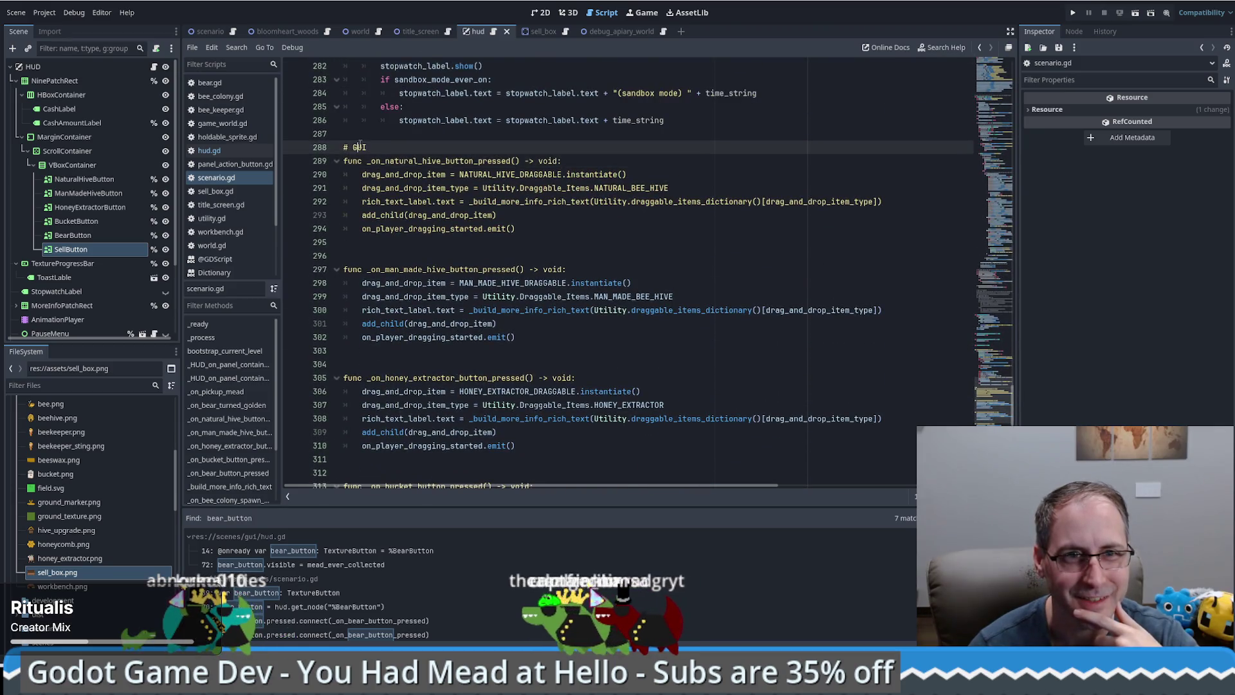
text(GUI)
drag(524, 229, 331, 166)
click(666, 232)
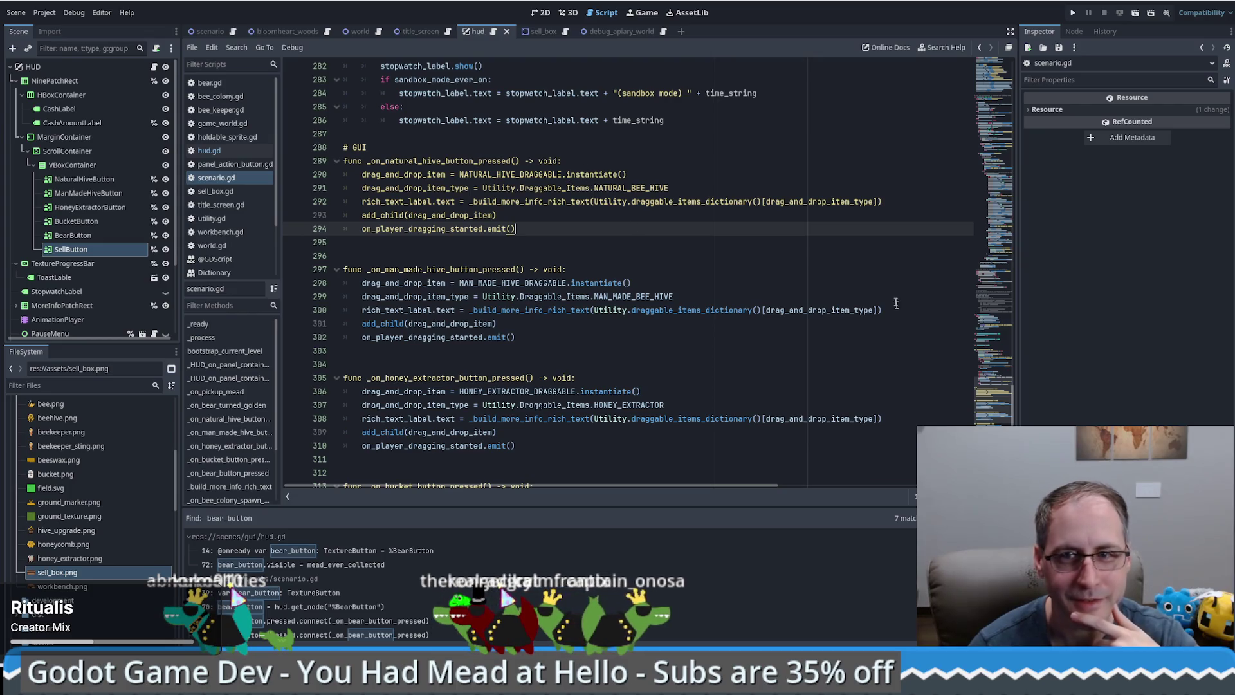
scroll(962, 123, up, 20)
scroll(956, 108, down, 10)
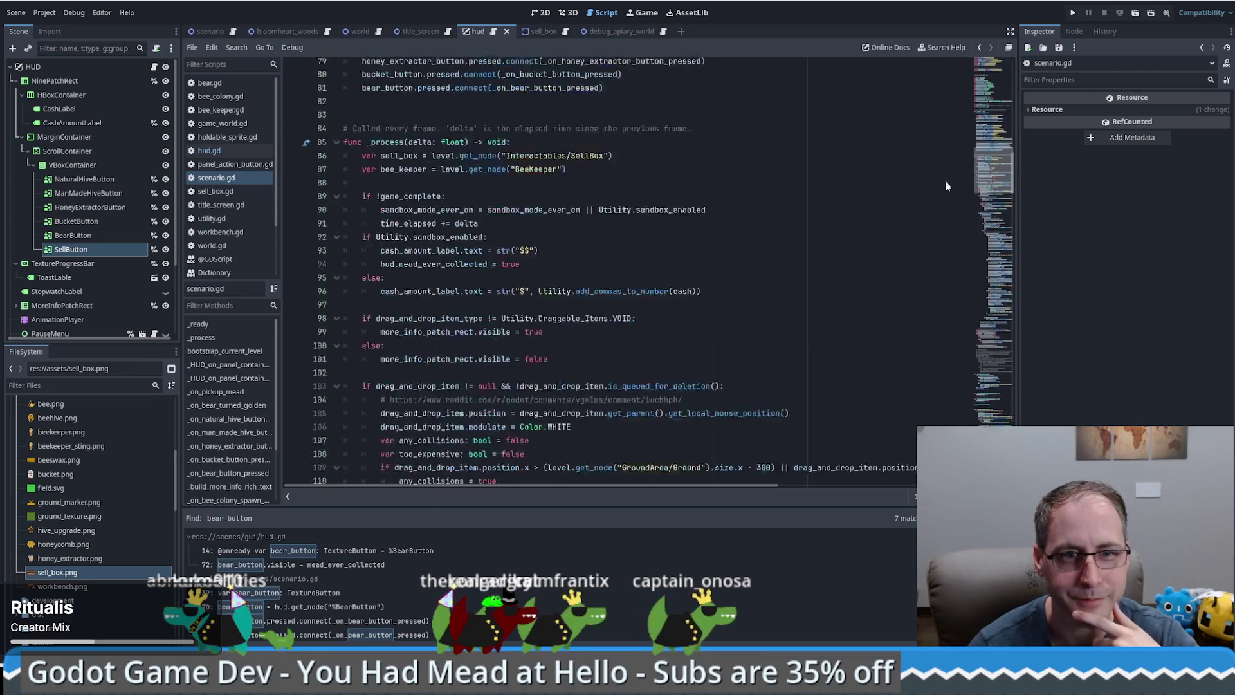
scroll(946, 223, up, 8)
scroll(944, 137, down, 4)
scroll(944, 172, up, 6)
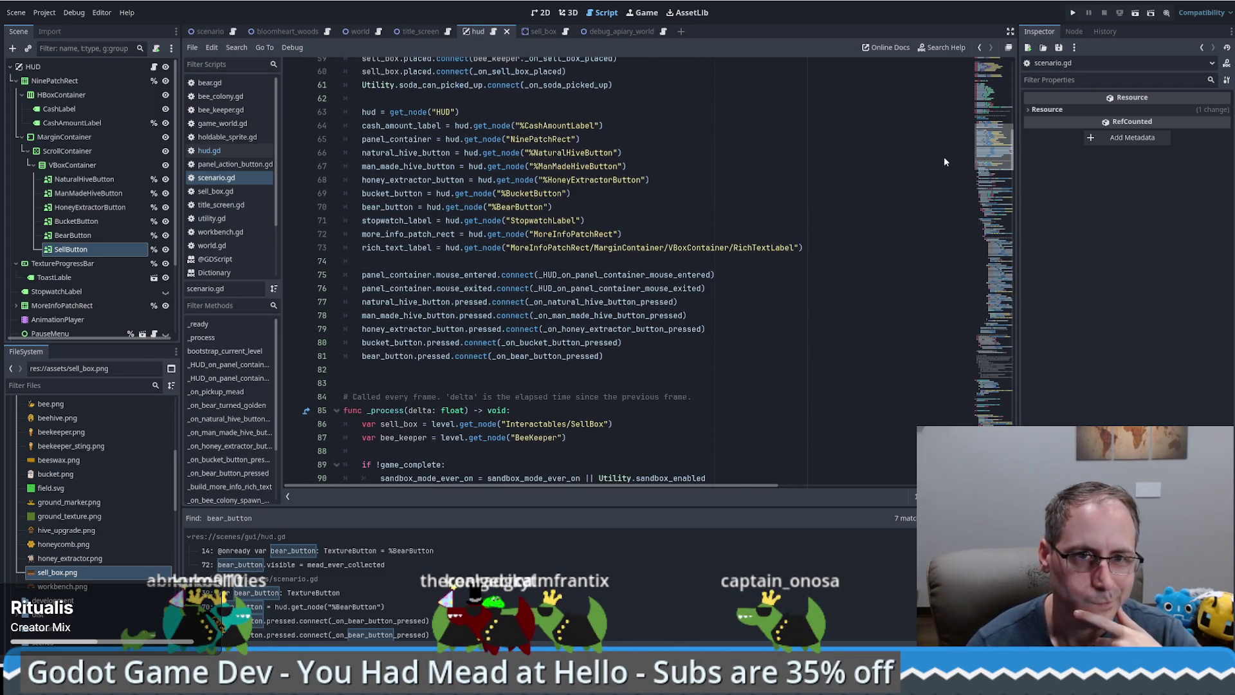
scroll(945, 169, down, 4)
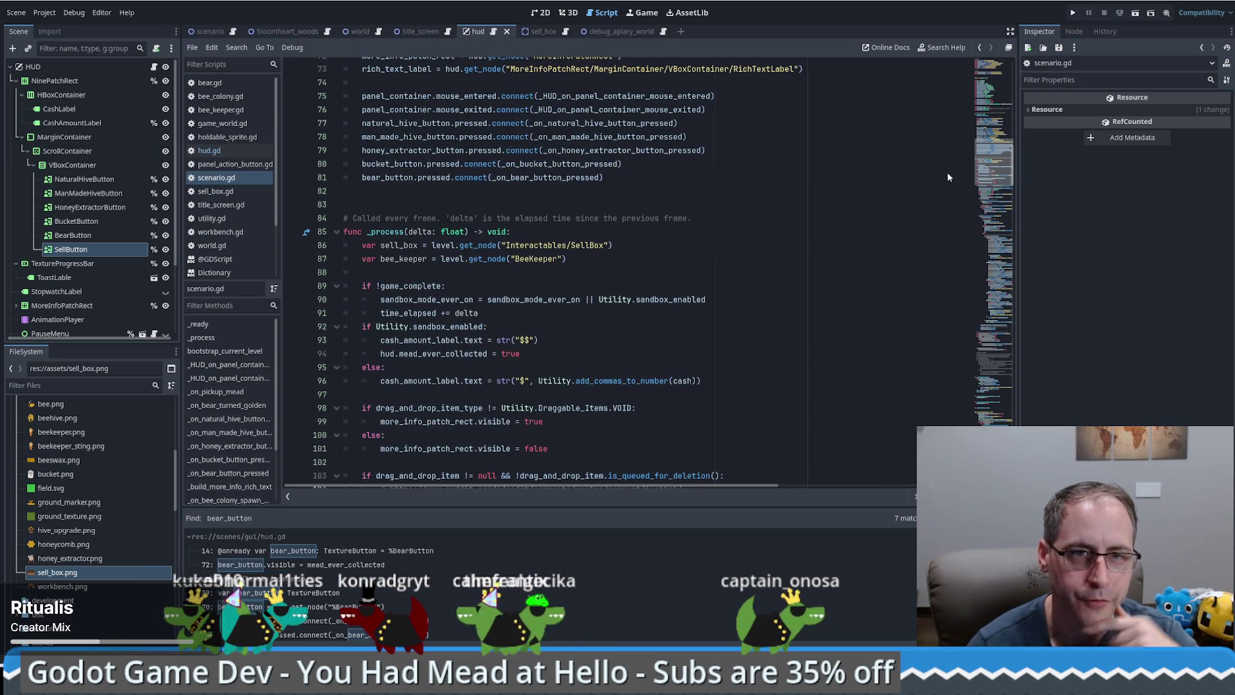
scroll(947, 177, down, 4)
scroll(956, 185, up, 2)
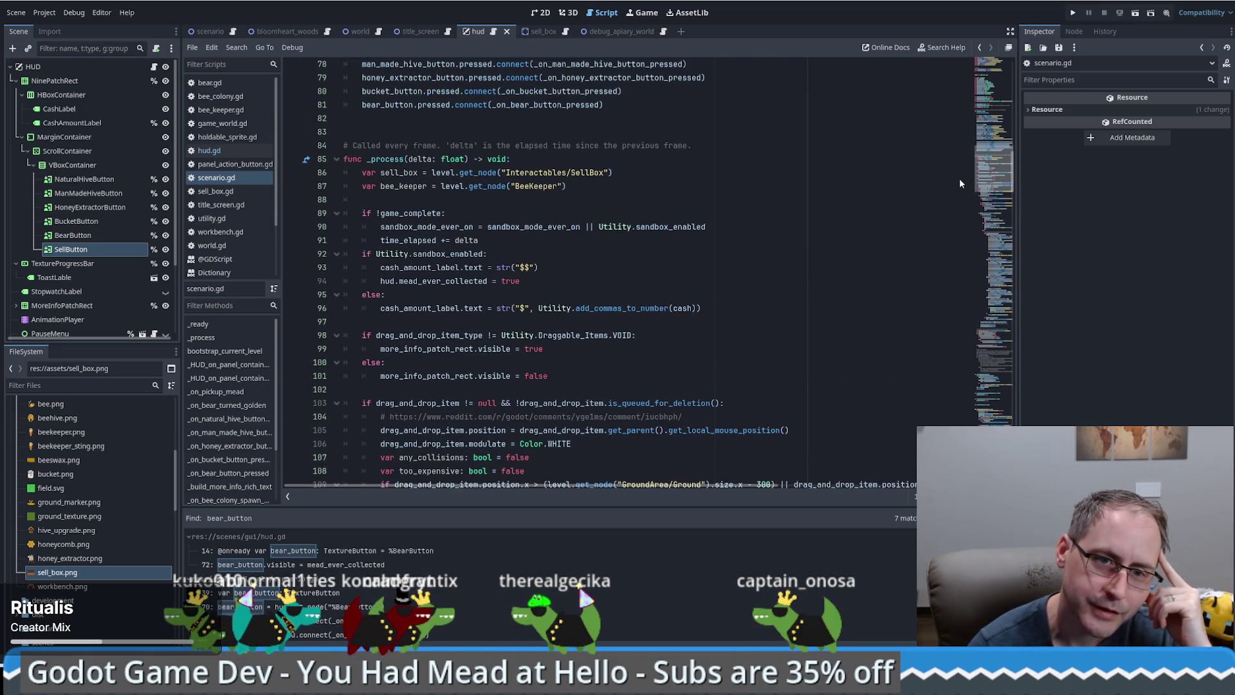
scroll(959, 180, up, 7)
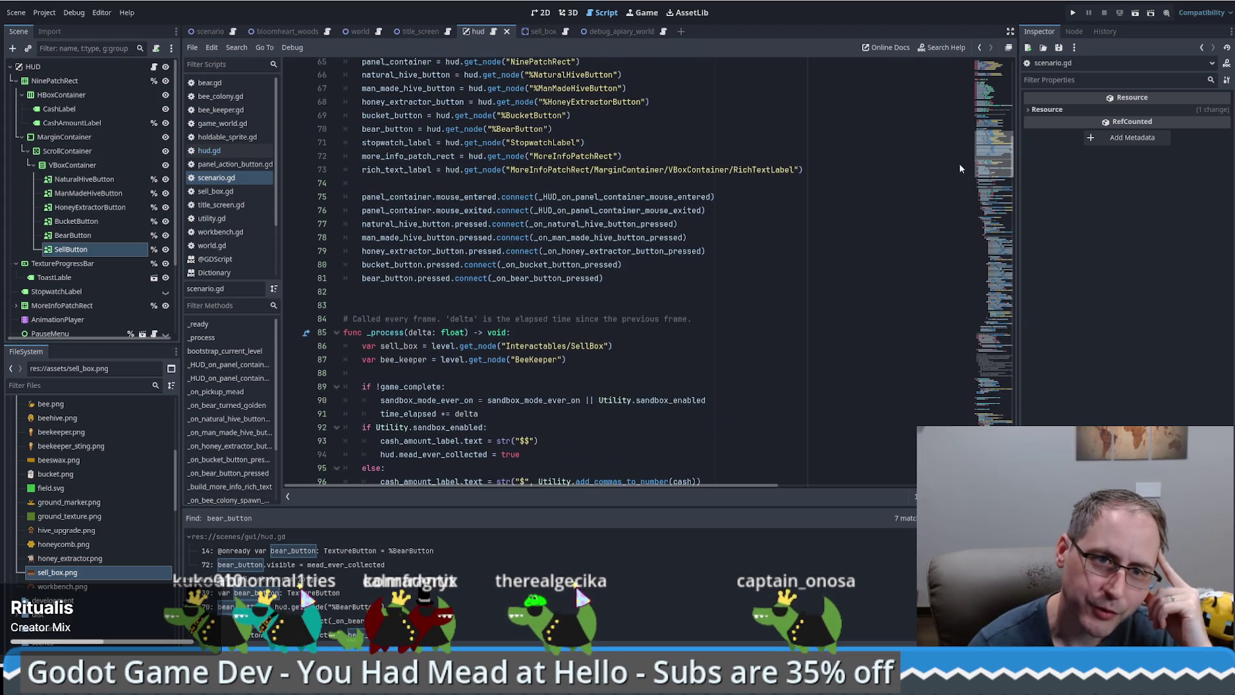
scroll(960, 154, up, 3)
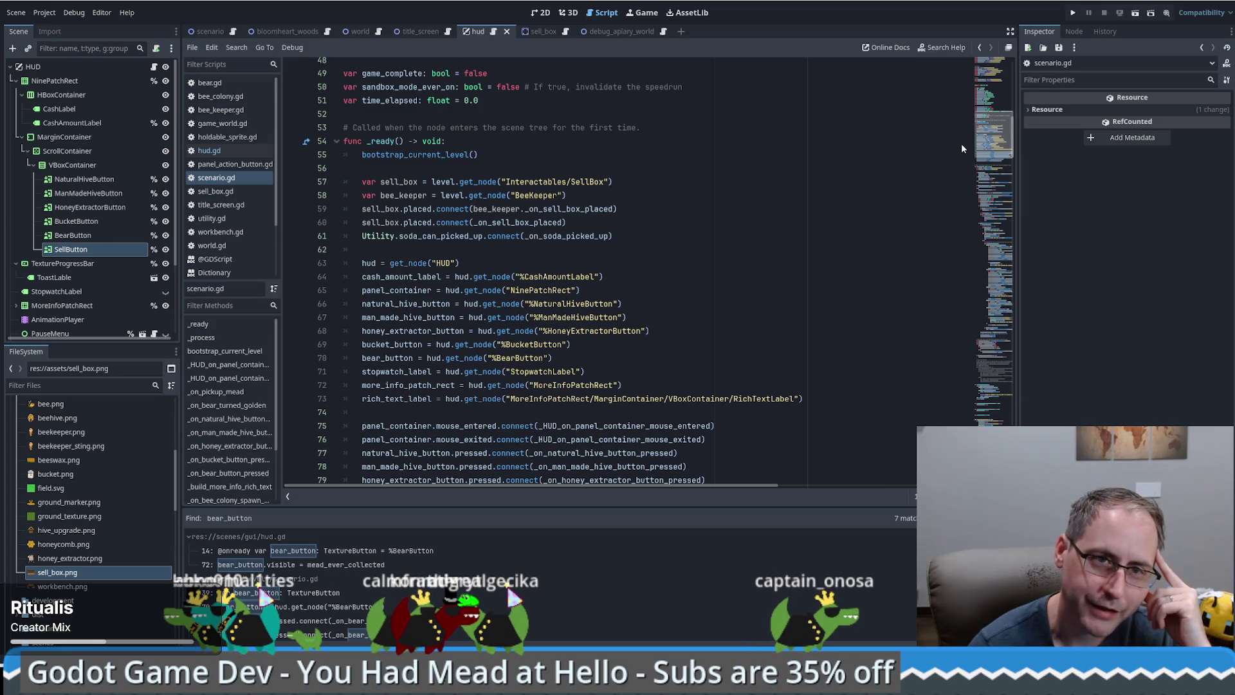
scroll(960, 144, down, 1)
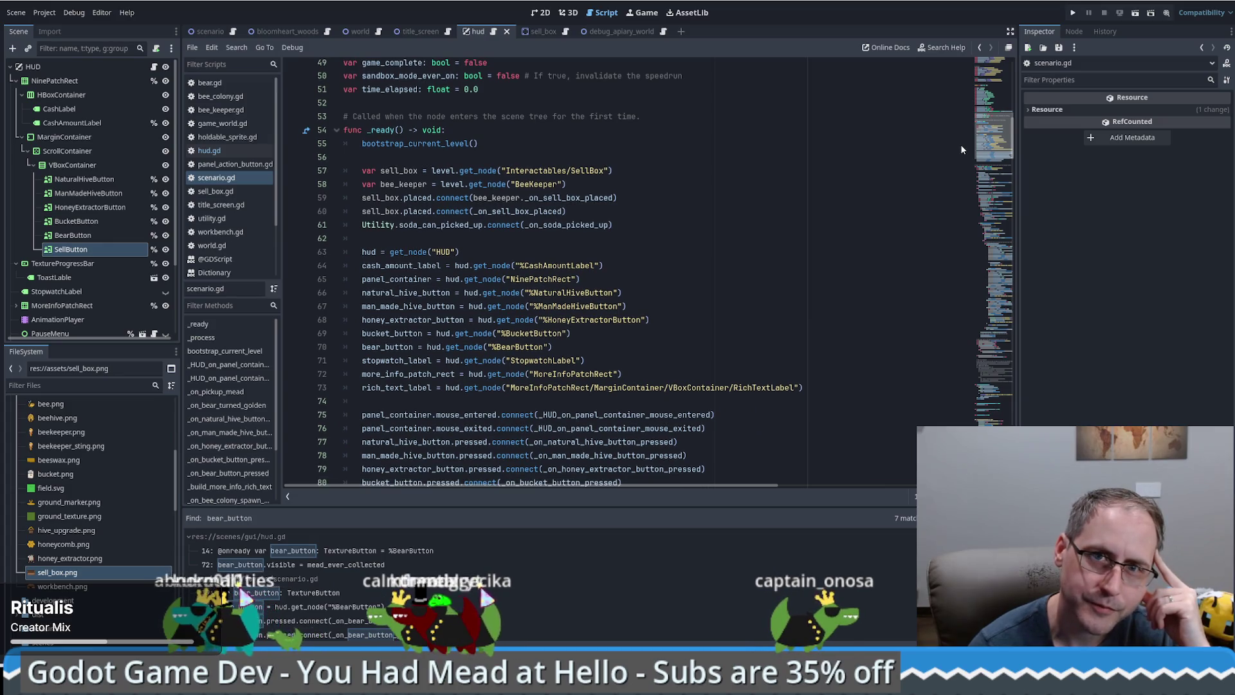
scroll(961, 149, down, 2)
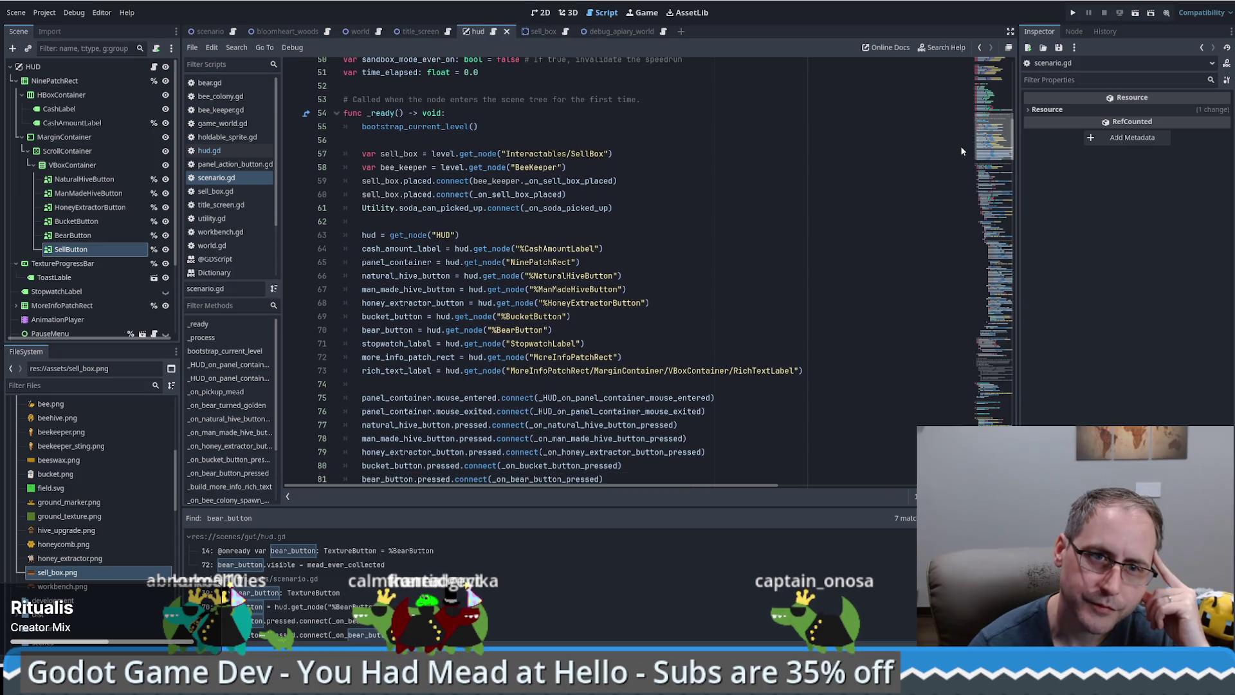
scroll(960, 150, down, 3)
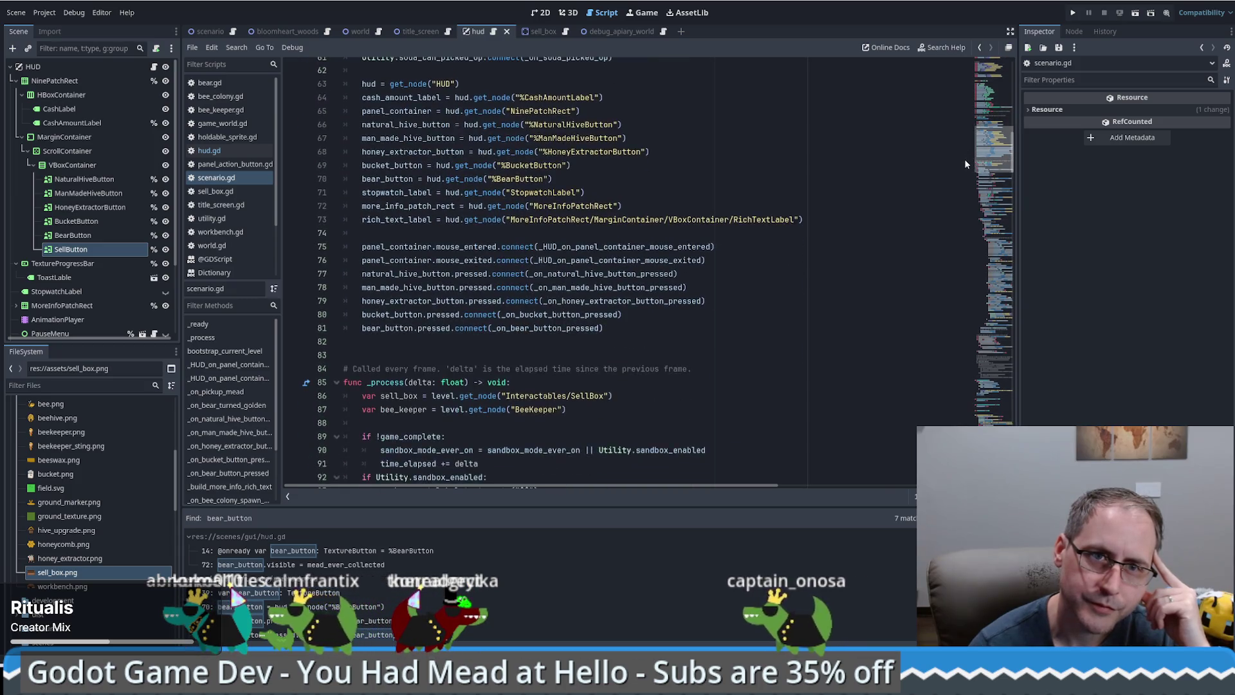
scroll(970, 160, up, 1)
click(611, 246)
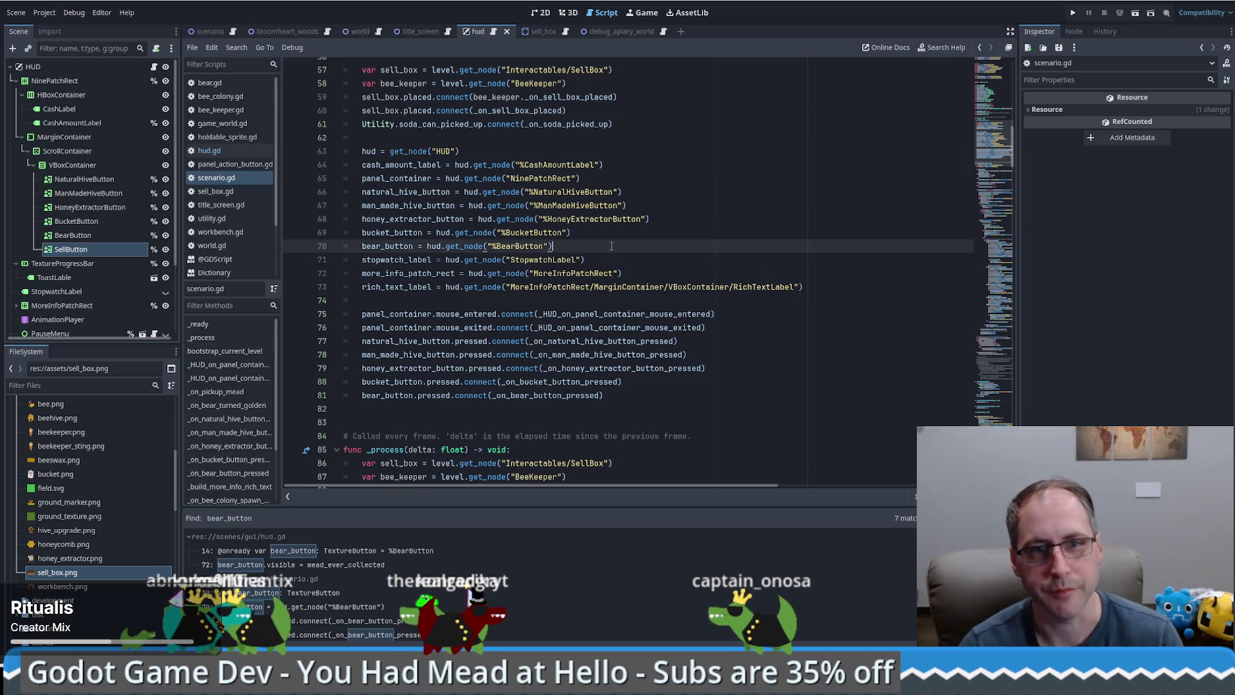
Add sell_button = hud.get_node("%SellButton") below the bear_button lookup in _ready
key(Return)
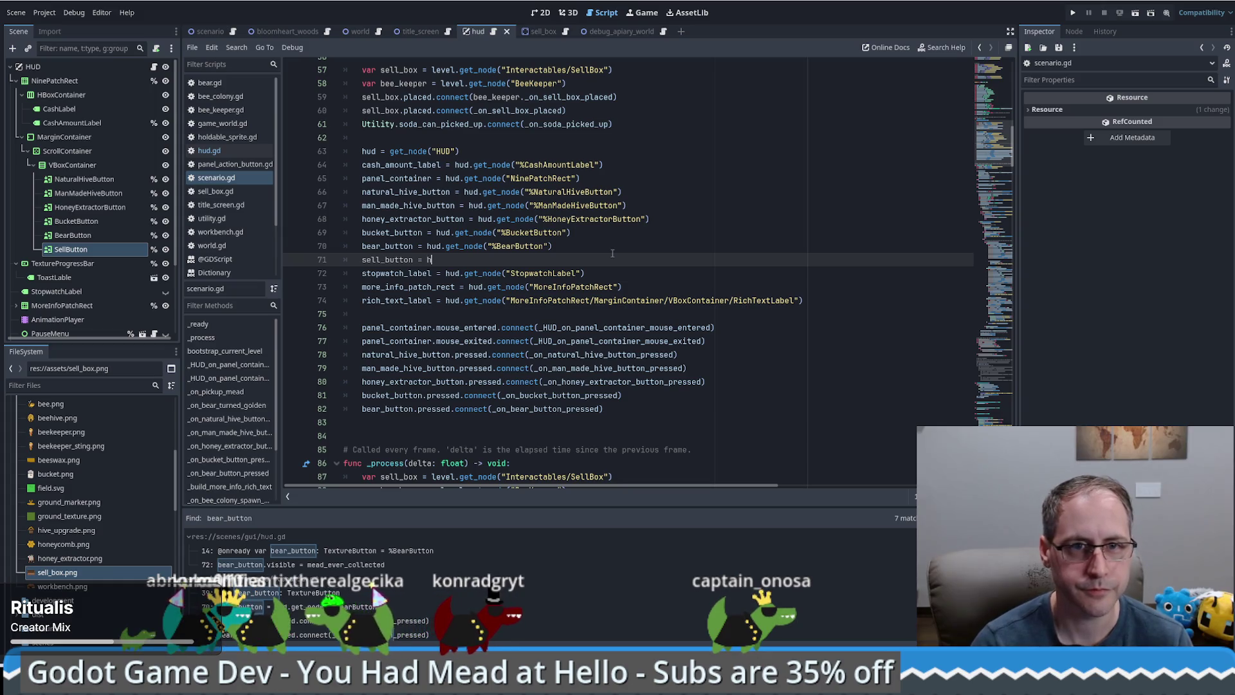
text(ud.get_node()
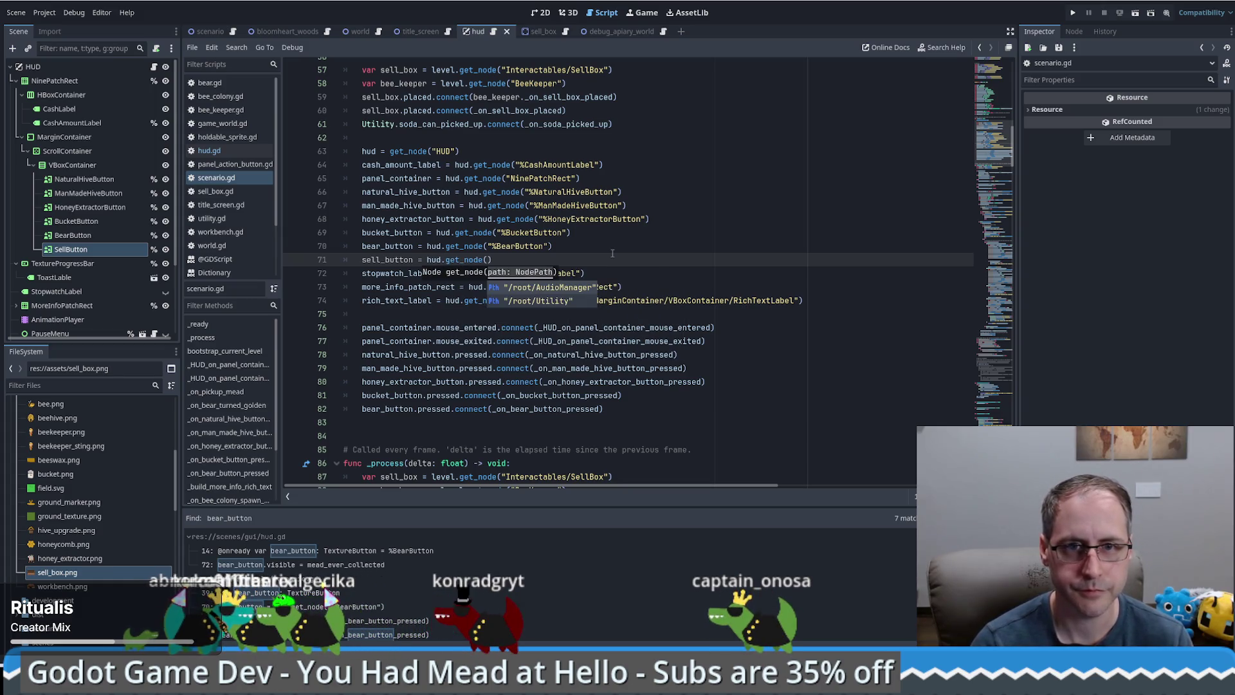
text(")
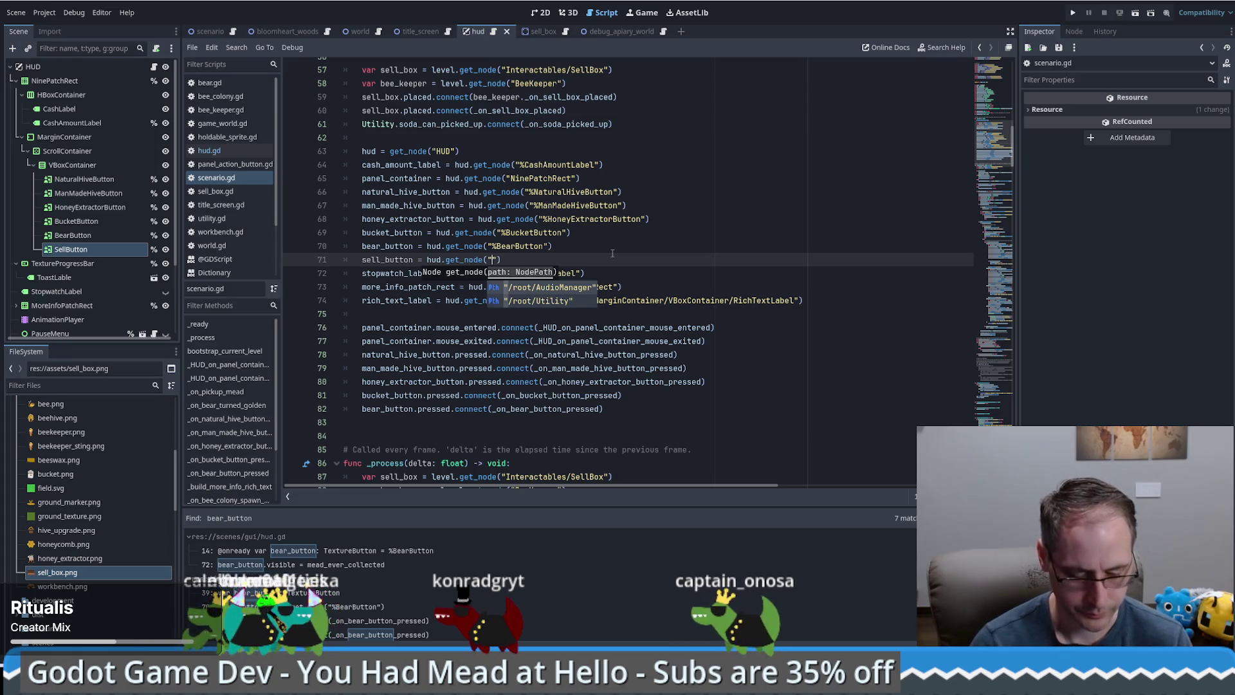
text(%SellButton)
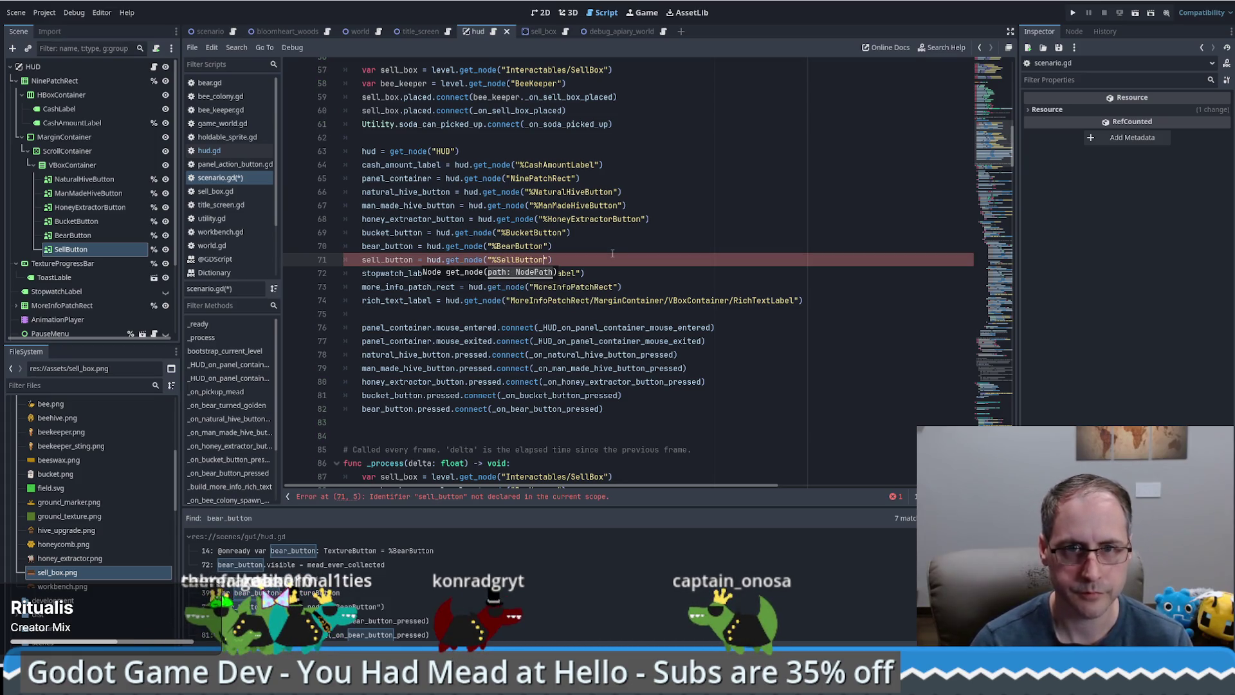
click(391, 259)
Declare var sell_button: TextureButton by copying the bear_button declaration
scroll(514, 270, up, 10)
click(489, 283)
key(Up)
key(ctrl+shift+d)
key(ctrl+shift+Left)
key(ctrl+shift+Left)
key(ctrl+shift+Left)
text(sell_button)
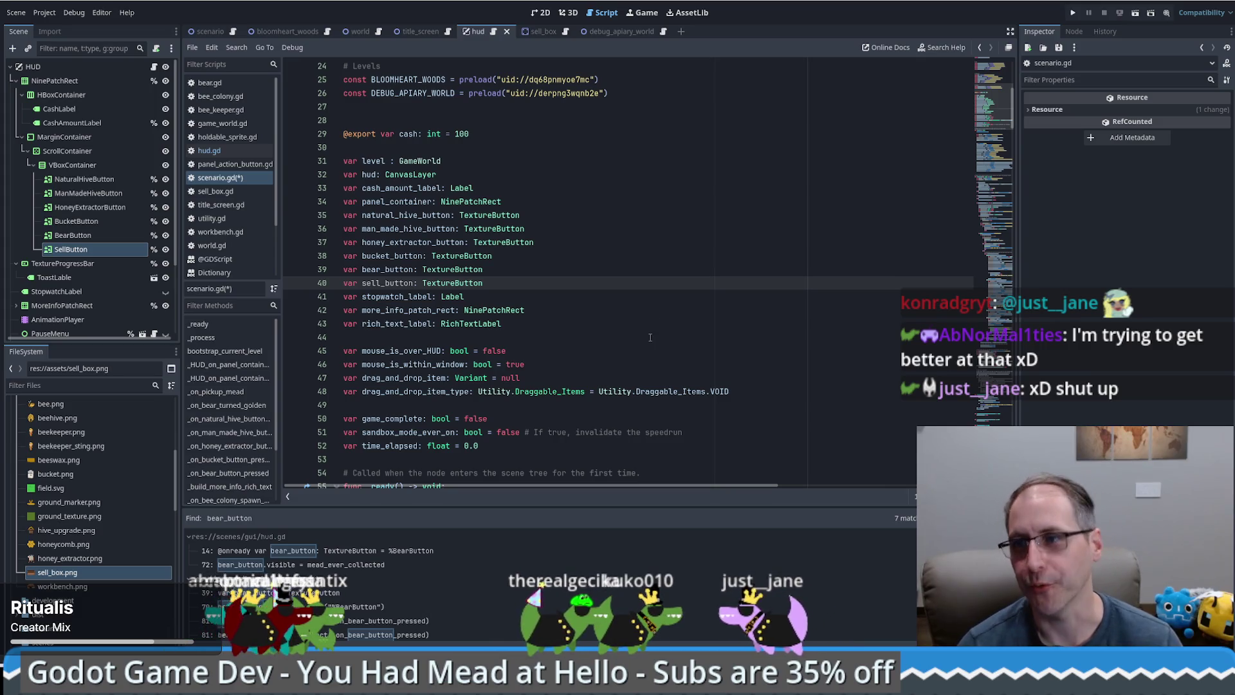
click(677, 321)
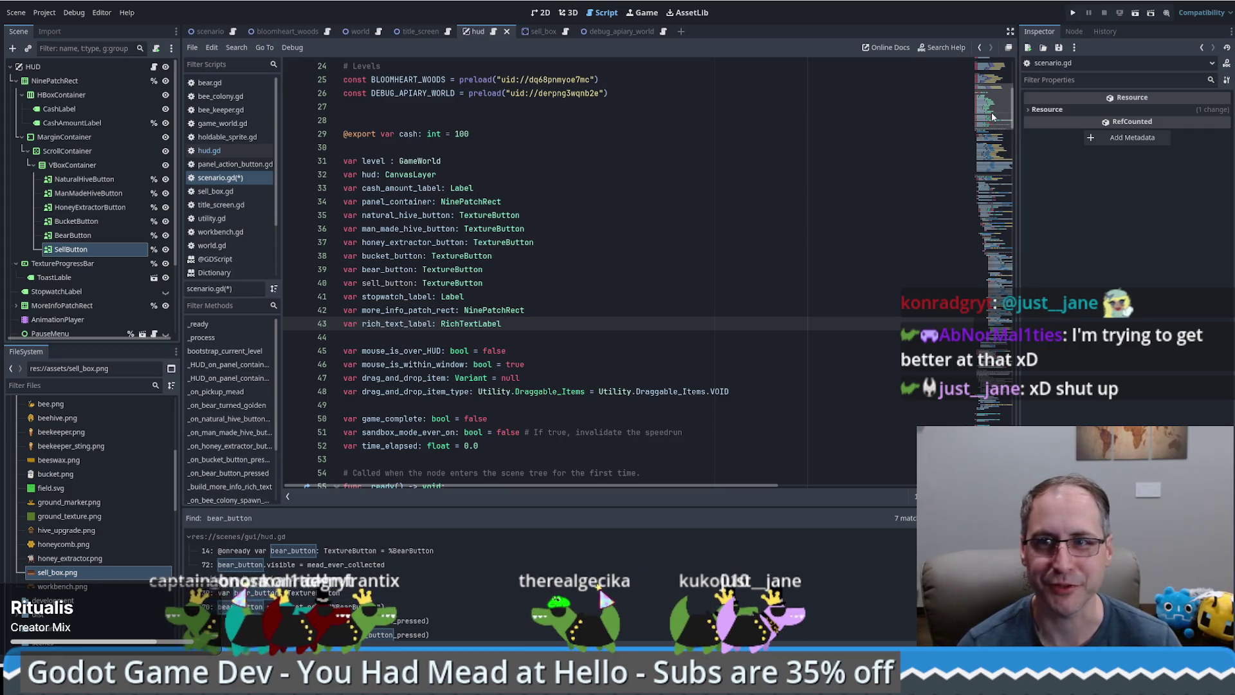
scroll(990, 112, up, 5)
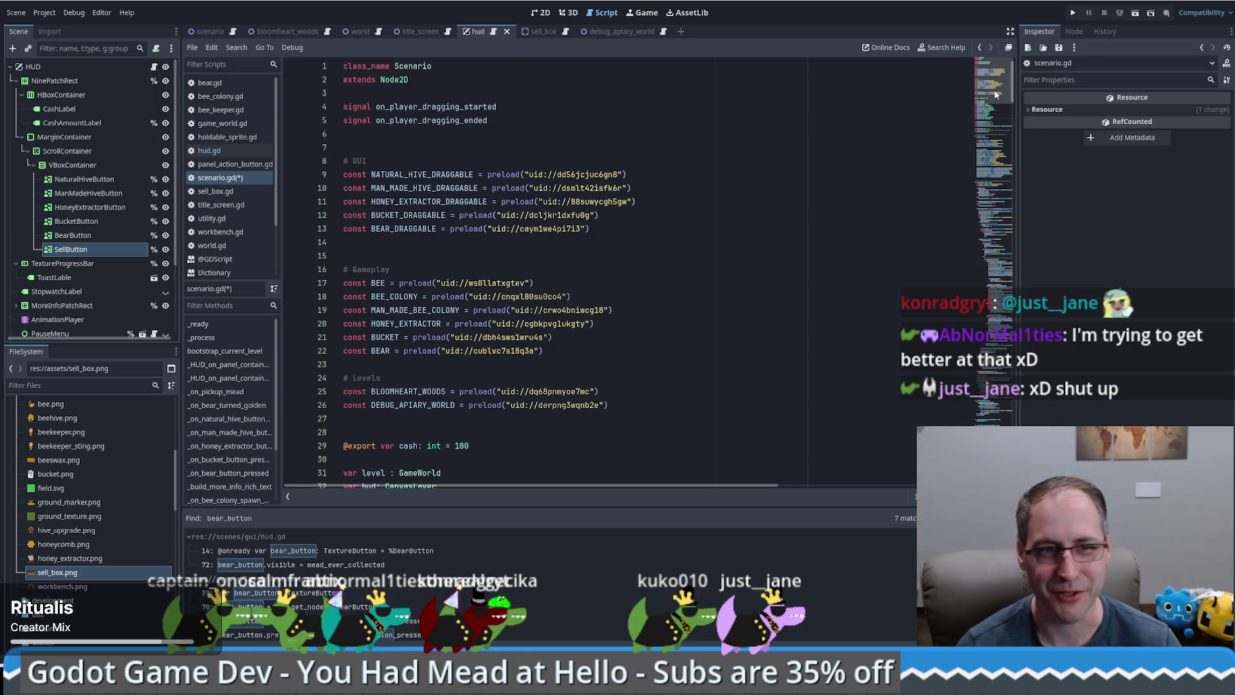
drag(995, 94, 1000, 141)
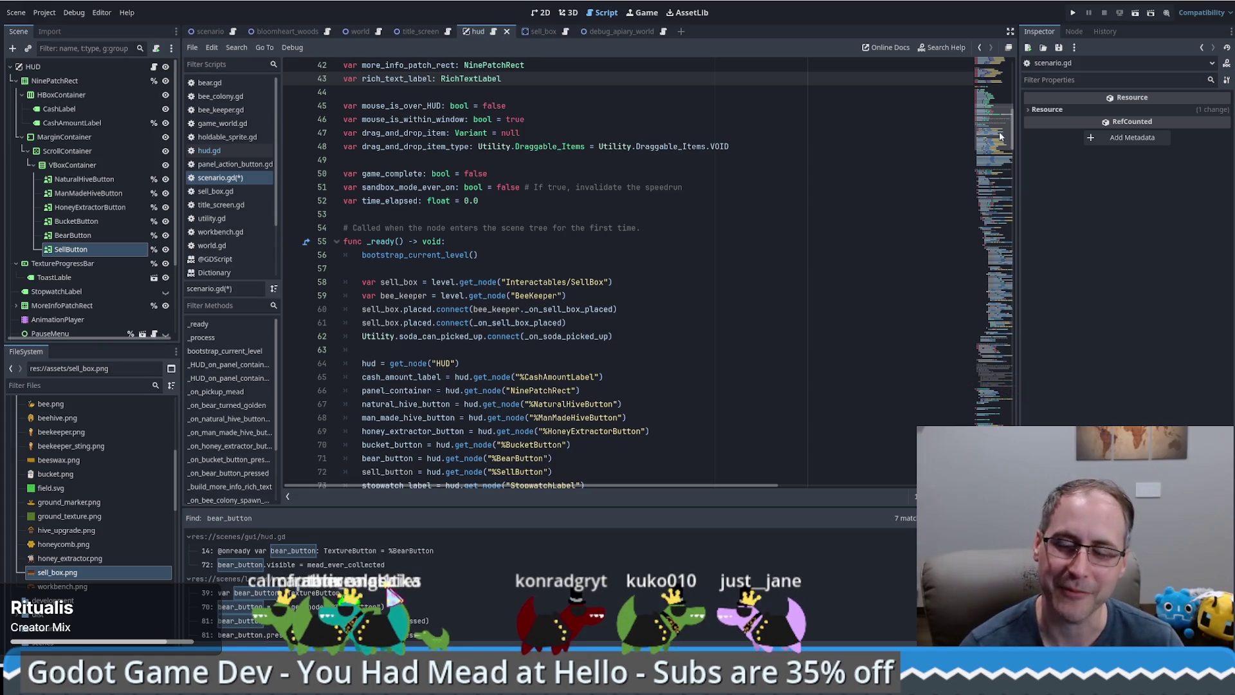
scroll(1000, 135, down, 7)
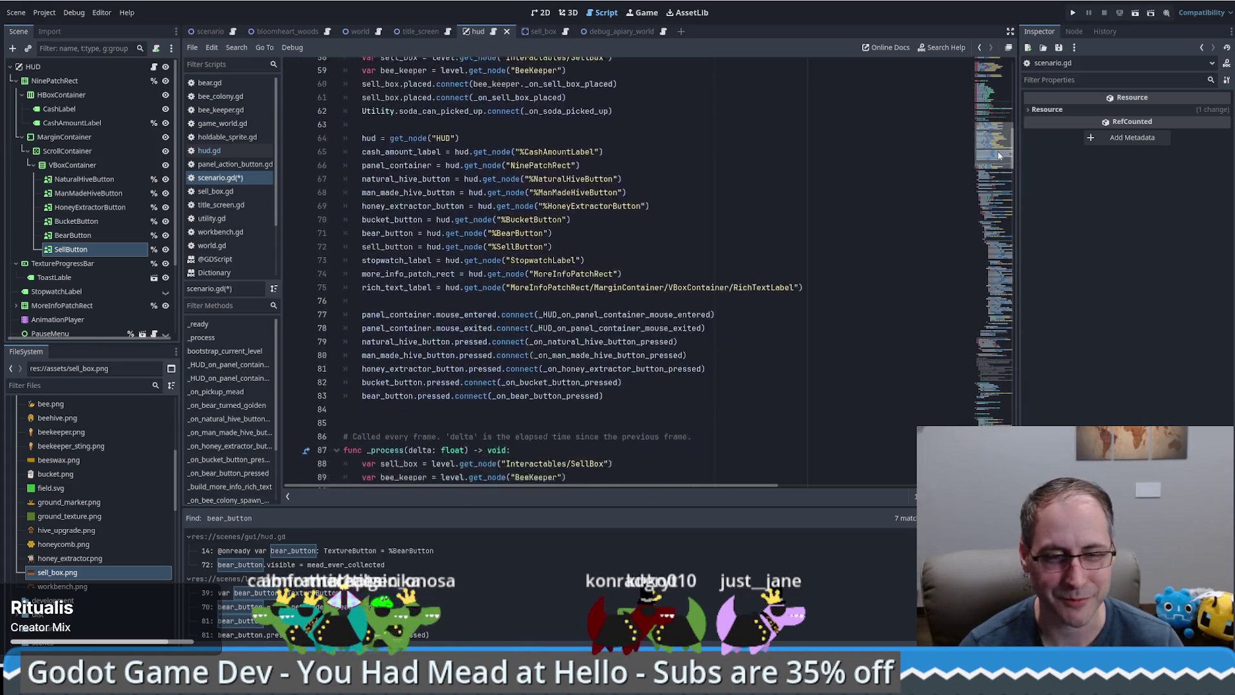
Select the SellButton node in the Scene dock to check its properties
click(746, 284)
scroll(714, 280, up, 6)
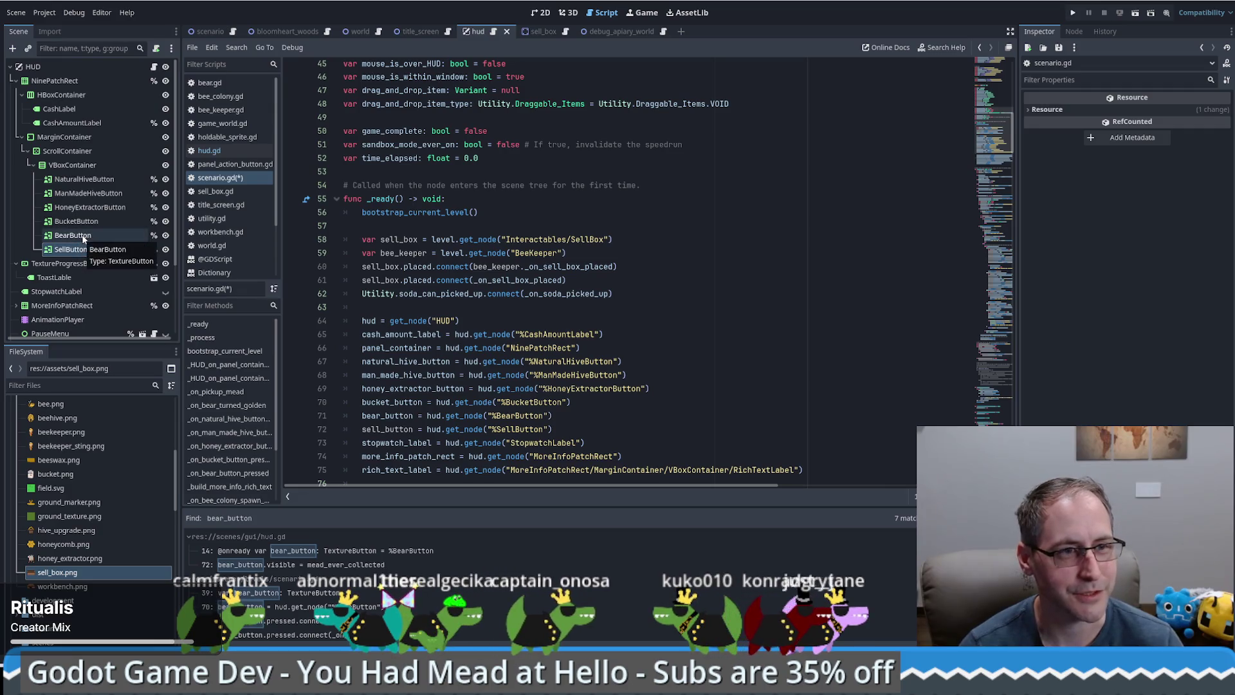
click(86, 249)
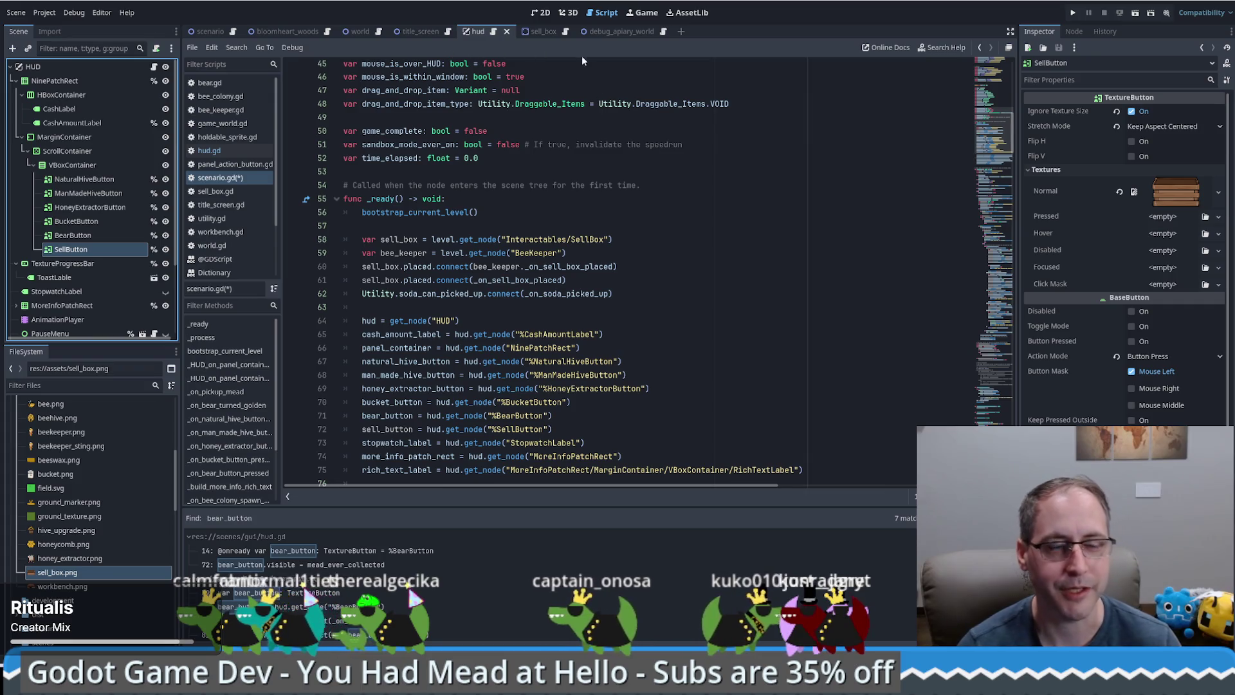
scroll(537, 194, down, 8)
scroll(470, 308, up, 4)
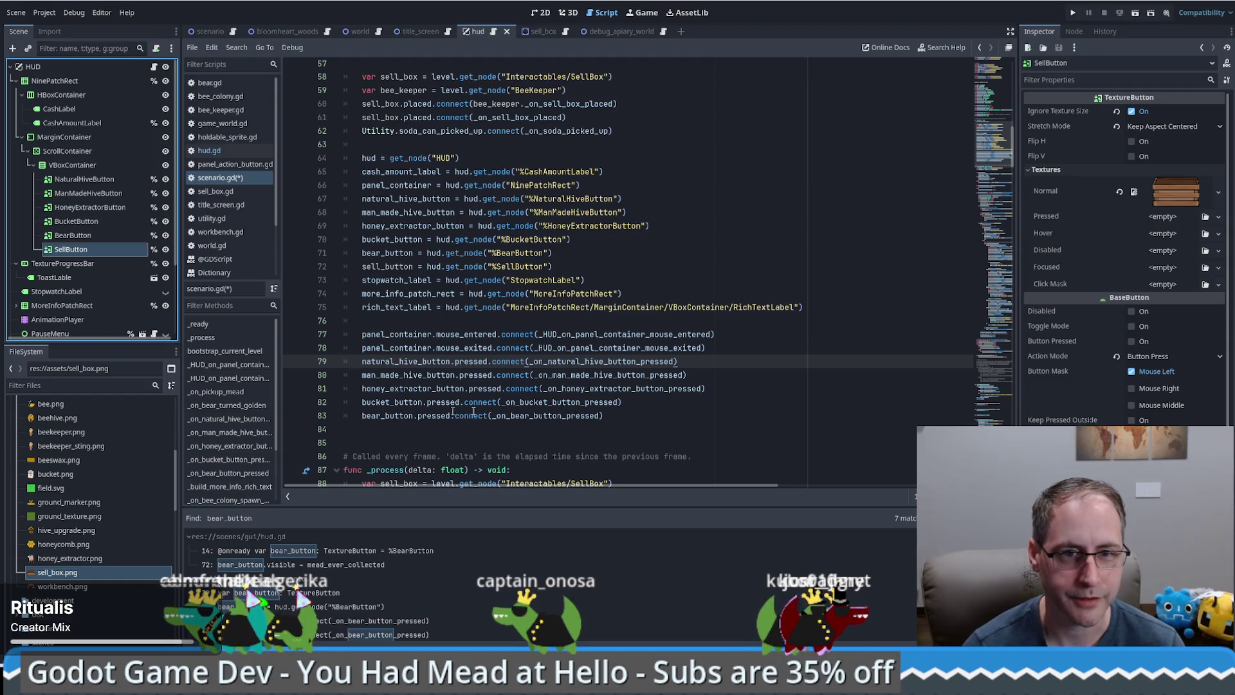
Copy the bear_button.pressed.connect line as sell_button.pressed.connect(_on_sell_button_pressed)
click(527, 417)
key(ctrl+shift+d)
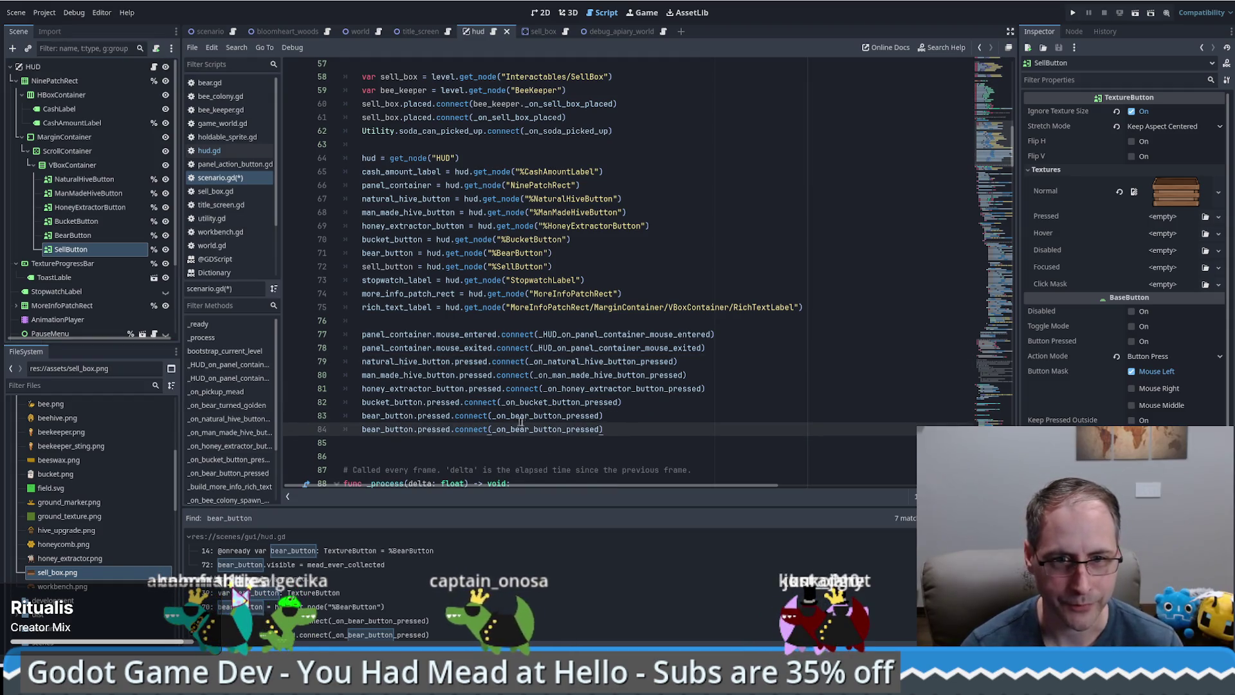
key(Up)
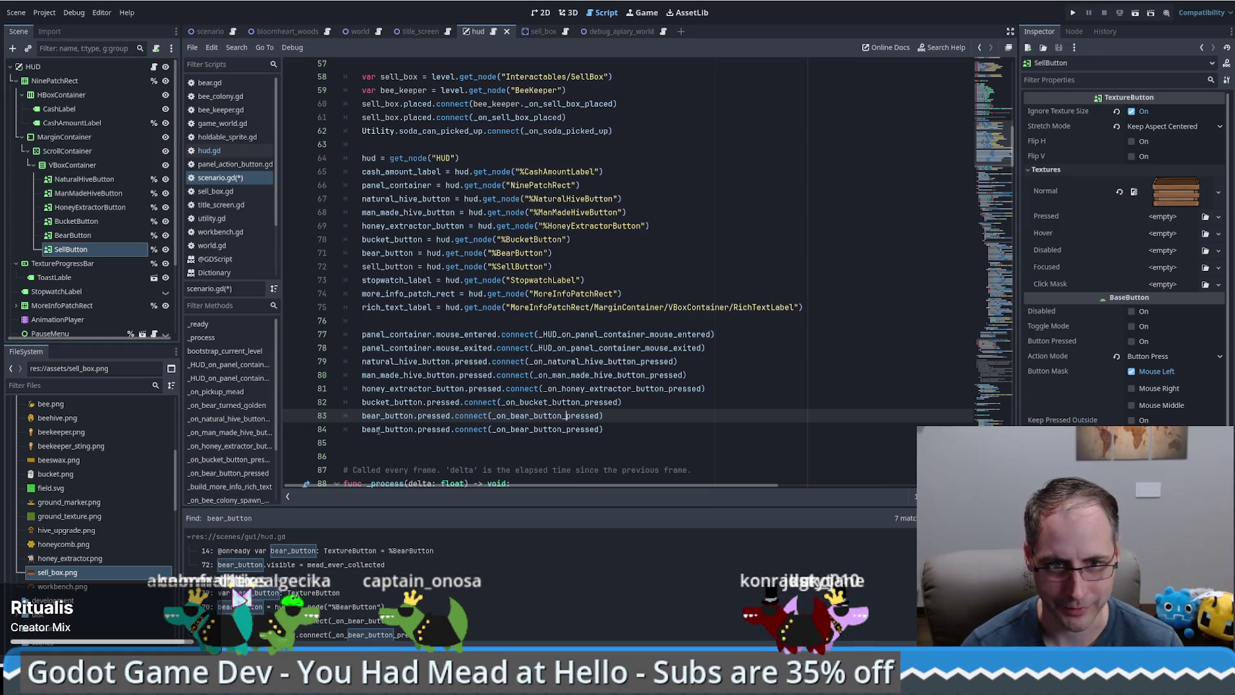
double_click(405, 429)
text(sell_button)
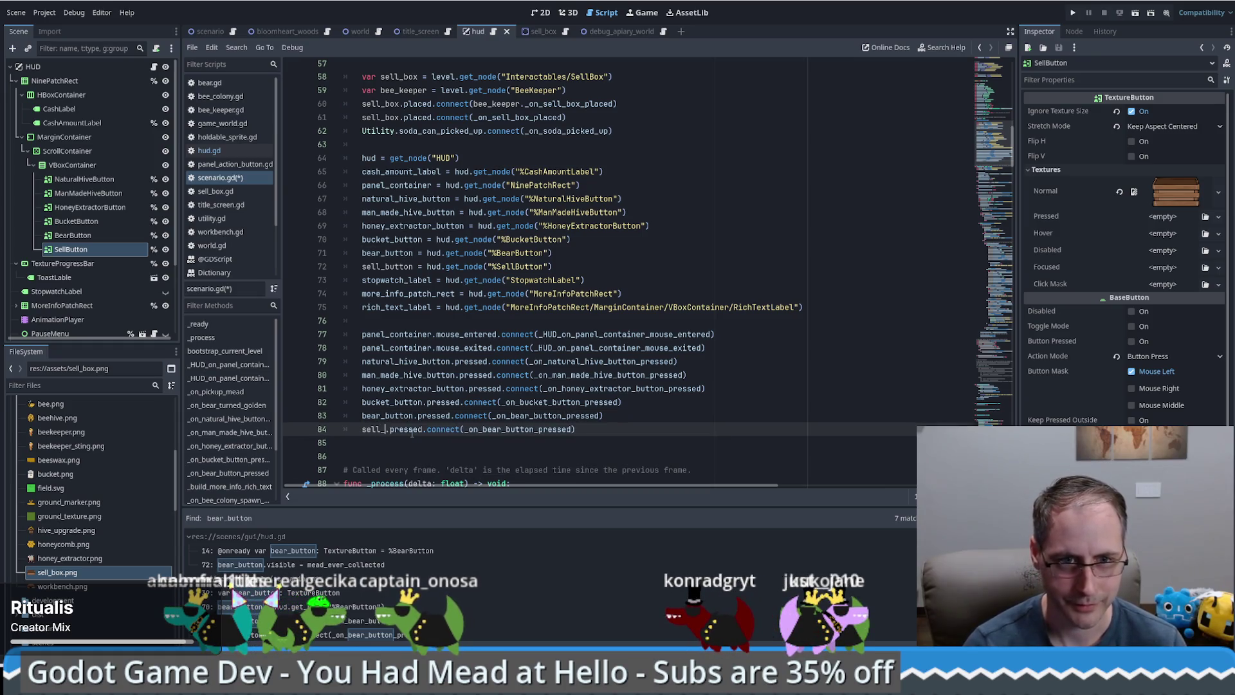
drag(506, 429, 525, 429)
text(selll)
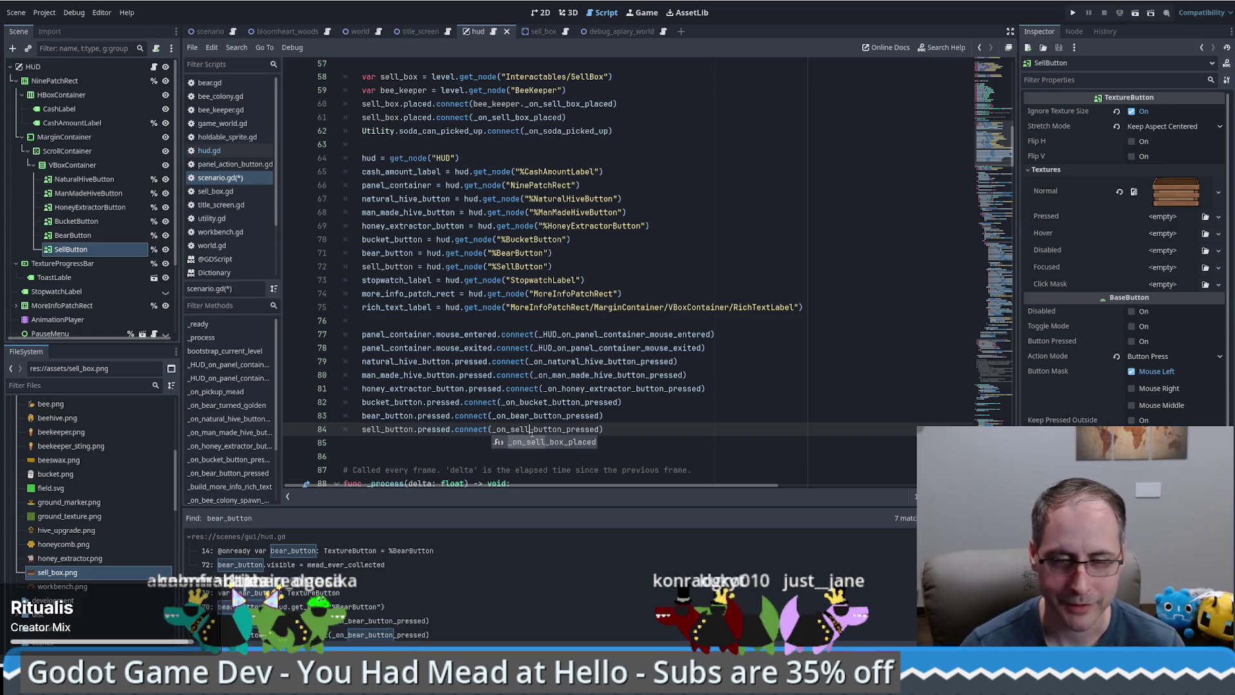
key(Up)
key(End)
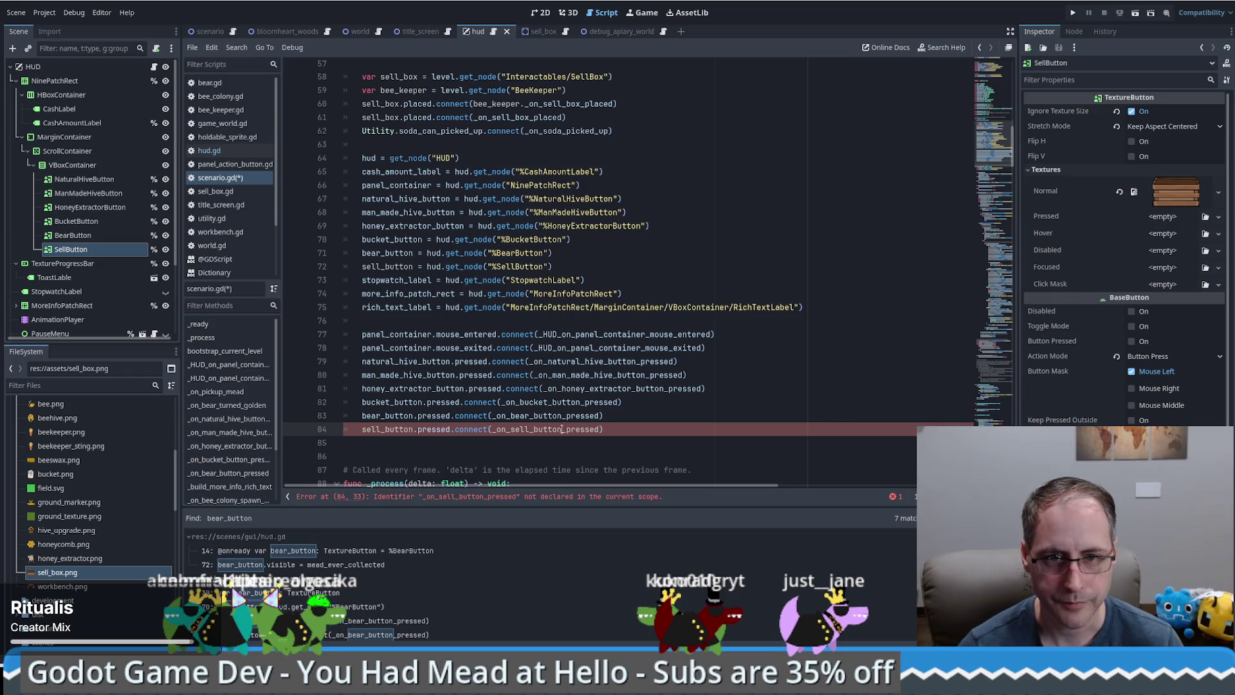
ctrl+click(559, 416)
Duplicate _on_bear_button_pressed and rename the copy to _on_sell_button_pressed
shift+click(545, 332)
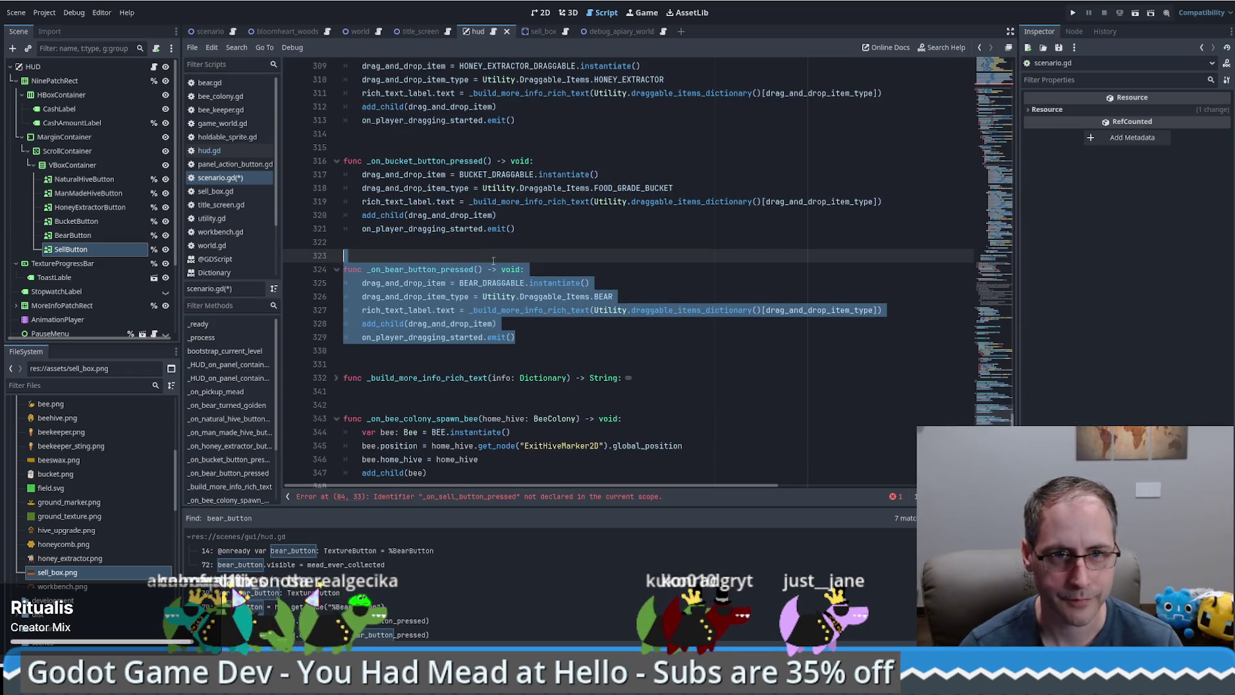
key(ctrl+shift+d)
click(531, 343)
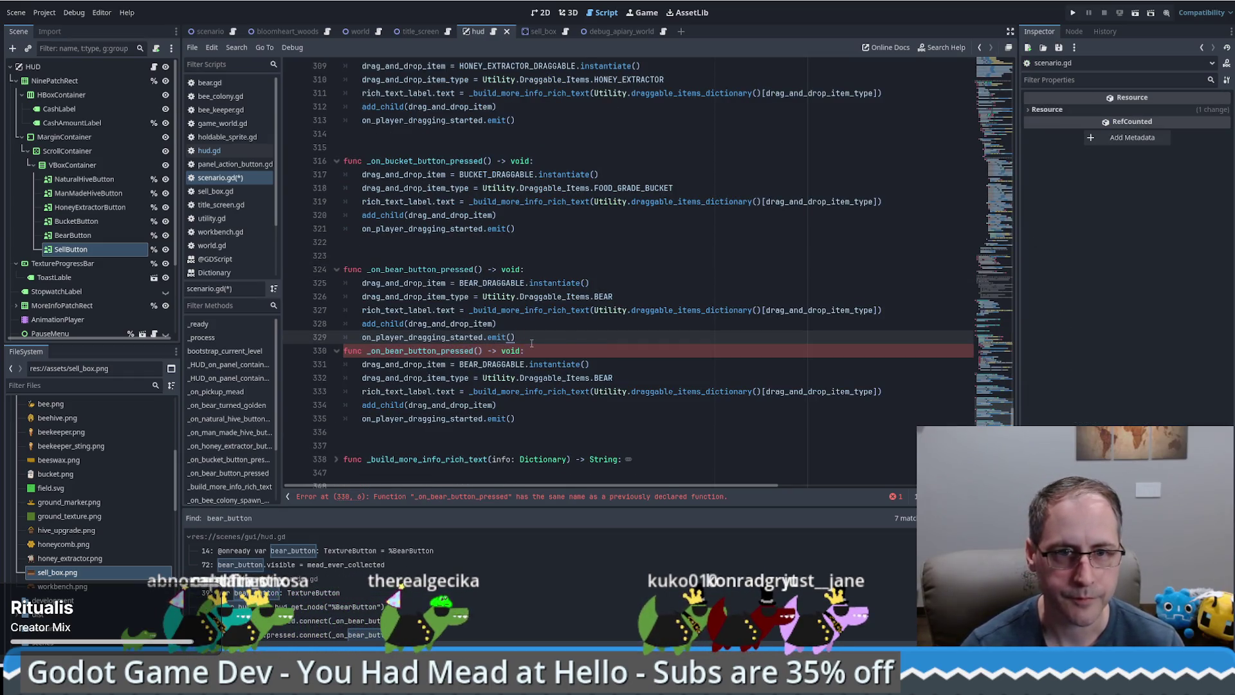
key(Return)
drag(385, 365, 403, 365)
text(sell)
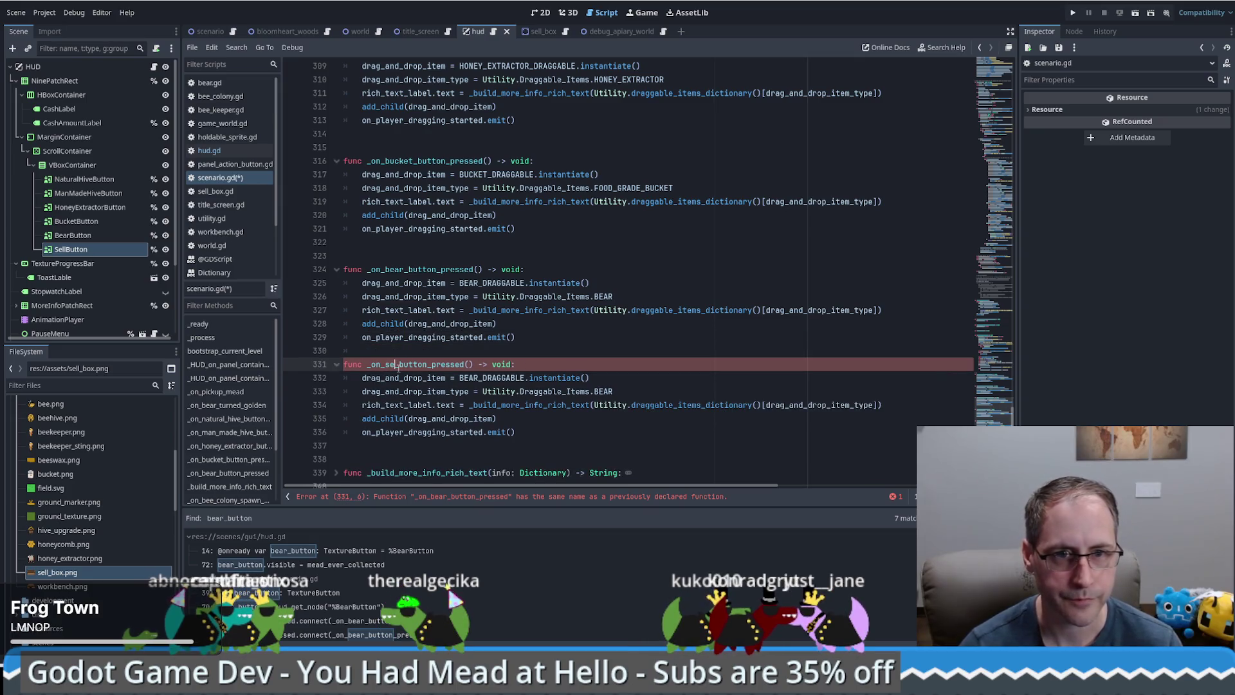
key(End)
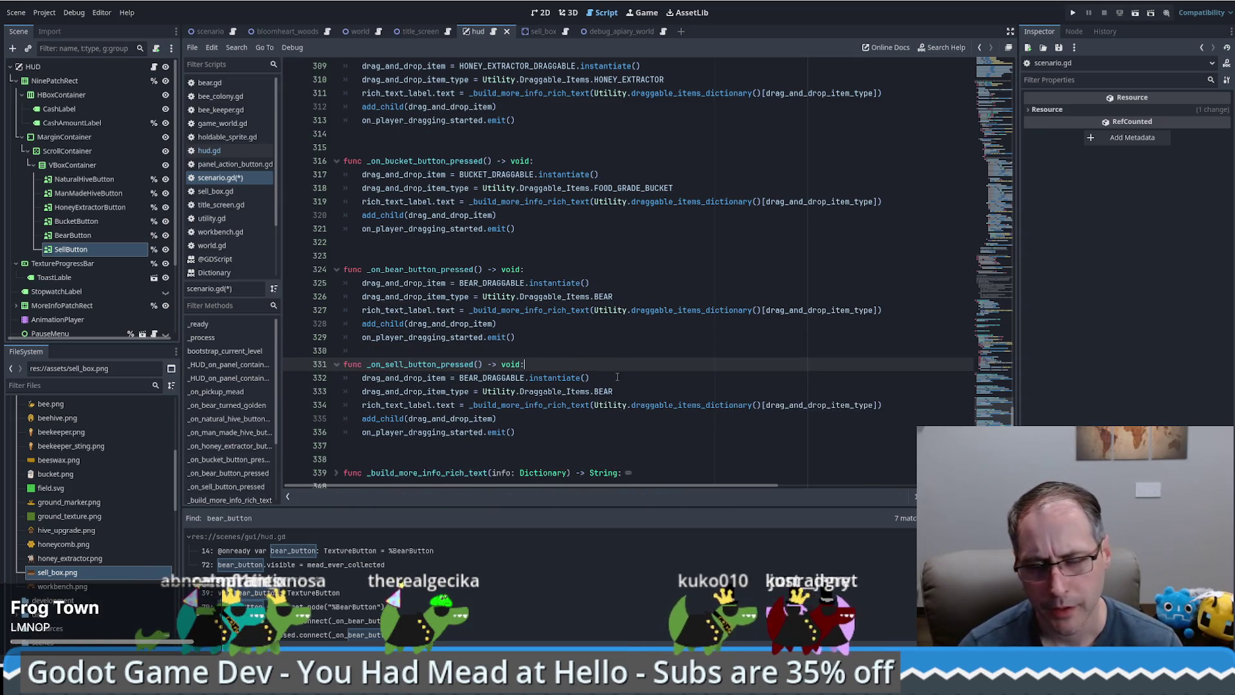
Duplicate the BEAR_DRAGGABLE constant, undo it, and return to the sell handler
key(ctrl+Home)
click(595, 228)
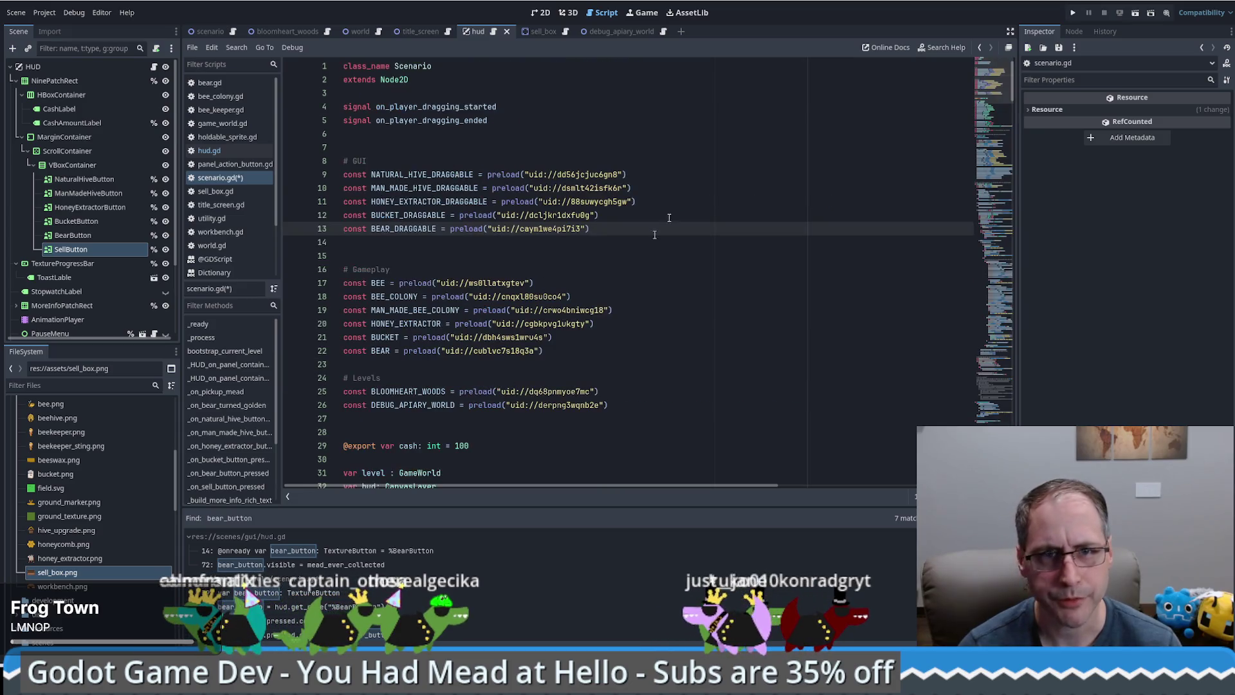
key(ctrl+shift+d)
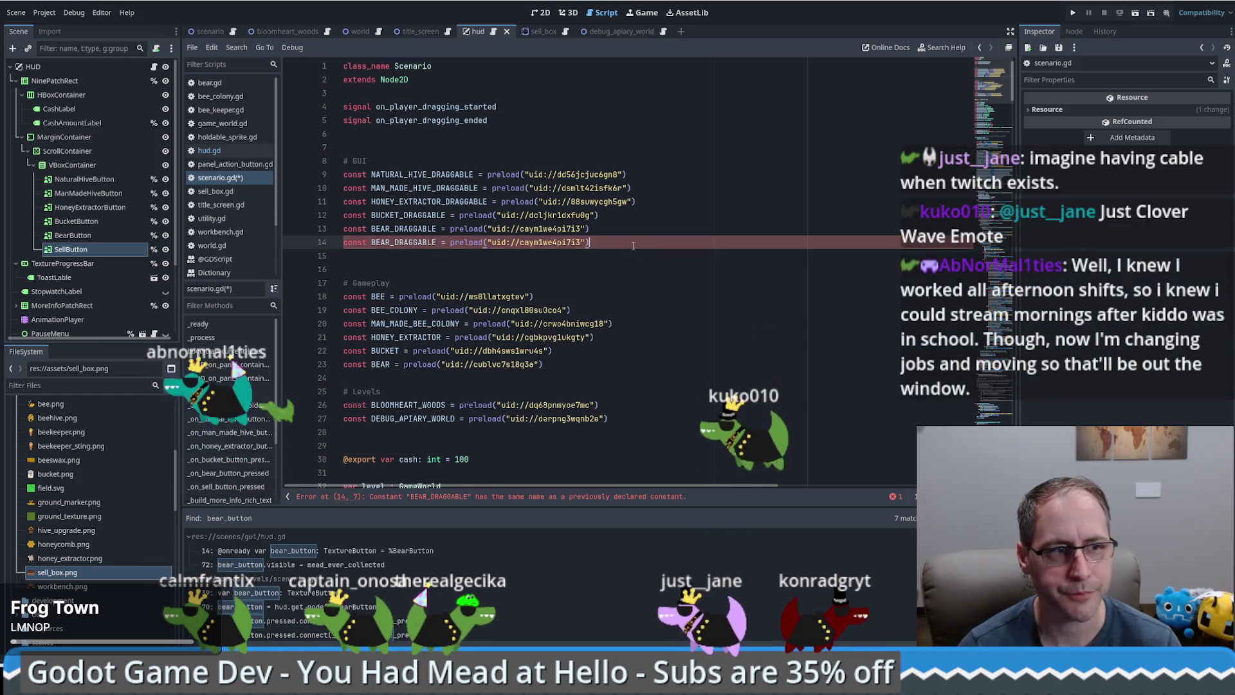
key(ctrl+z)
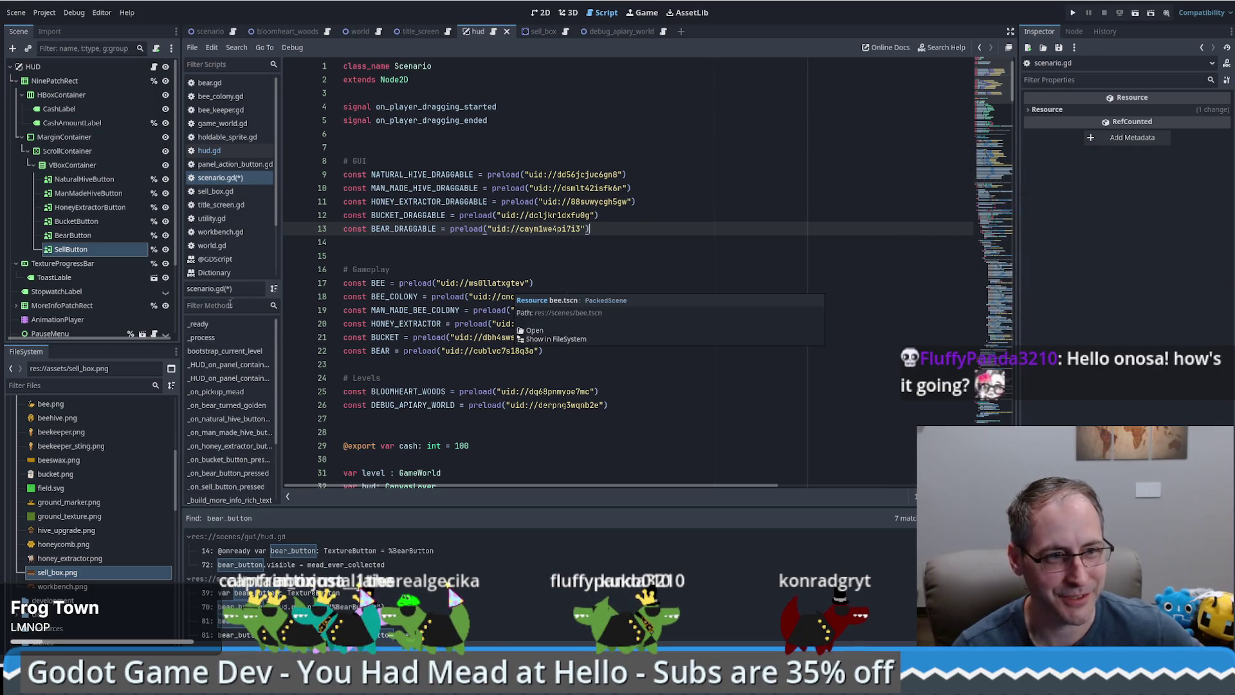
mouse_move(559, 330)
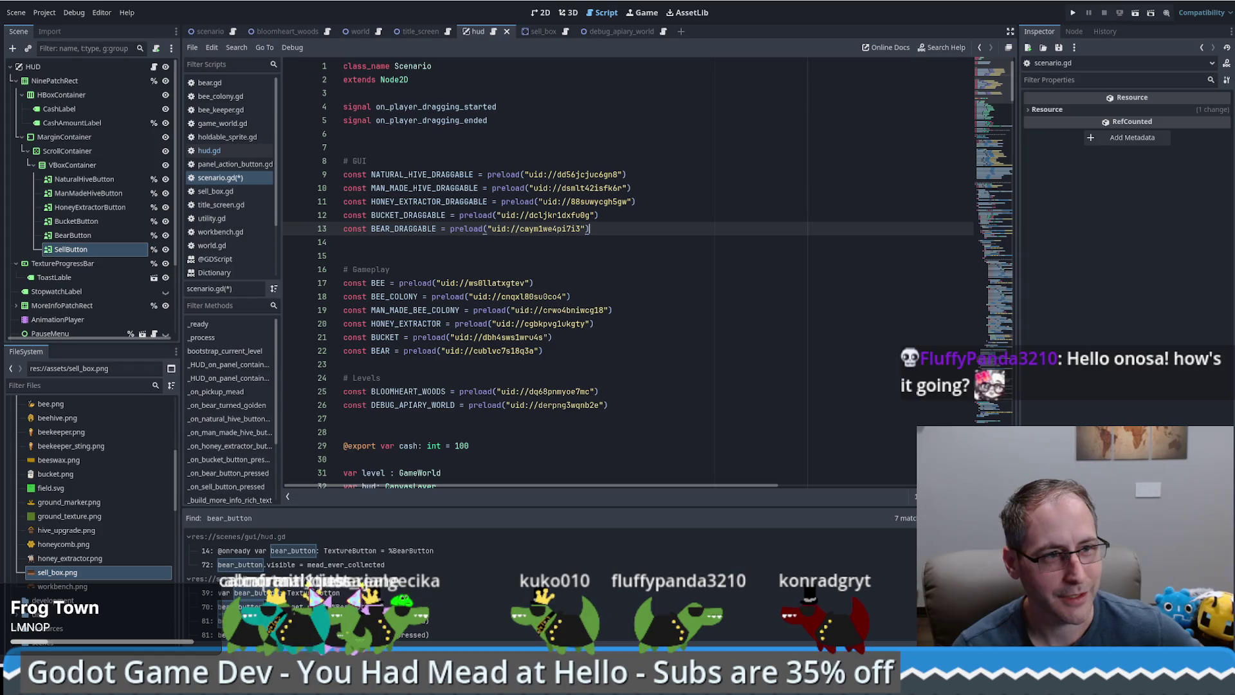
mouse_move(483, 328)
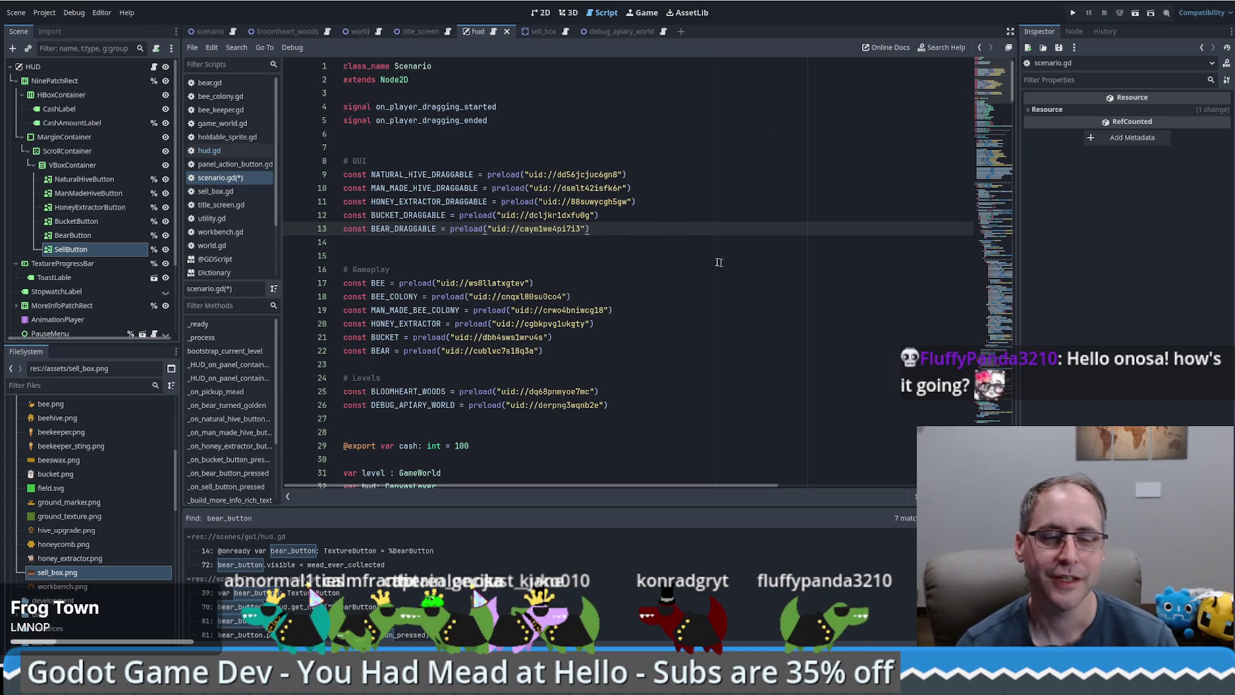
key(alt+Left)
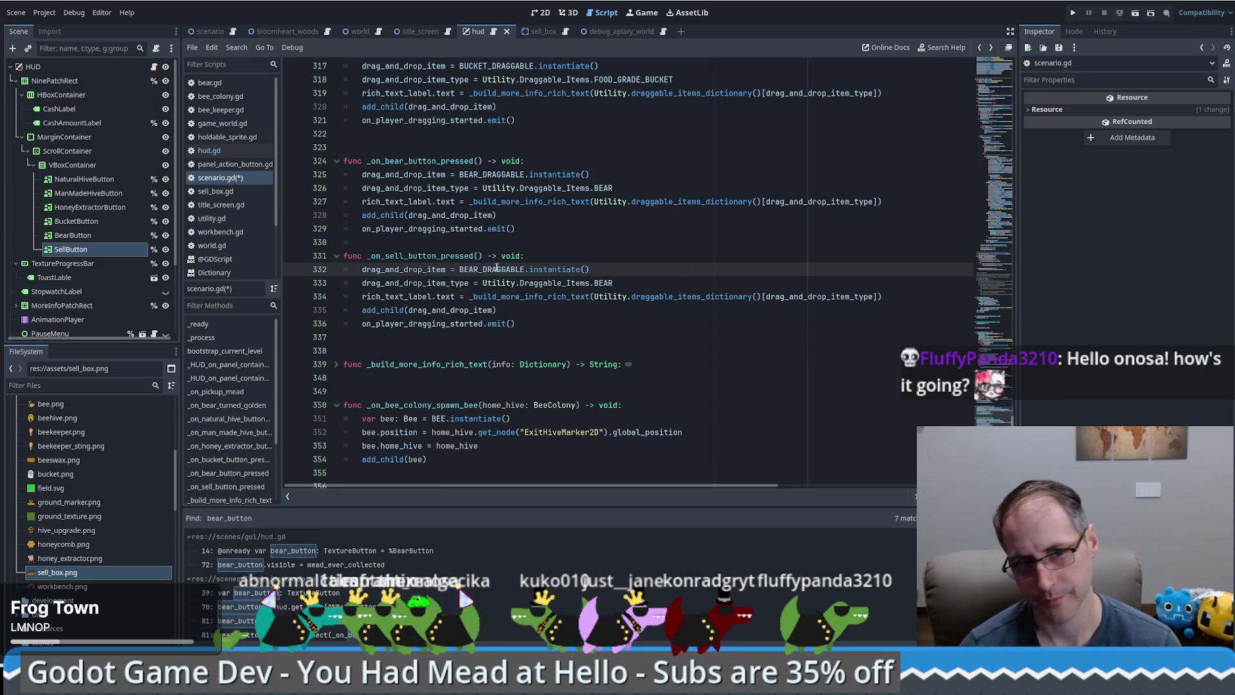
Insert a '#todo fix' comment as the first line of _on_sell_button_pressed and save scenario.gd
scroll(91, 540, down, 5)
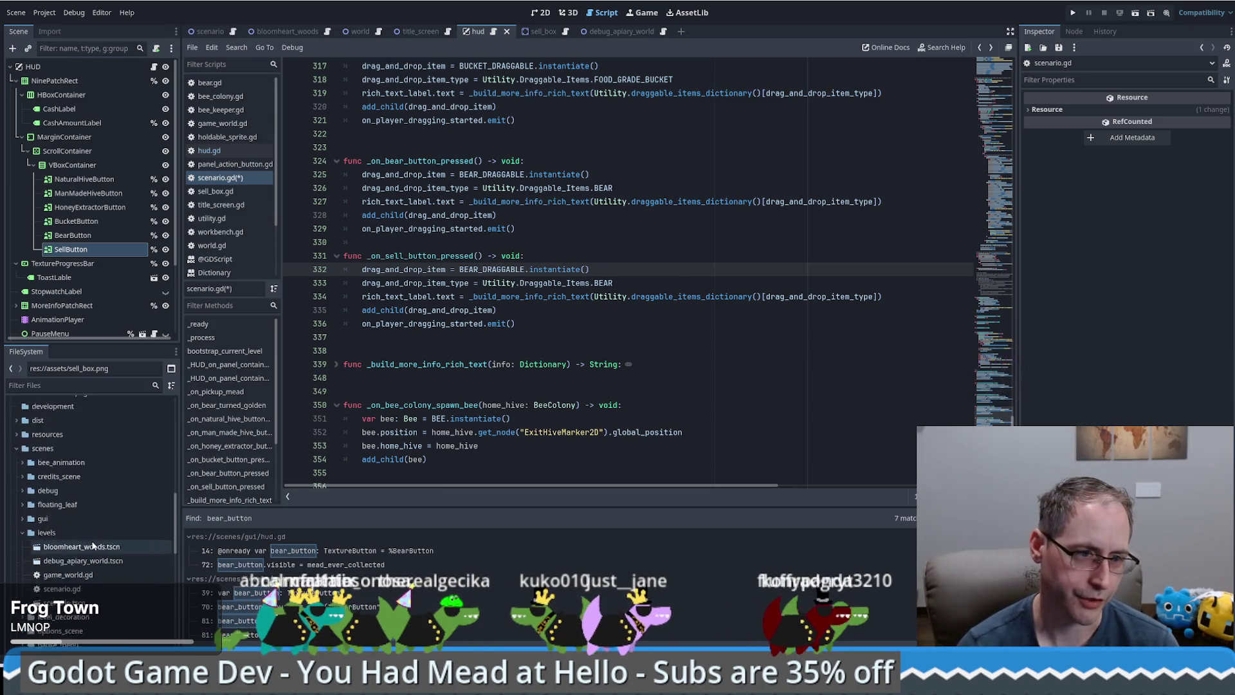
scroll(102, 515, down, 3)
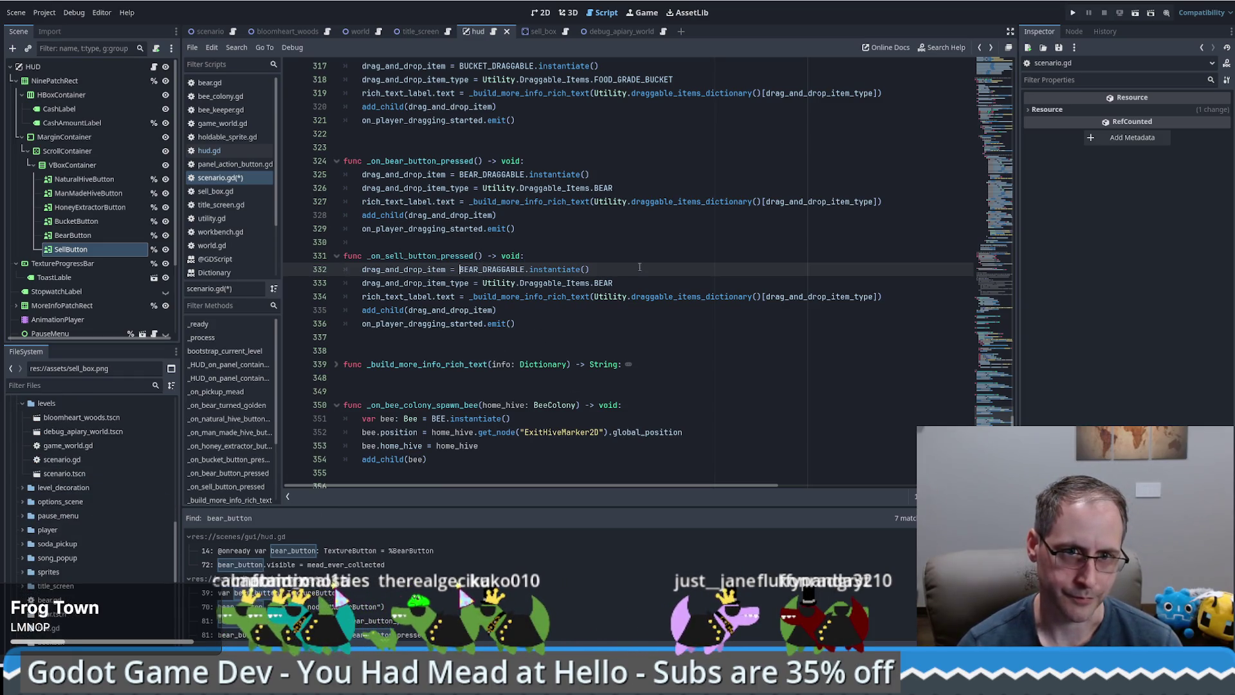
click(566, 258)
key(Return)
text(#)
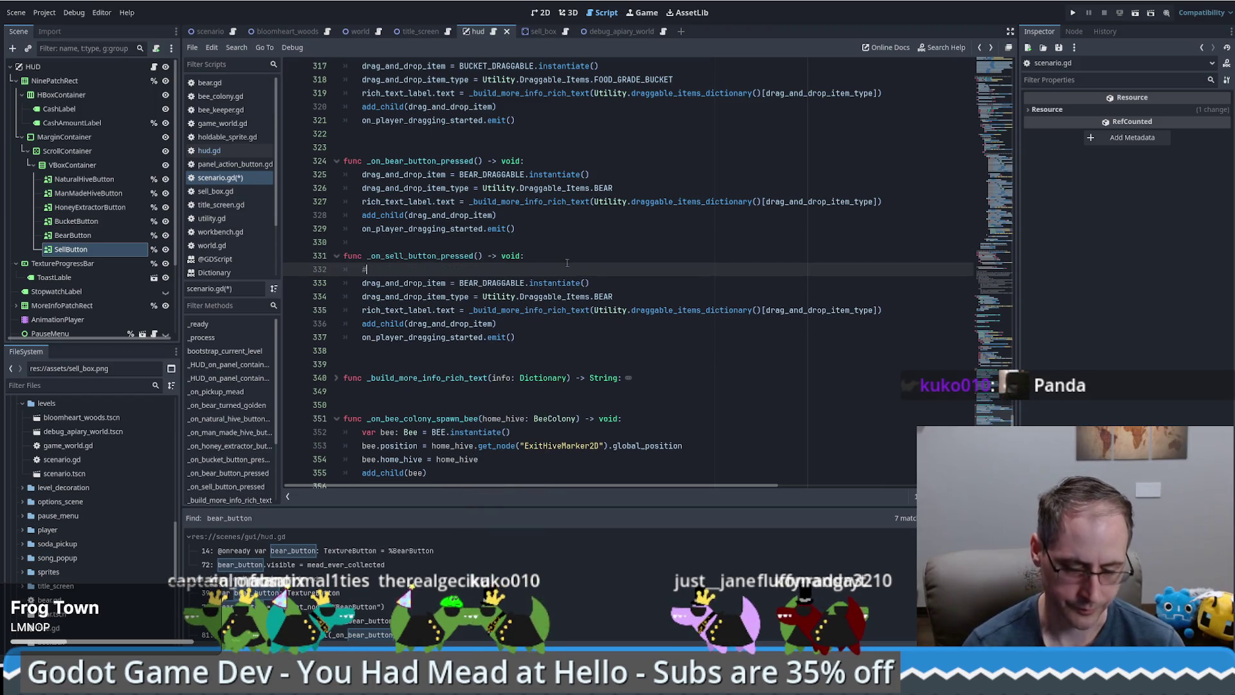
text(todo fix)
key(ctrl+s)
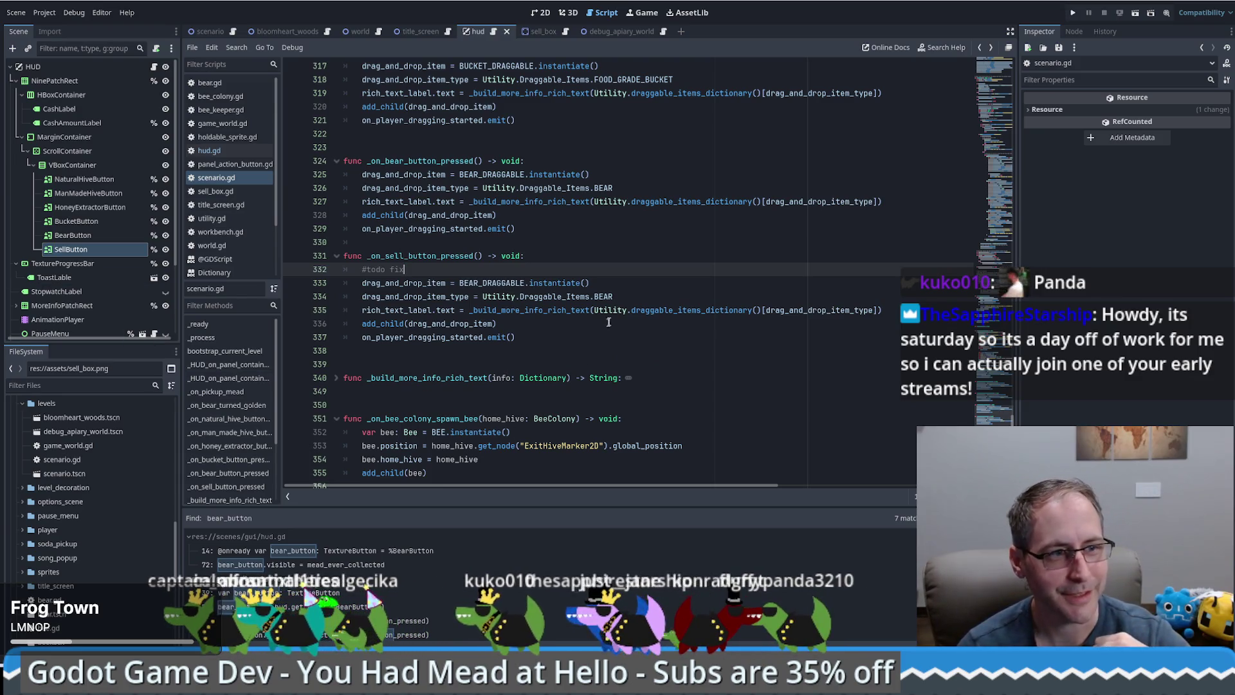
mouse_move(636, 310)
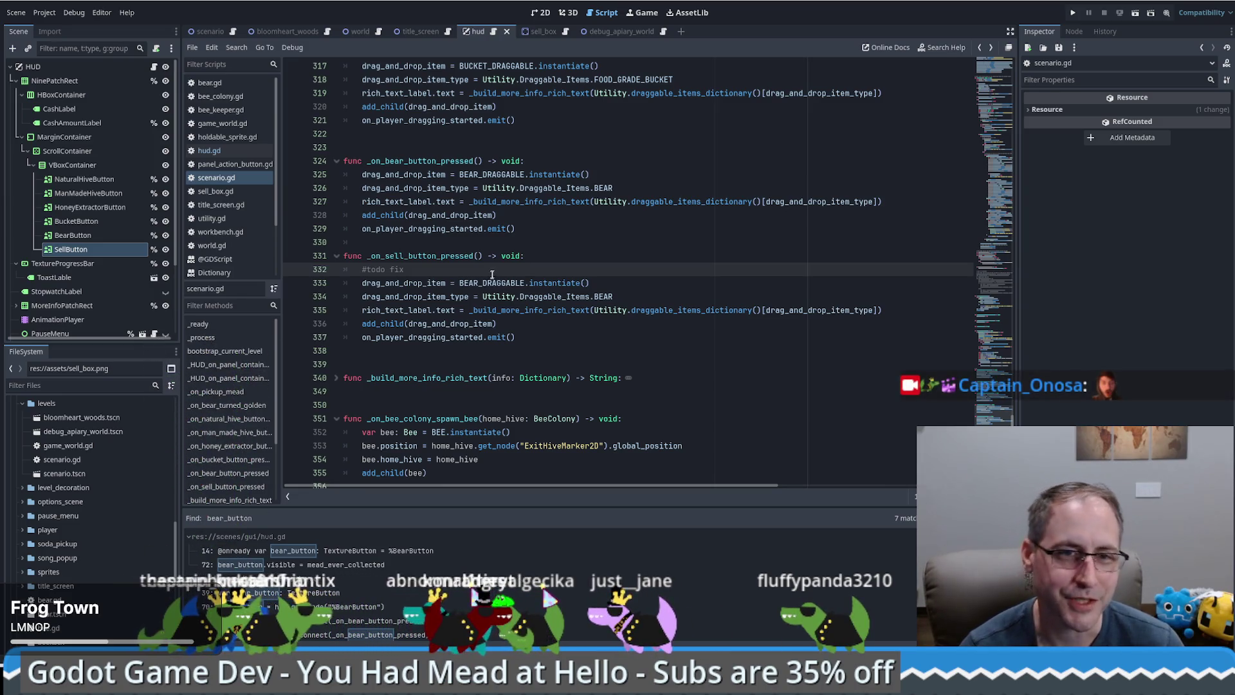
scroll(76, 508, down, 2)
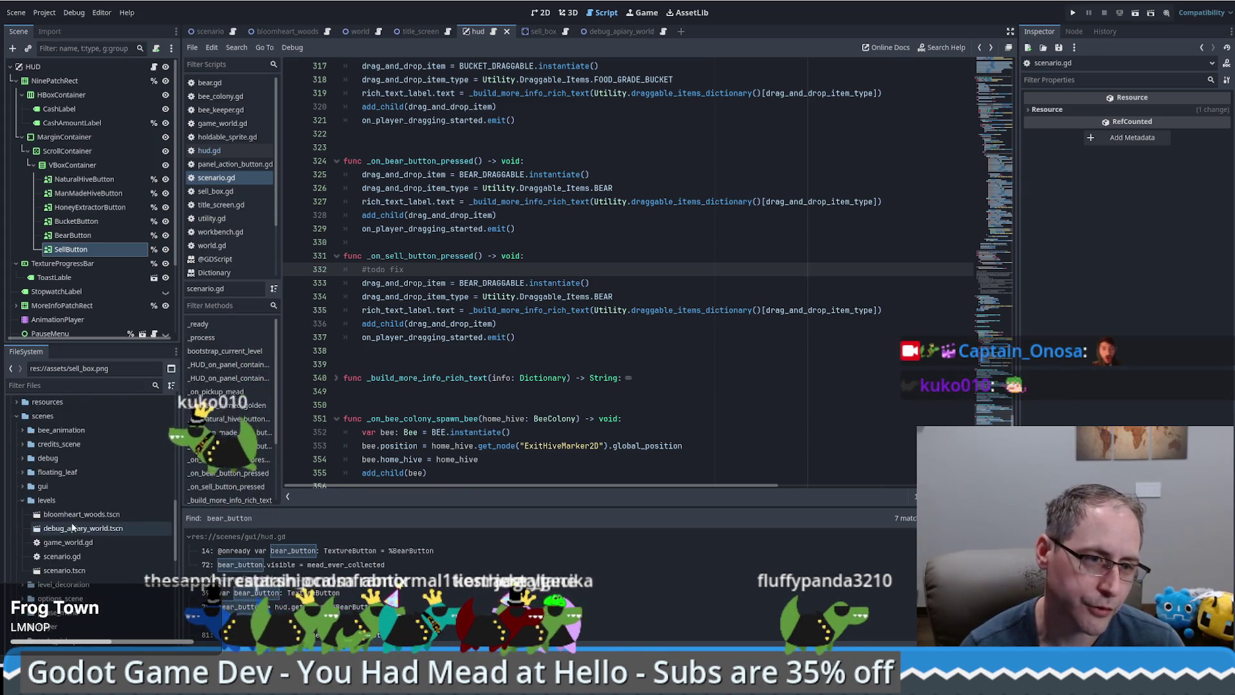
Duplicate bear_draggable.tscn in the gui folder under the name sell_draggable.tscn
scroll(38, 508, up, 5)
click(22, 486)
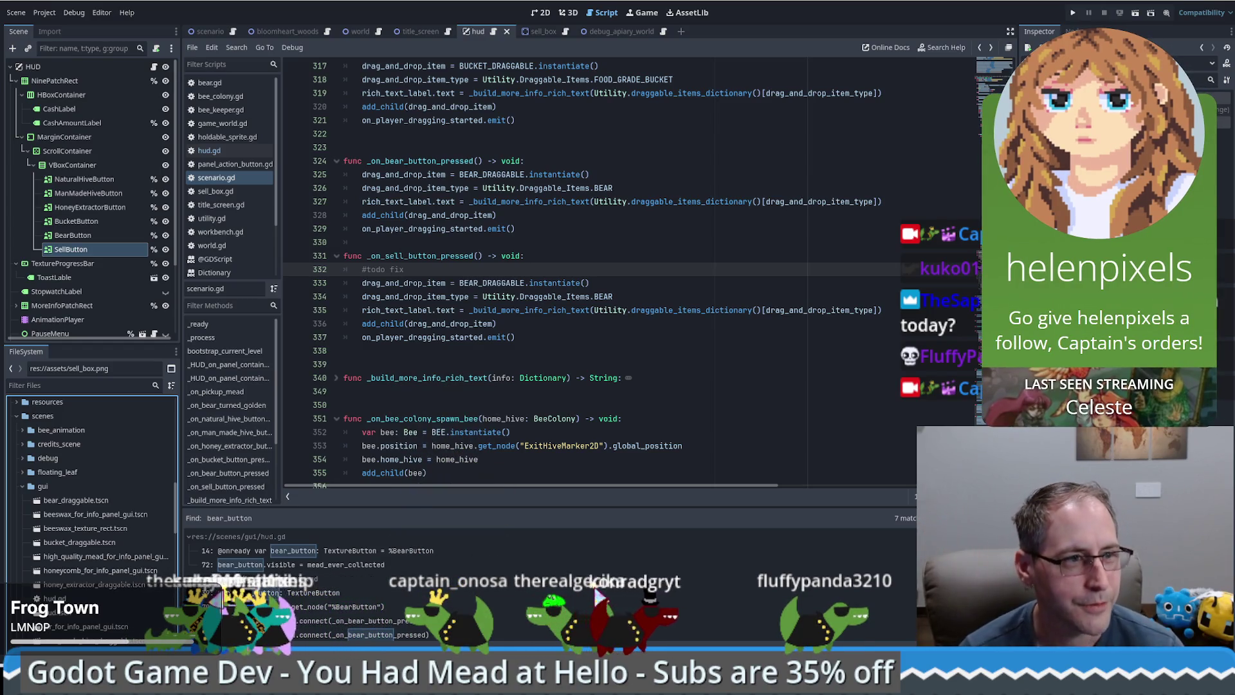
click(81, 501)
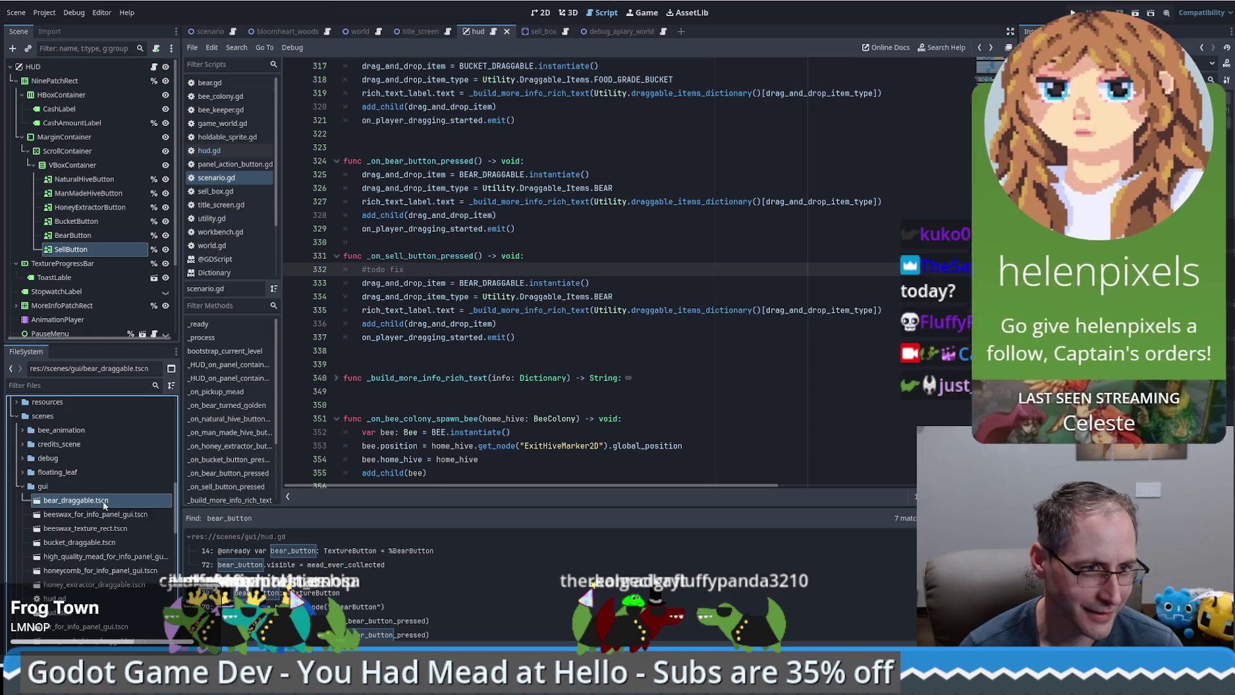
right_click(96, 506)
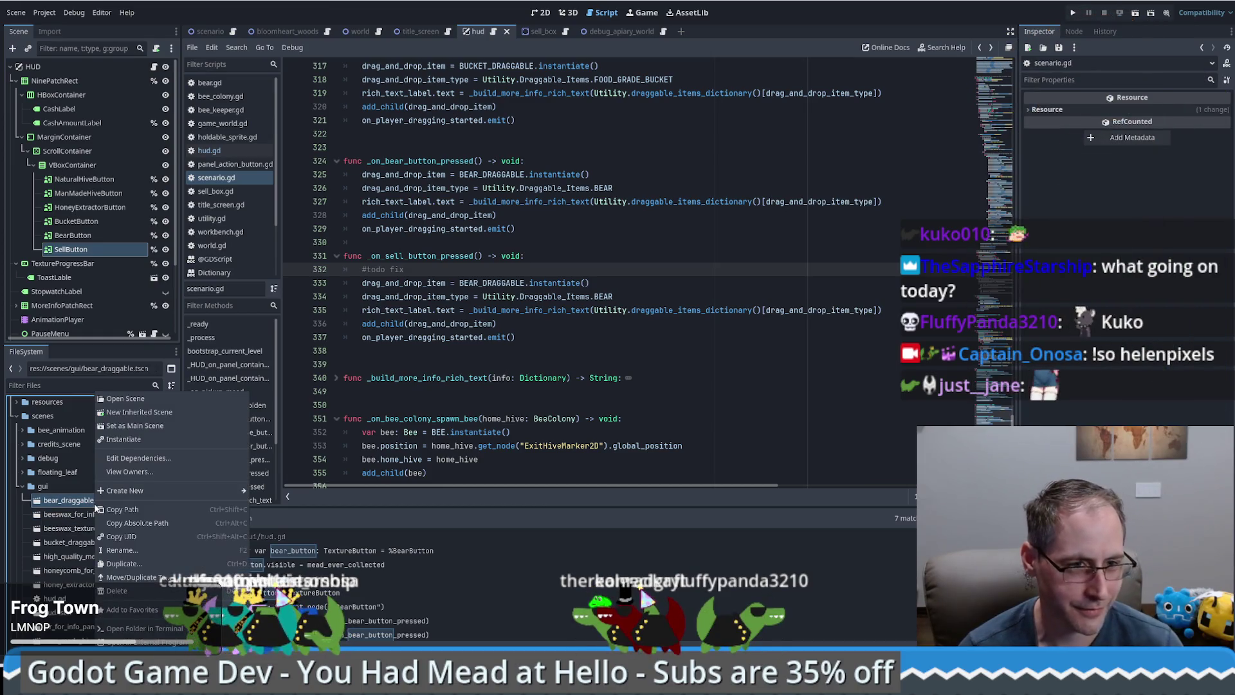
click(121, 565)
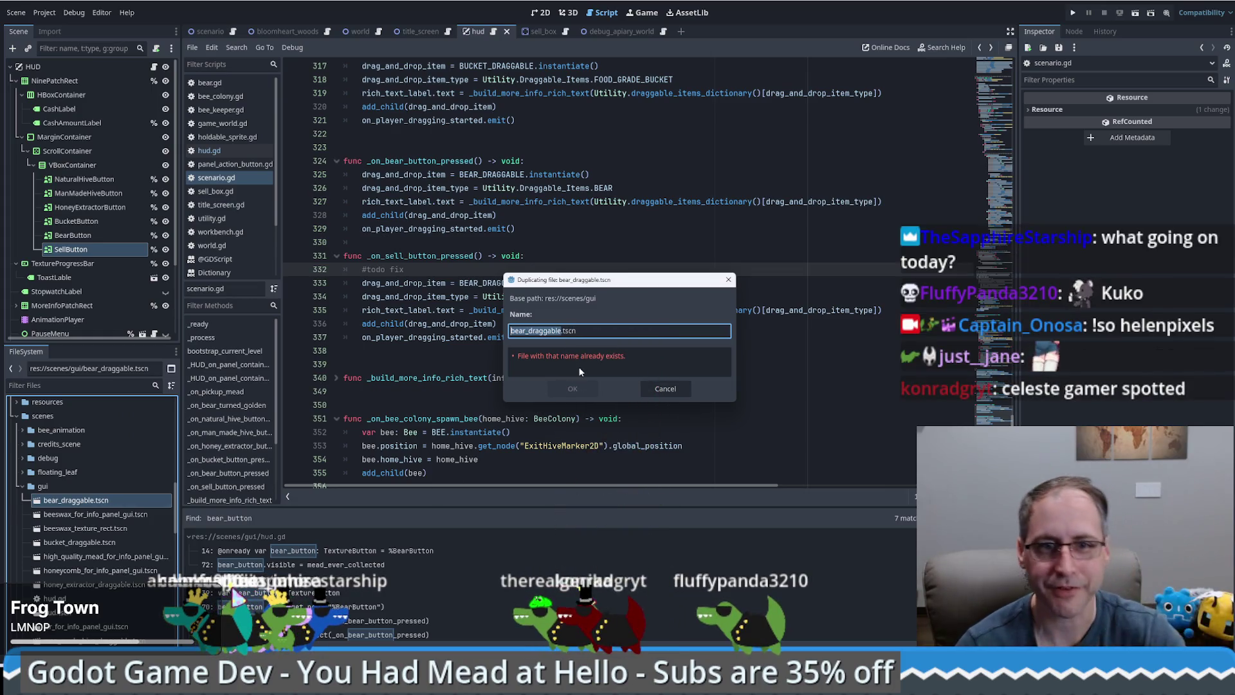
key(Delete)
key(Delete)
text(sell)
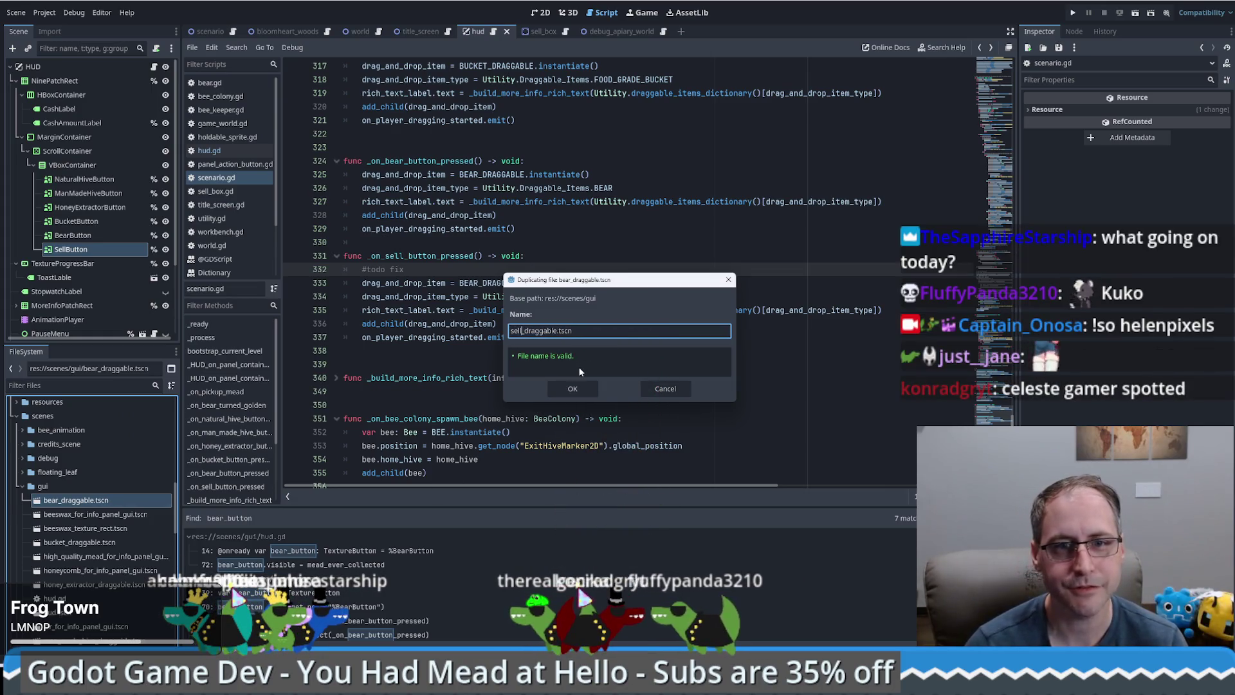
click(576, 387)
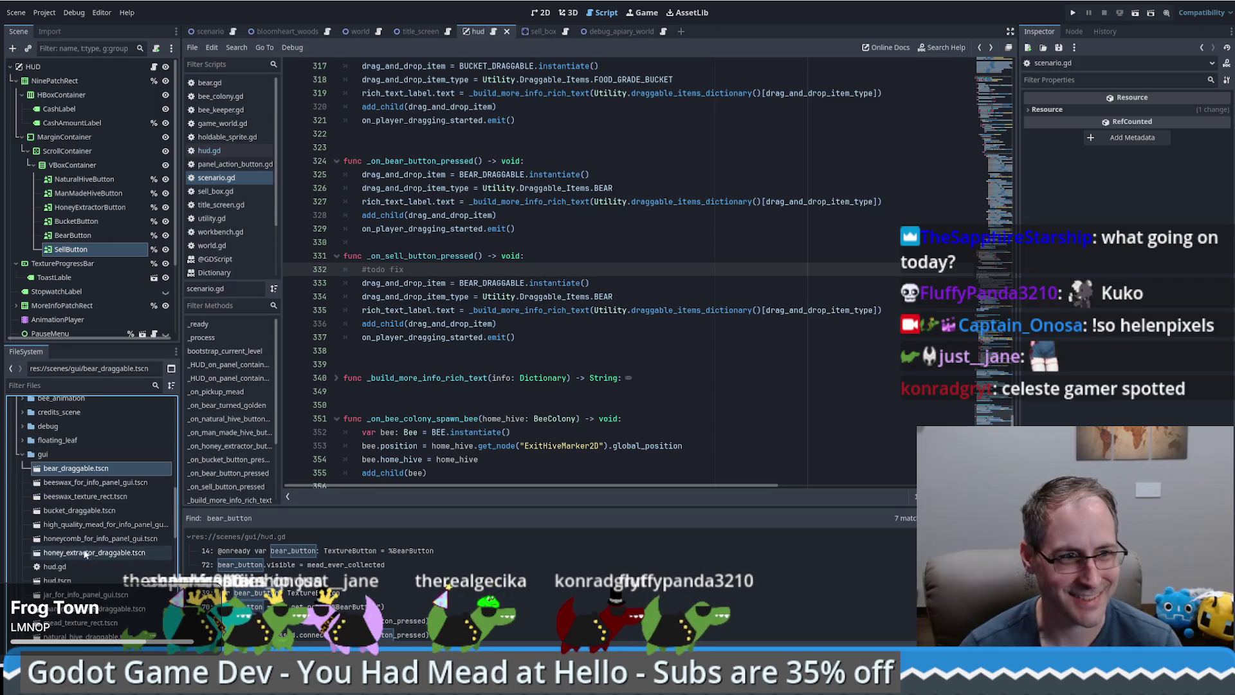
scroll(88, 540, down, 4)
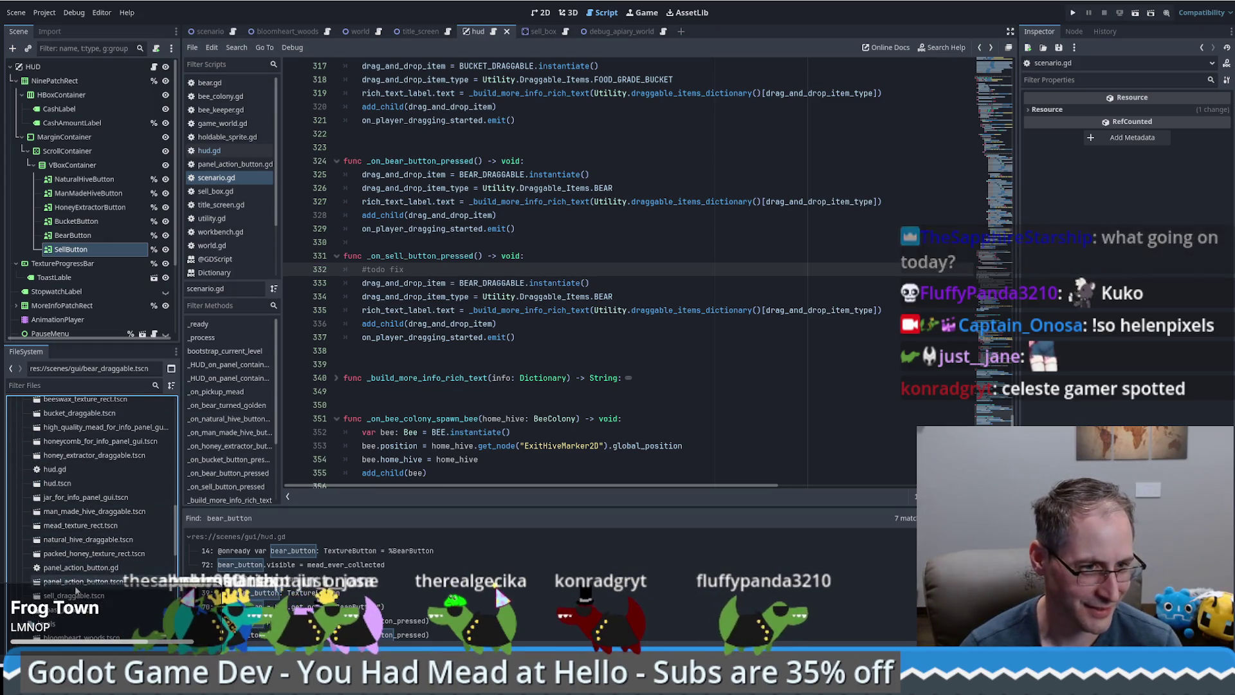
Open sell_draggable.tscn in the 2D view and select its TextureRect node
double_click(74, 595)
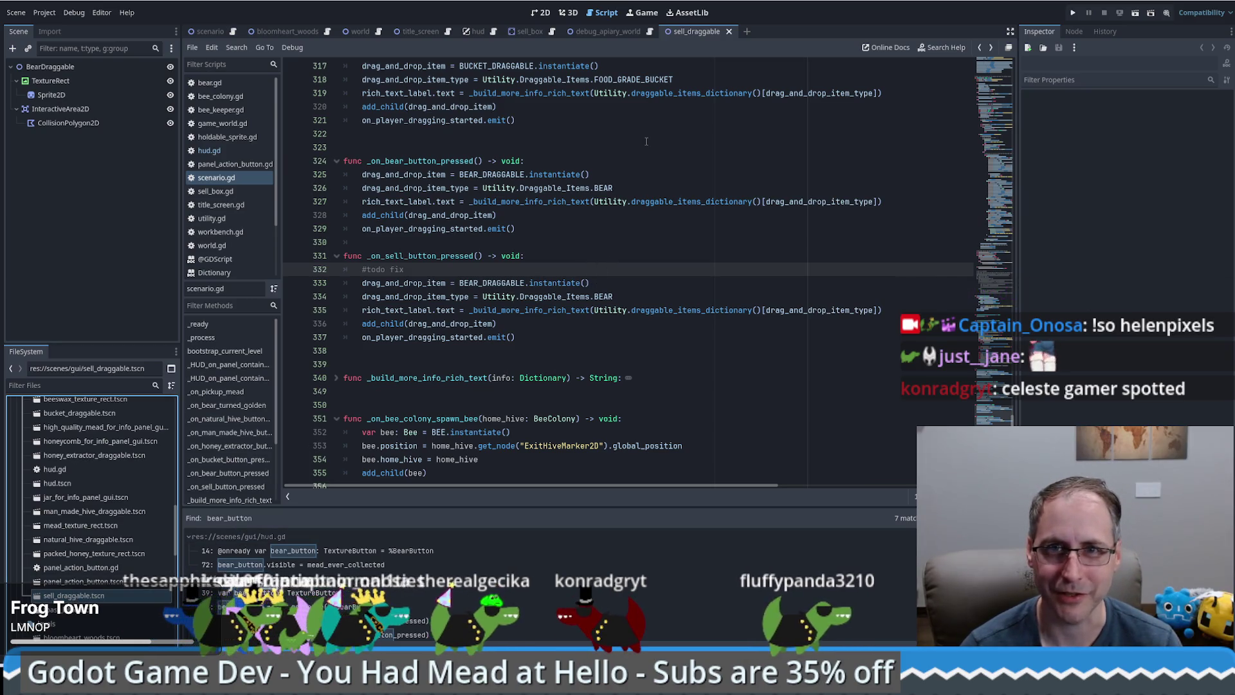
click(540, 12)
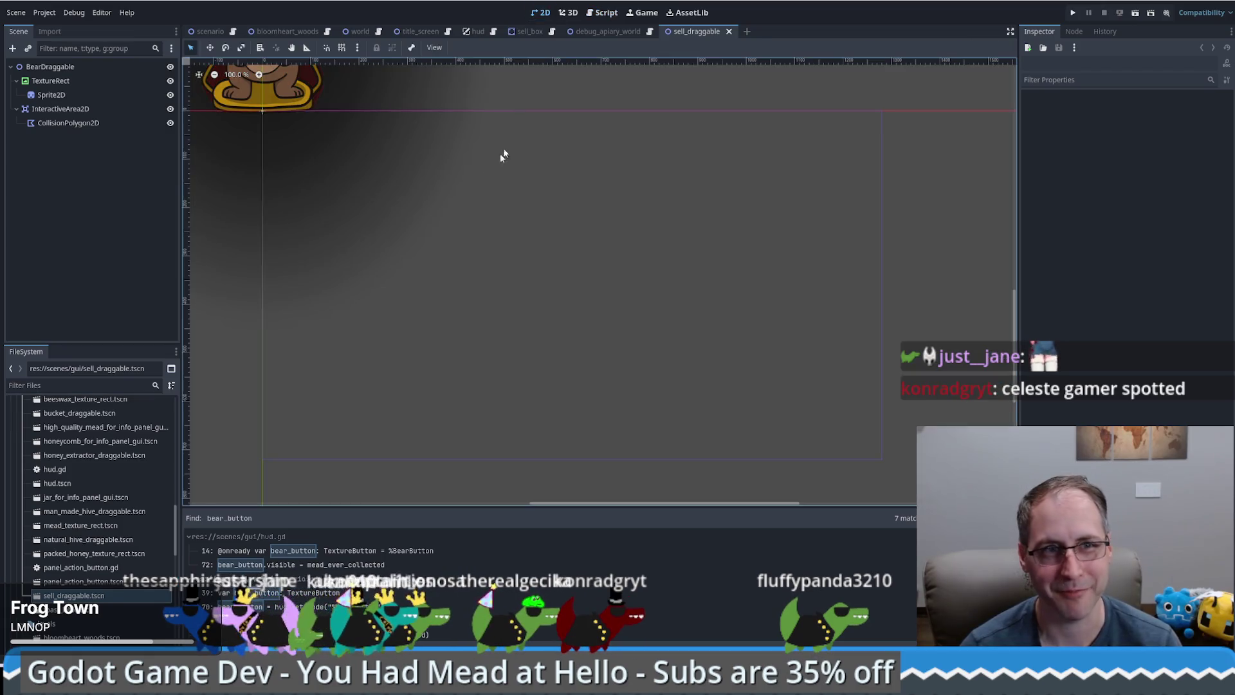
mouse_move(465, 203)
mouse_down()
mouse_move(617, 314)
mouse_move(654, 368)
mouse_up()
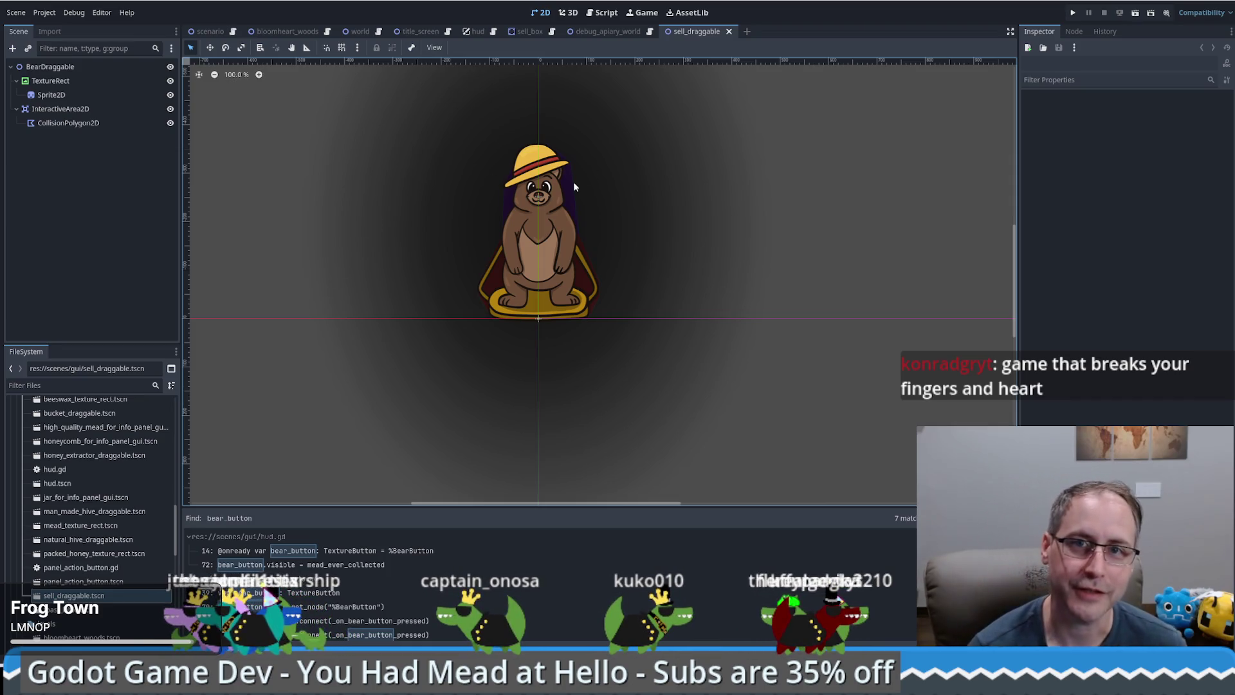
click(58, 66)
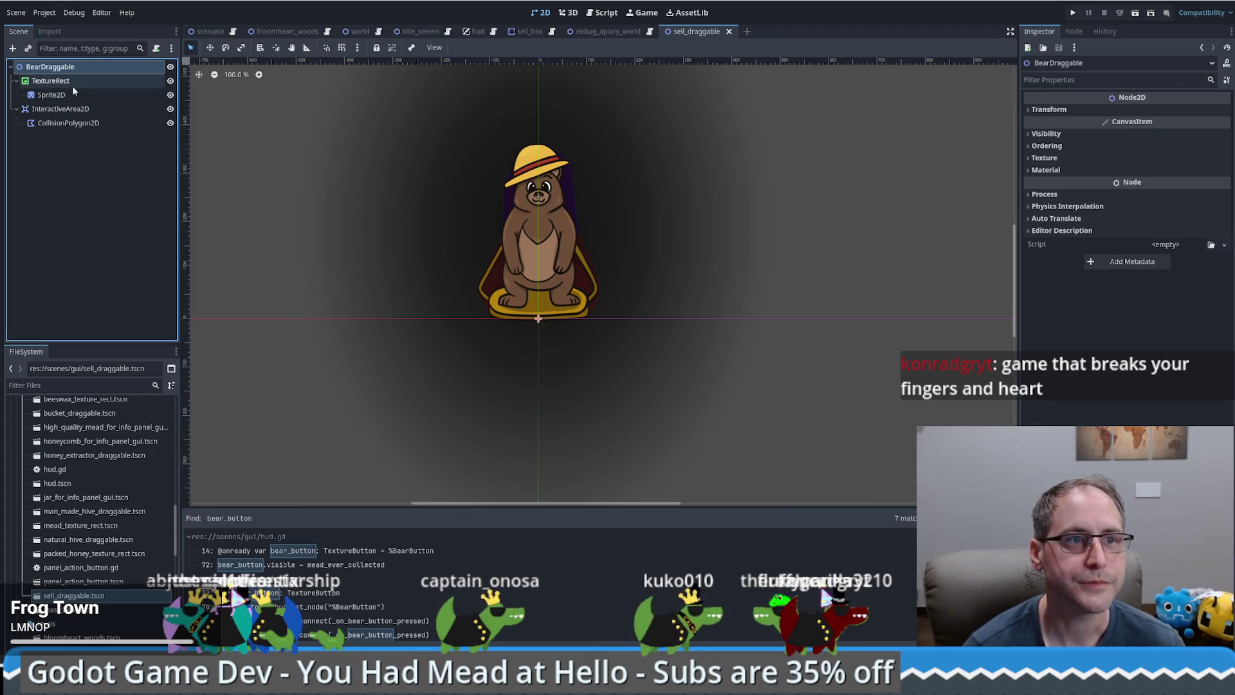
click(729, 31)
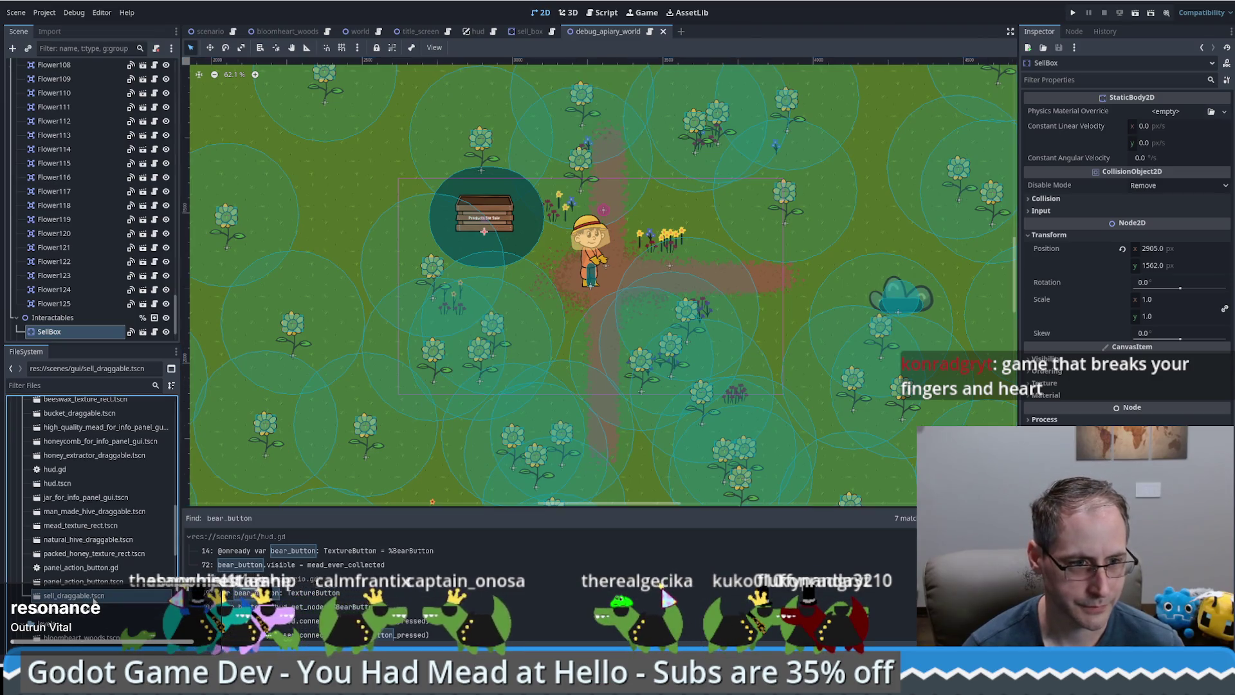
double_click(94, 597)
drag(600, 418, 618, 436)
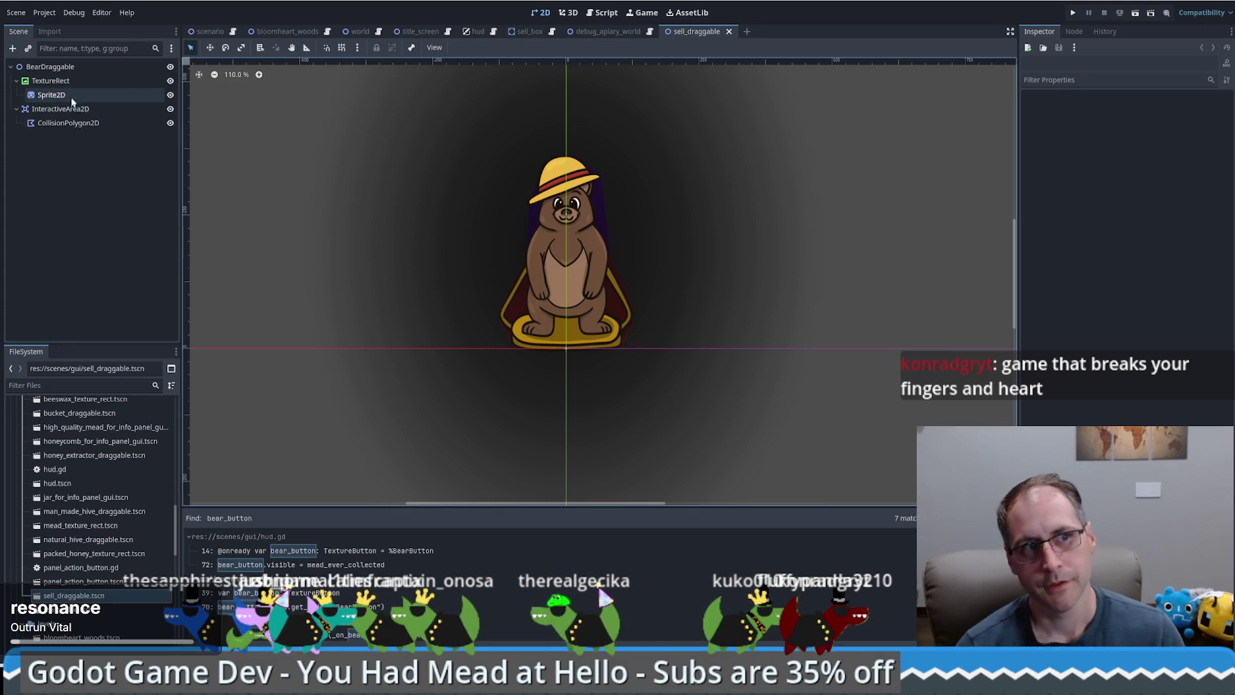
click(549, 274)
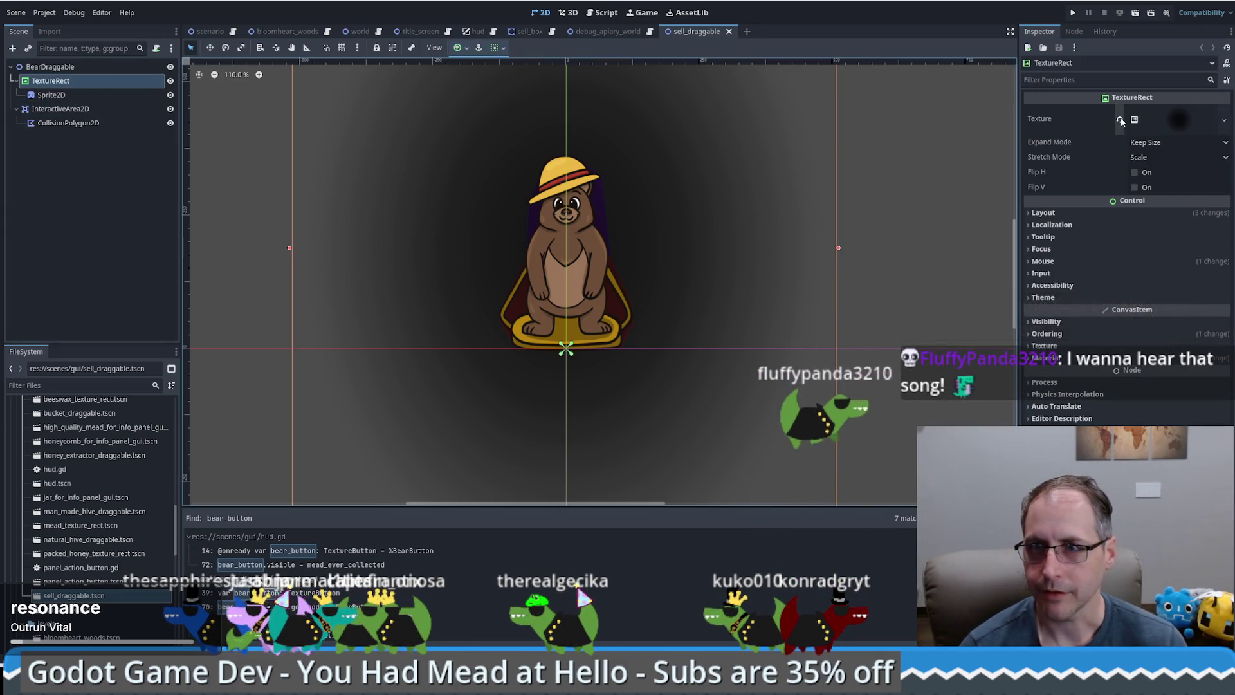
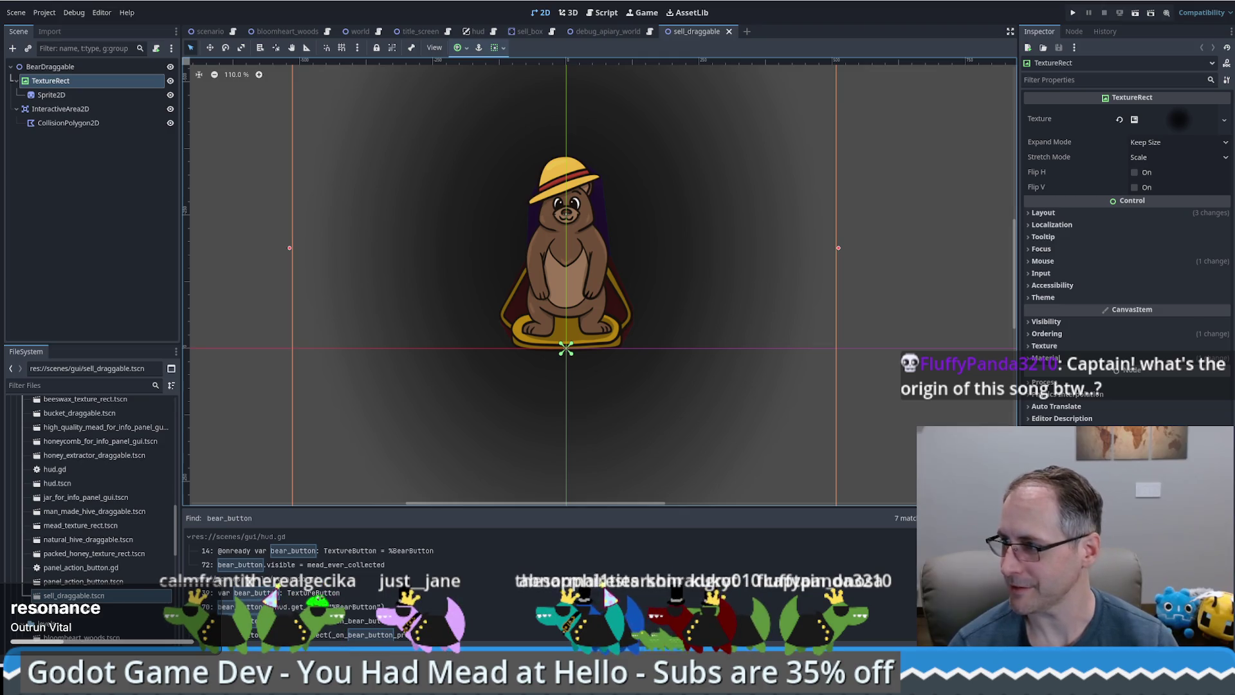
Bring up the caterpillar song video, browse its description and comments, then drag the browser aside
key(alt+Tab)
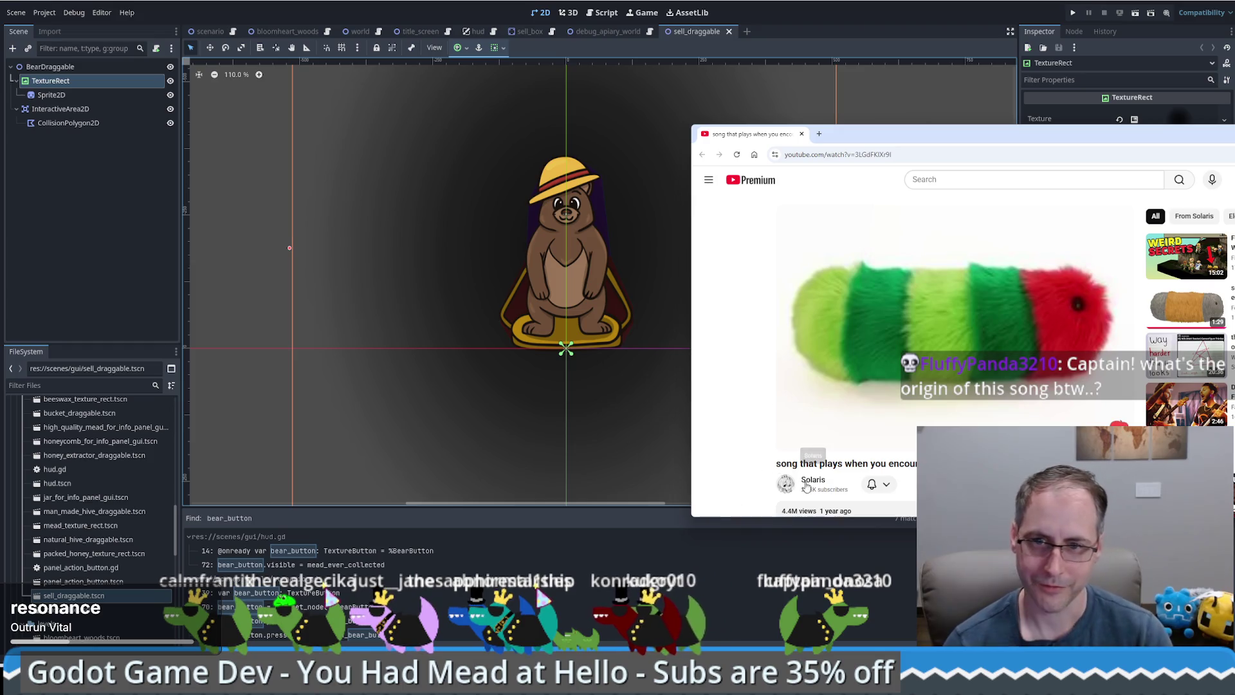
scroll(766, 476, down, 3)
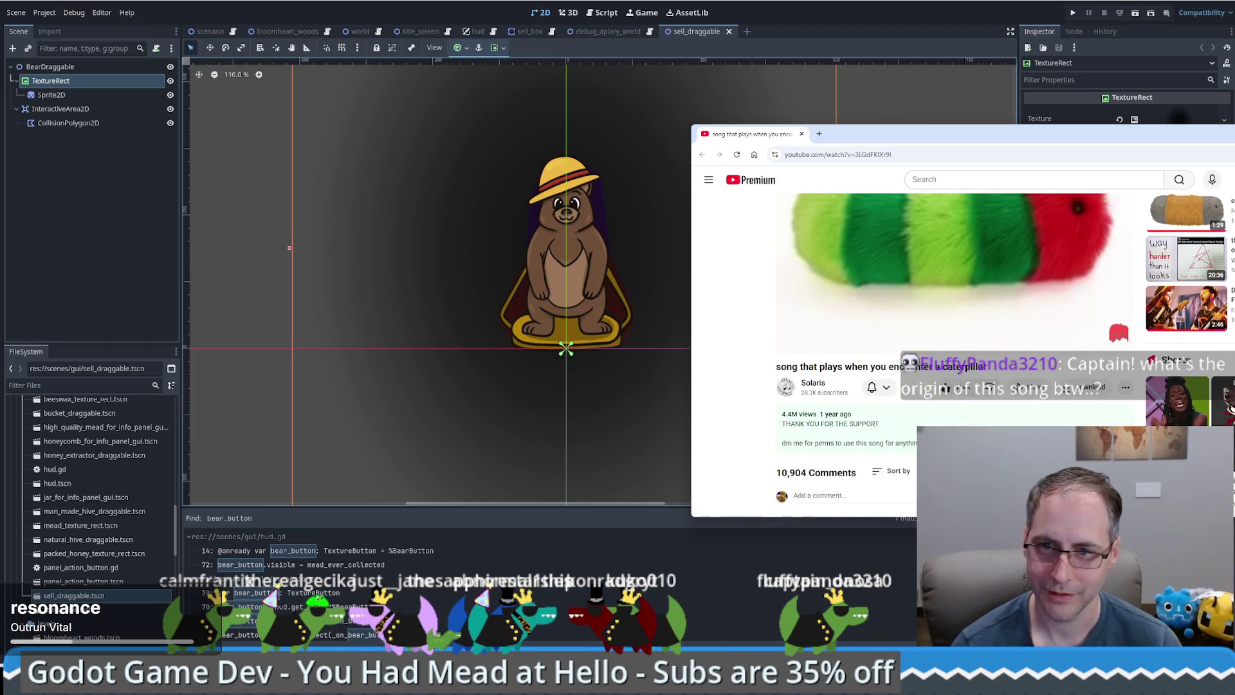
scroll(762, 418, down, 3)
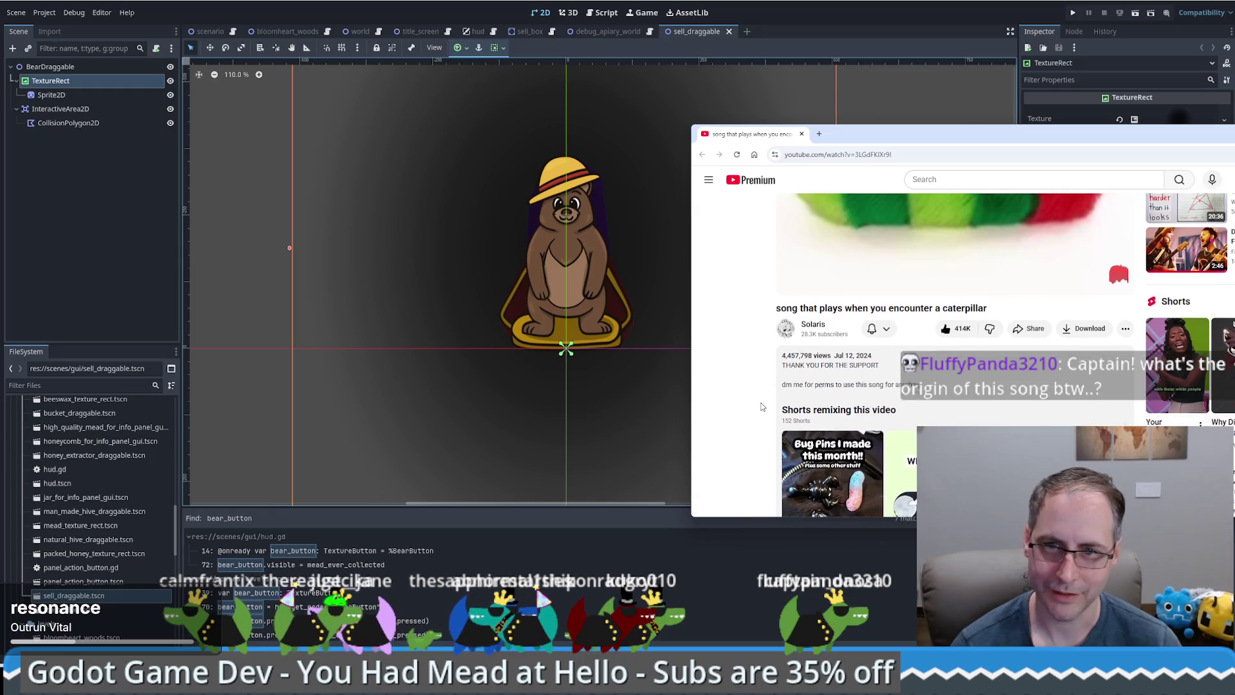
scroll(775, 355, down, 10)
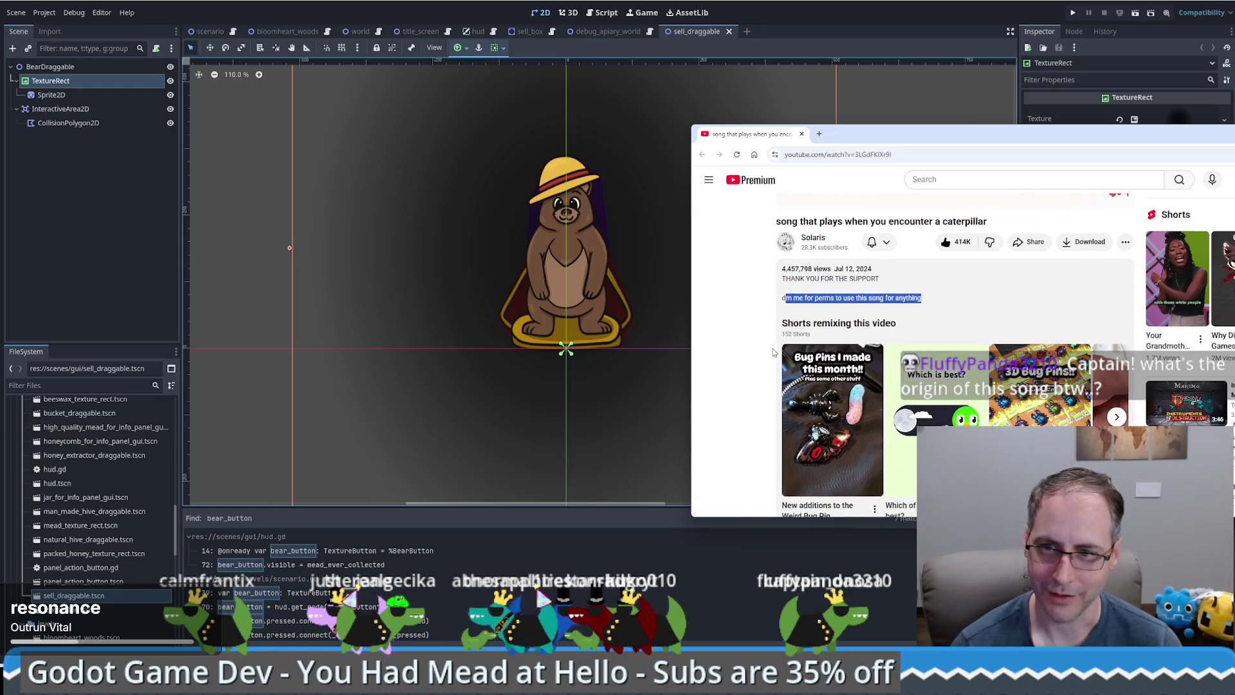
scroll(775, 350, down, 6)
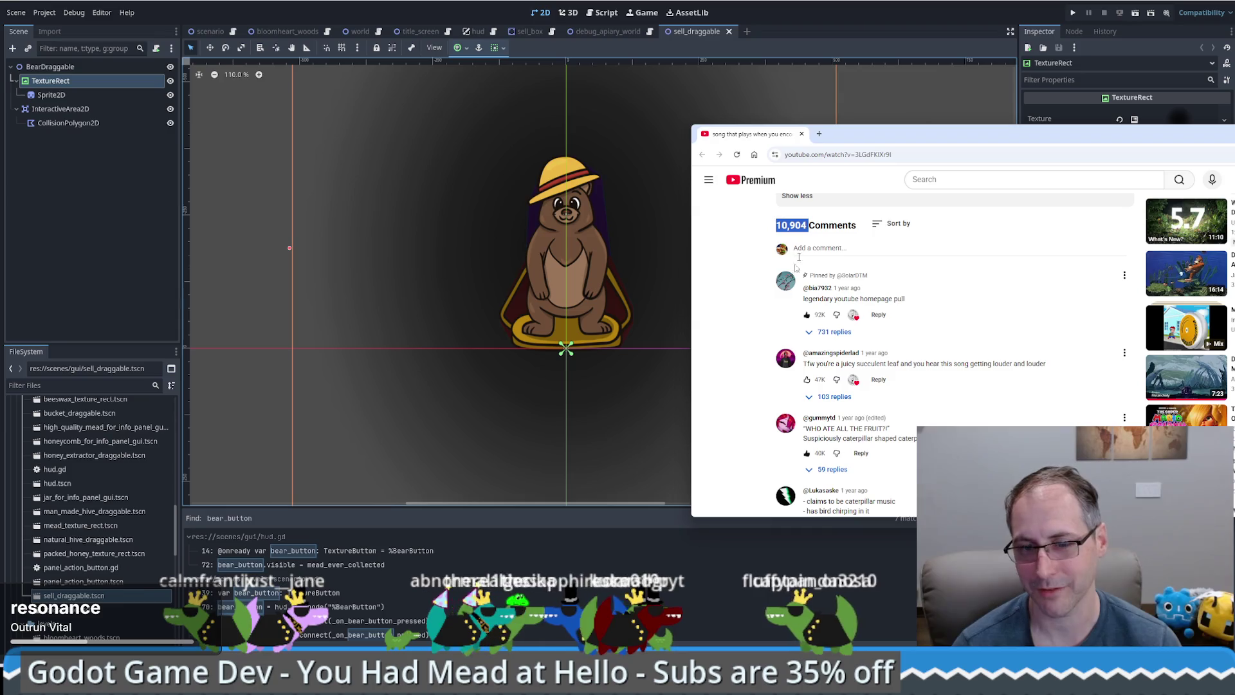
scroll(757, 363, up, 20)
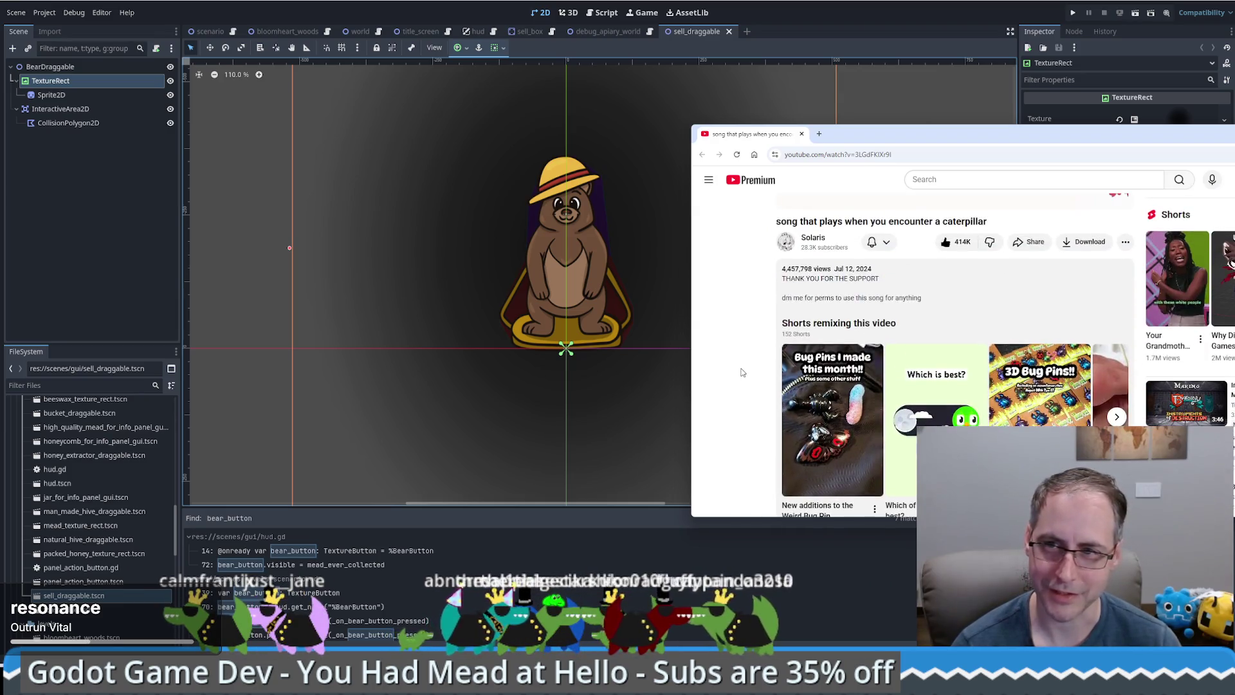
scroll(743, 372, up, 2)
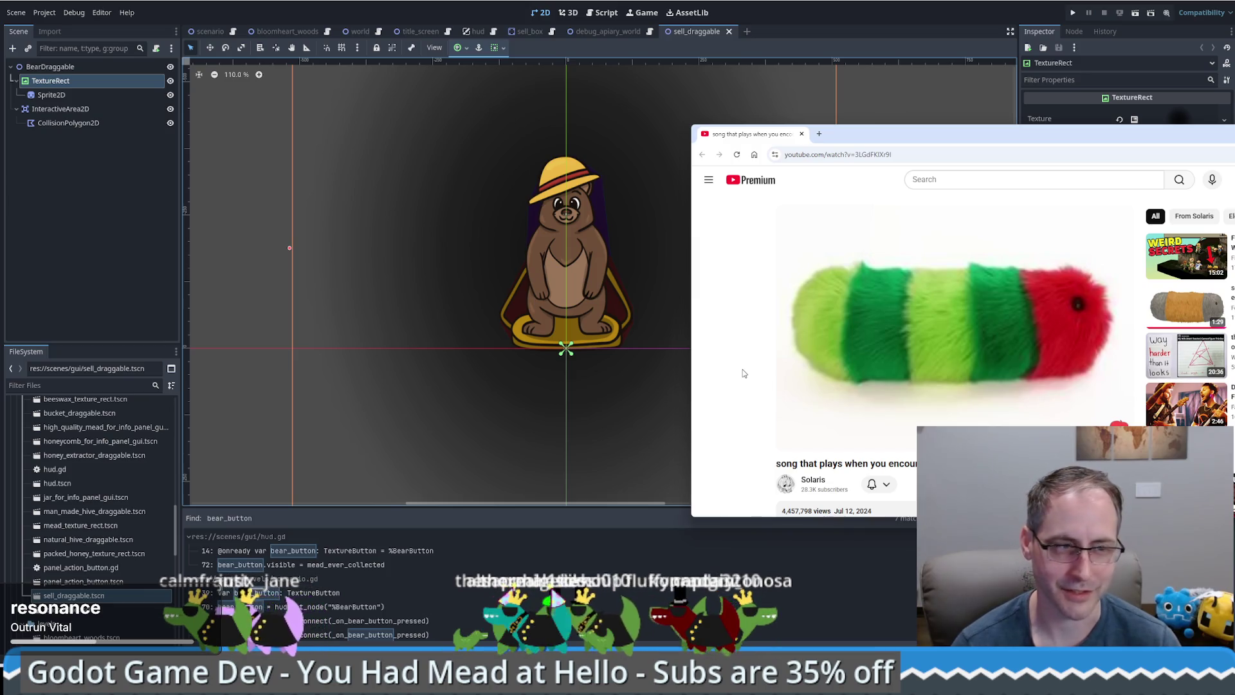
mouse_move(926, 309)
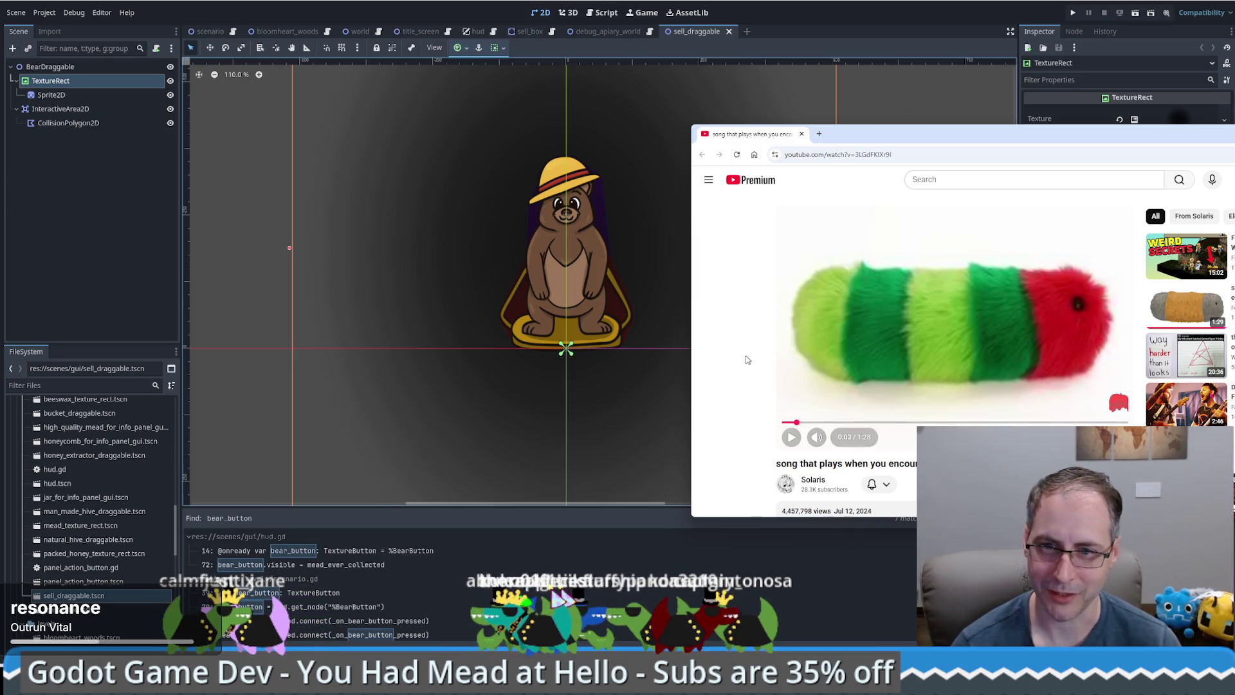
scroll(754, 360, down, 1)
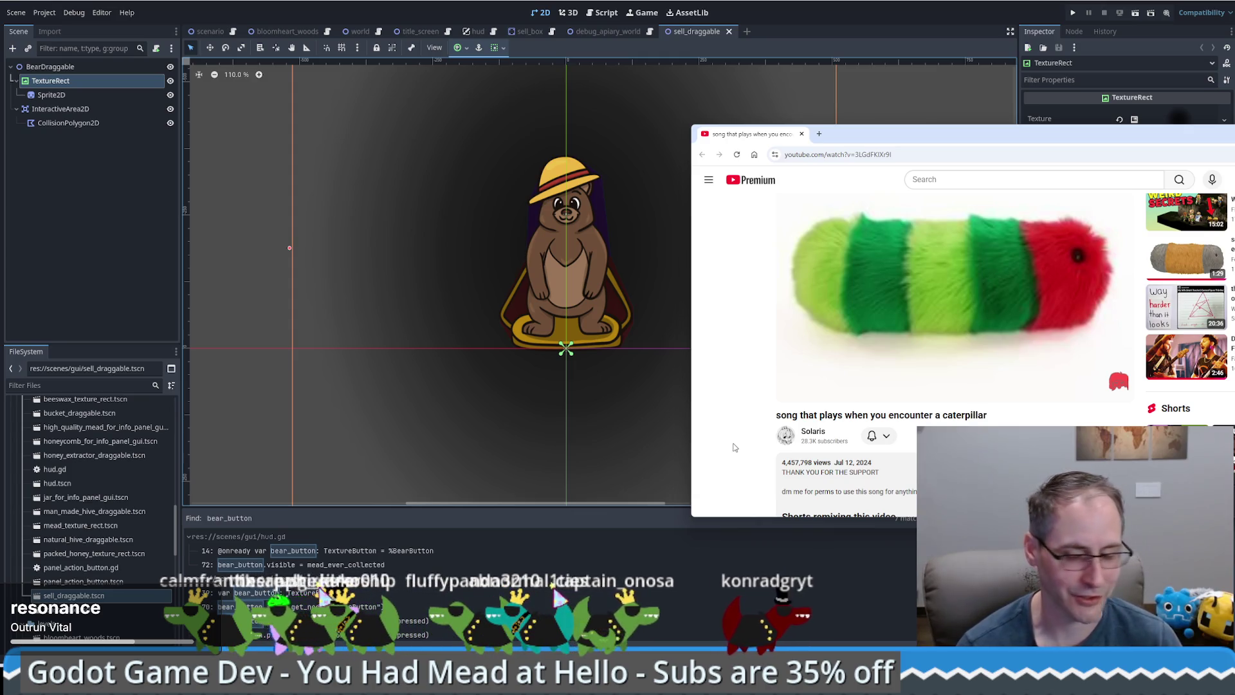
scroll(733, 447, down, 1)
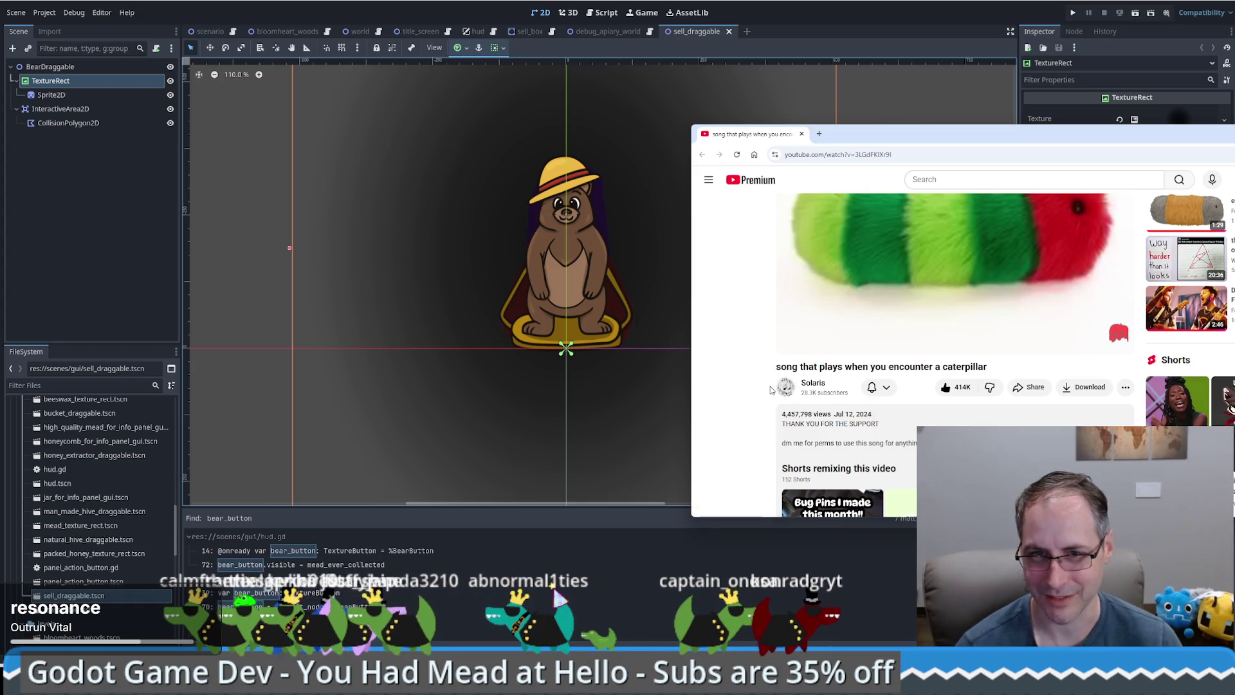
scroll(761, 394, up, 2)
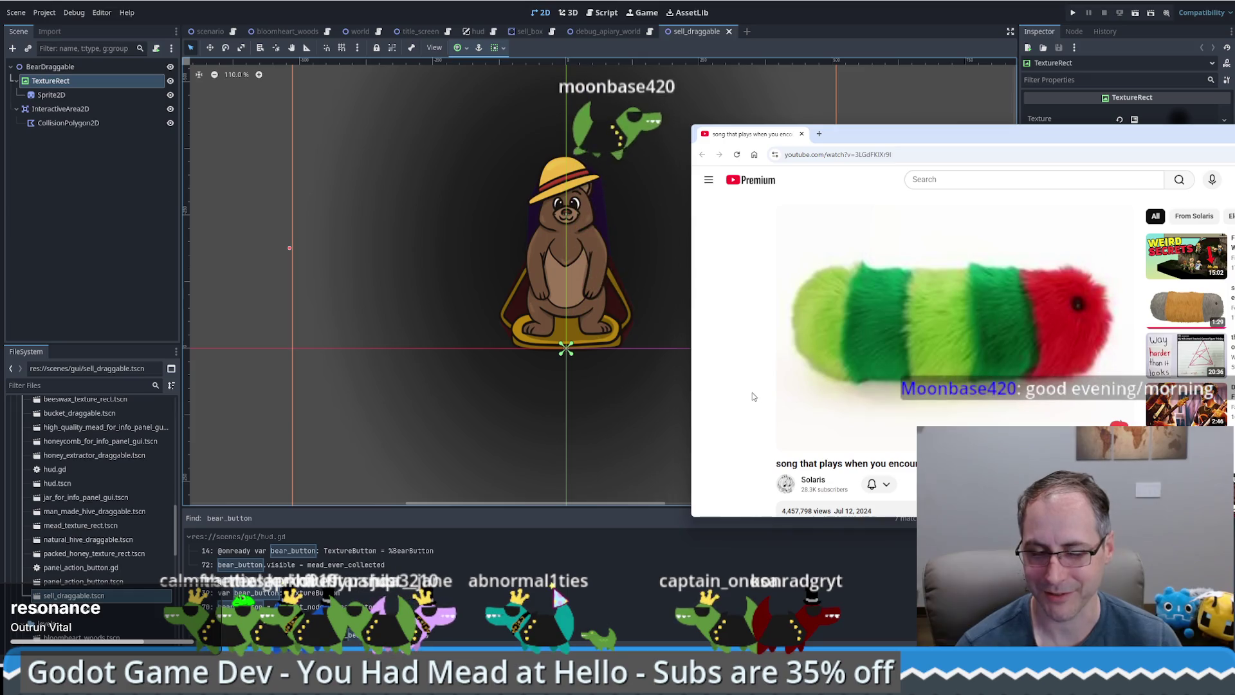
scroll(754, 397, down, 2)
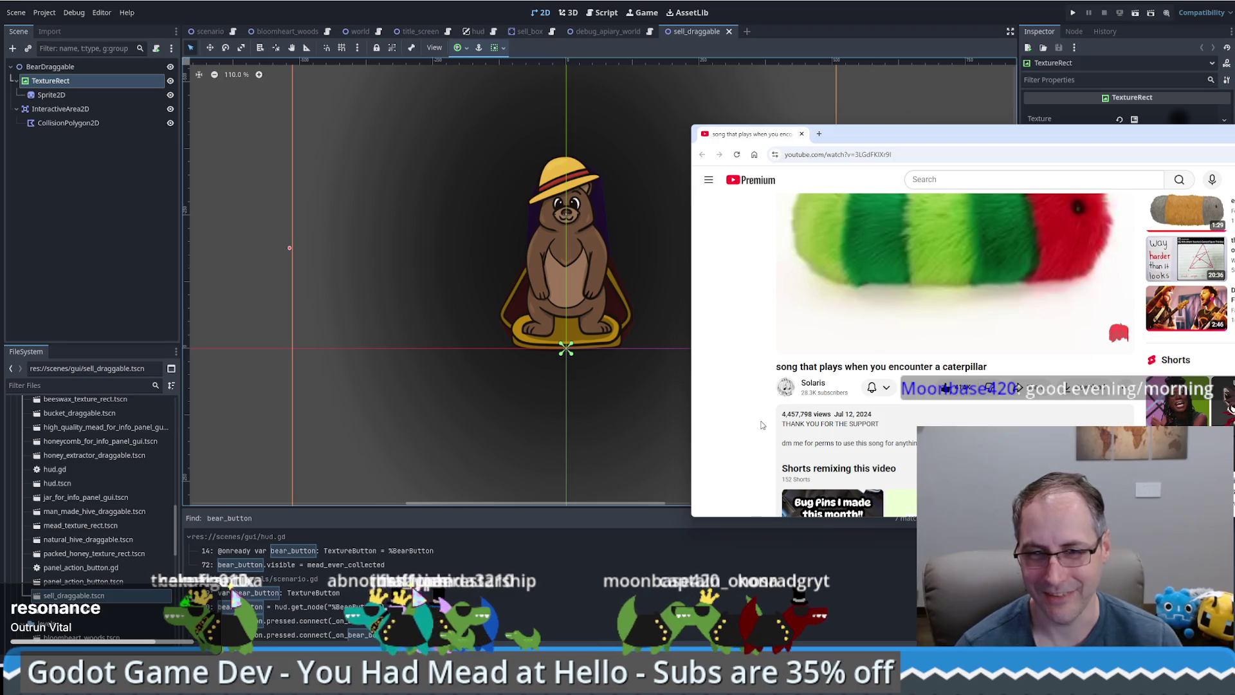
scroll(762, 424, down, 5)
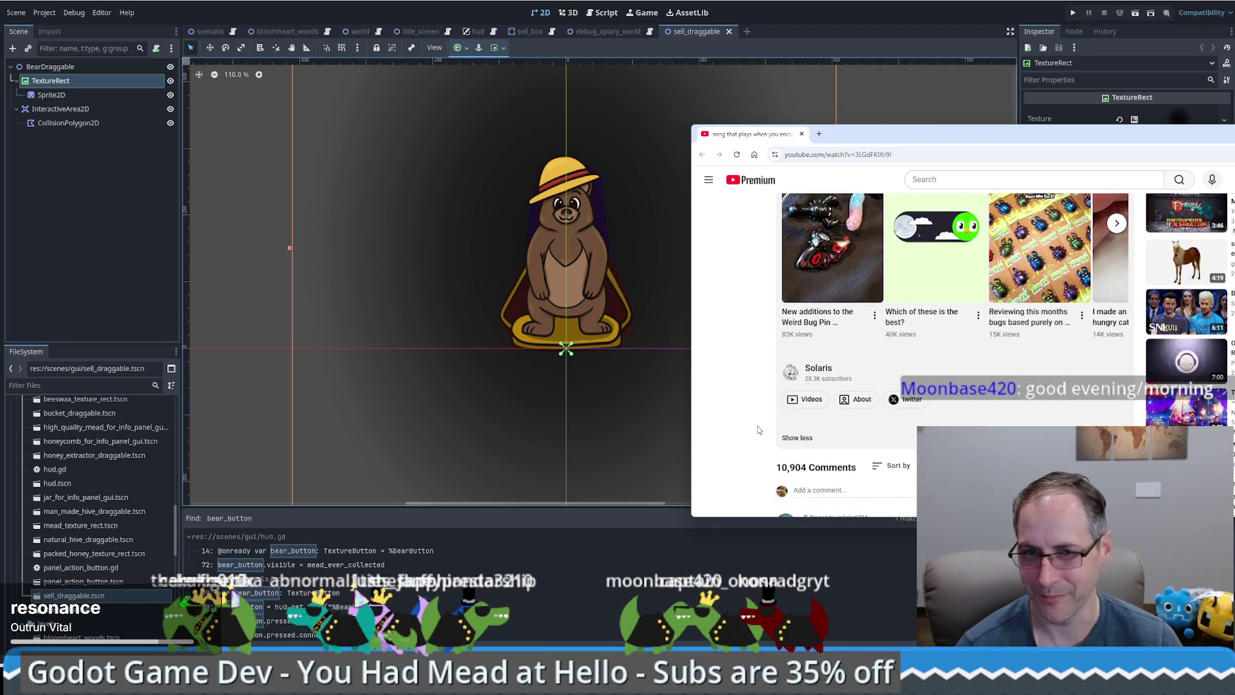
scroll(759, 429, up, 6)
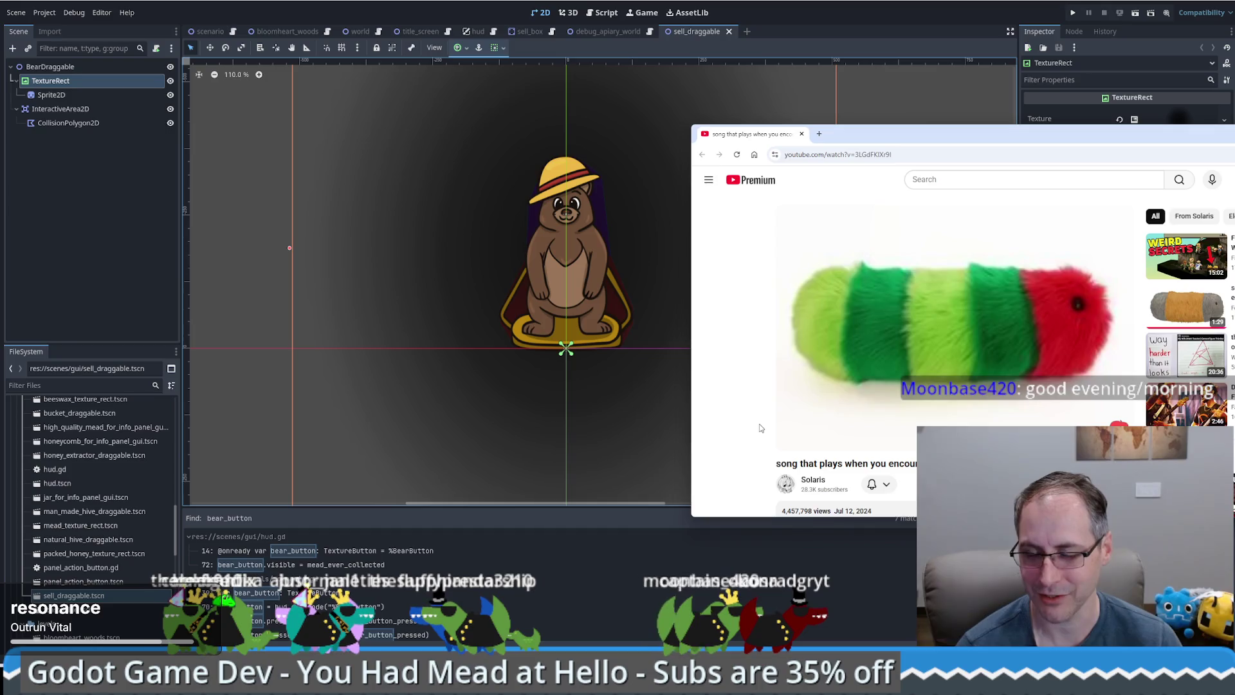
scroll(760, 428, down, 1)
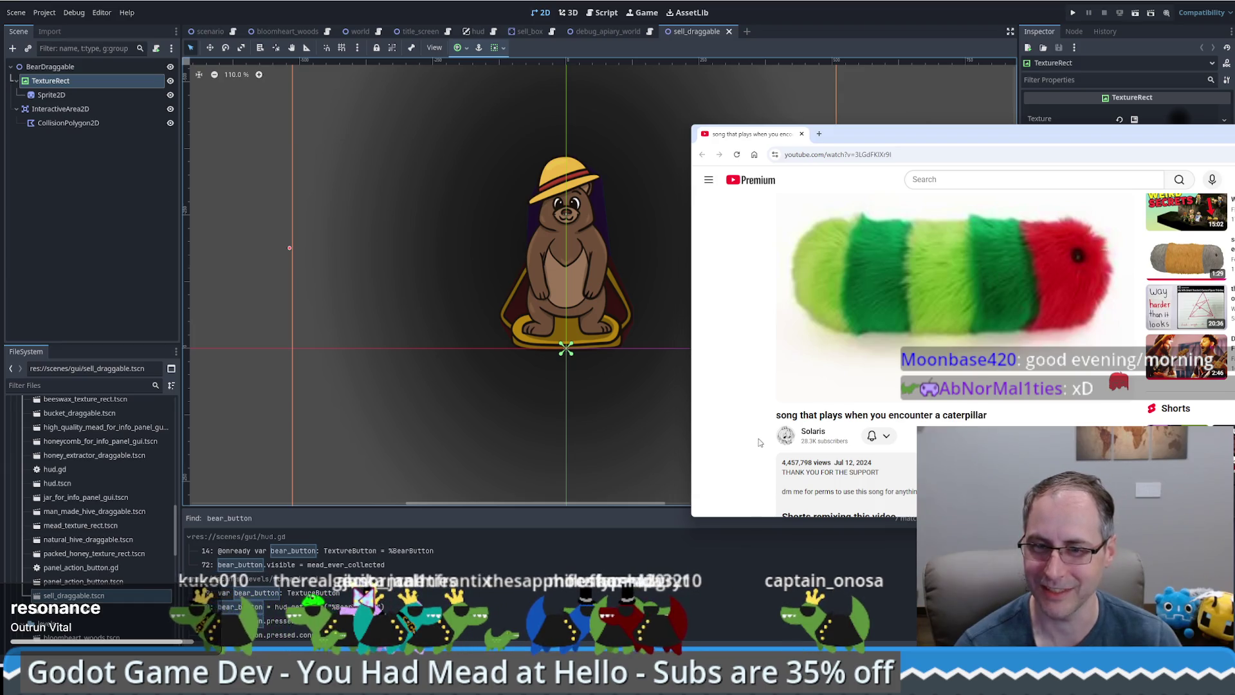
drag(852, 139, 1234, 143)
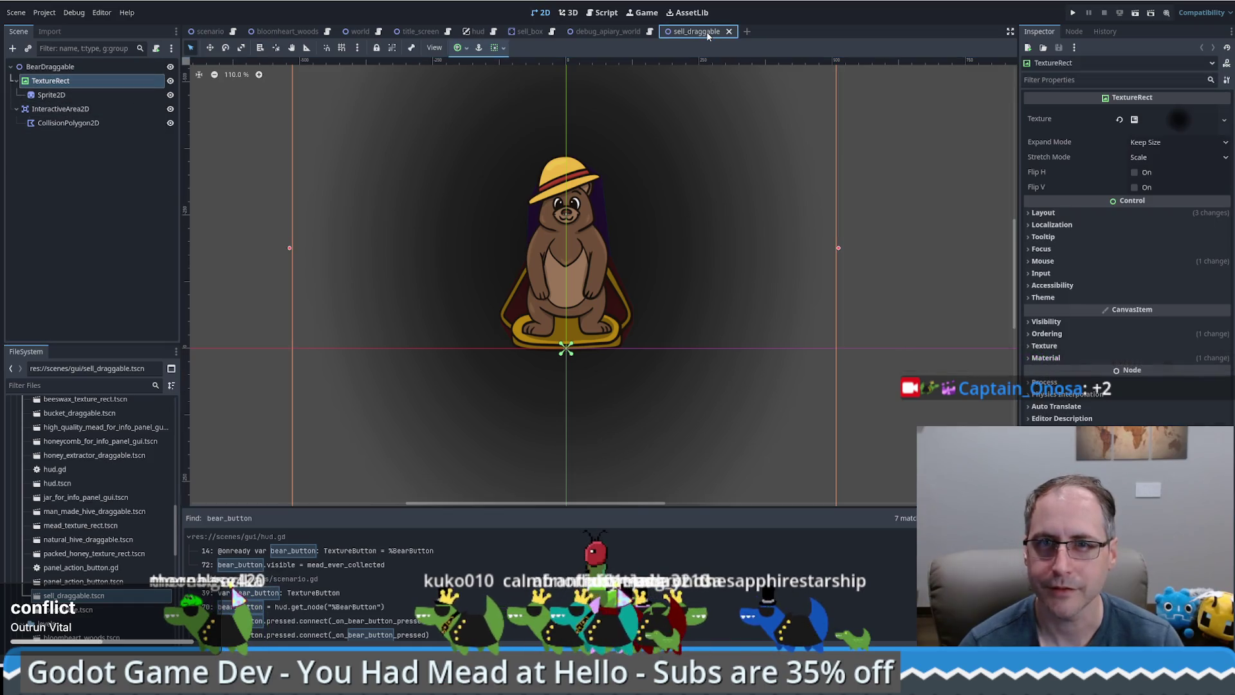
Select the Sprite2D node in the sell_draggable scene
click(51, 94)
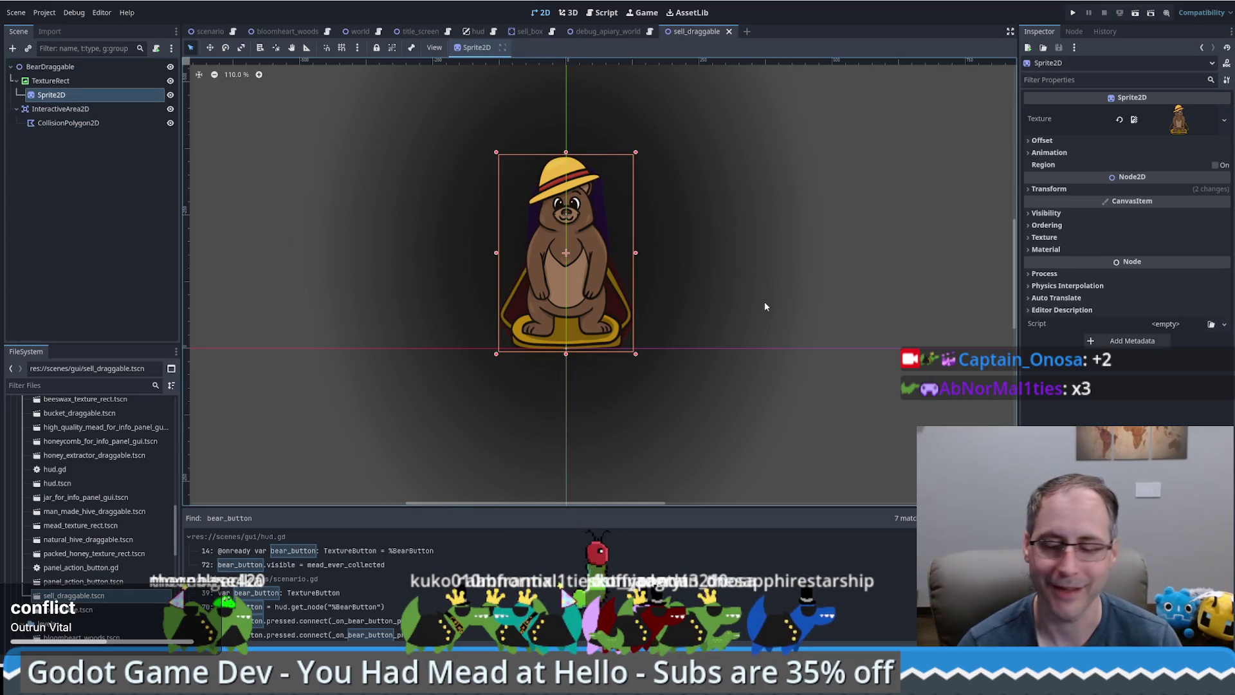
Clear the sun-hat bear texture from Sprite2D and assign sell_box.png as its texture
click(1223, 120)
click(1183, 193)
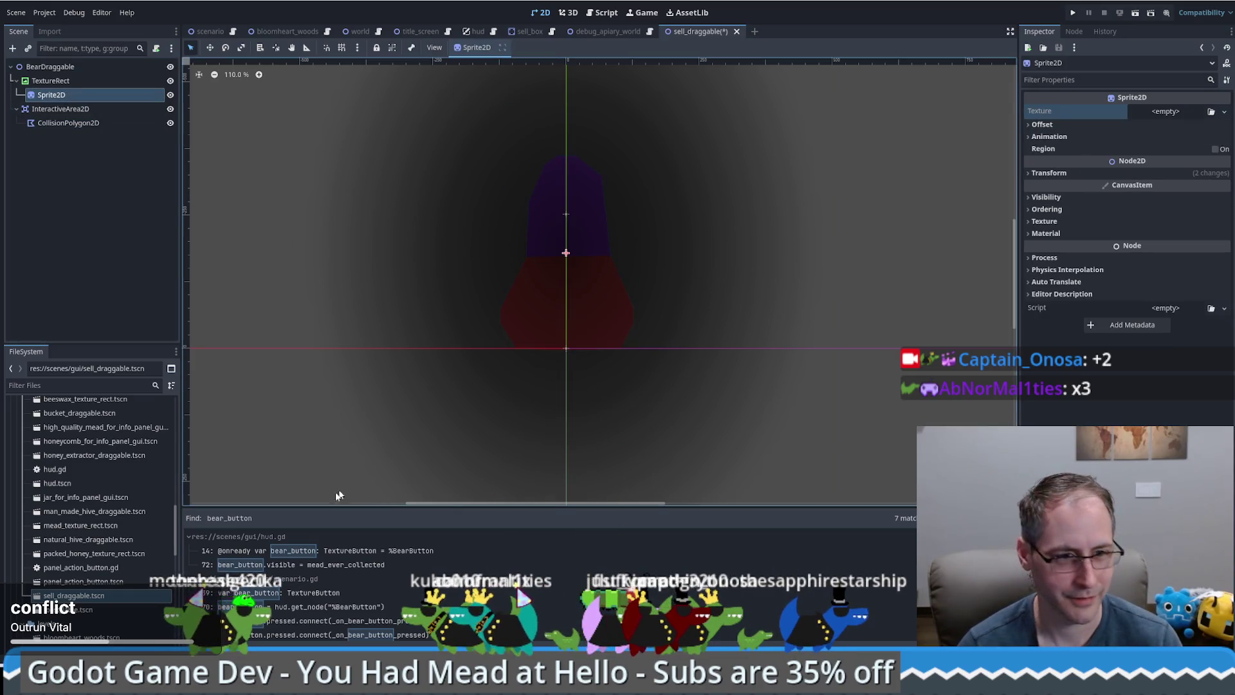
scroll(134, 565, down, 3)
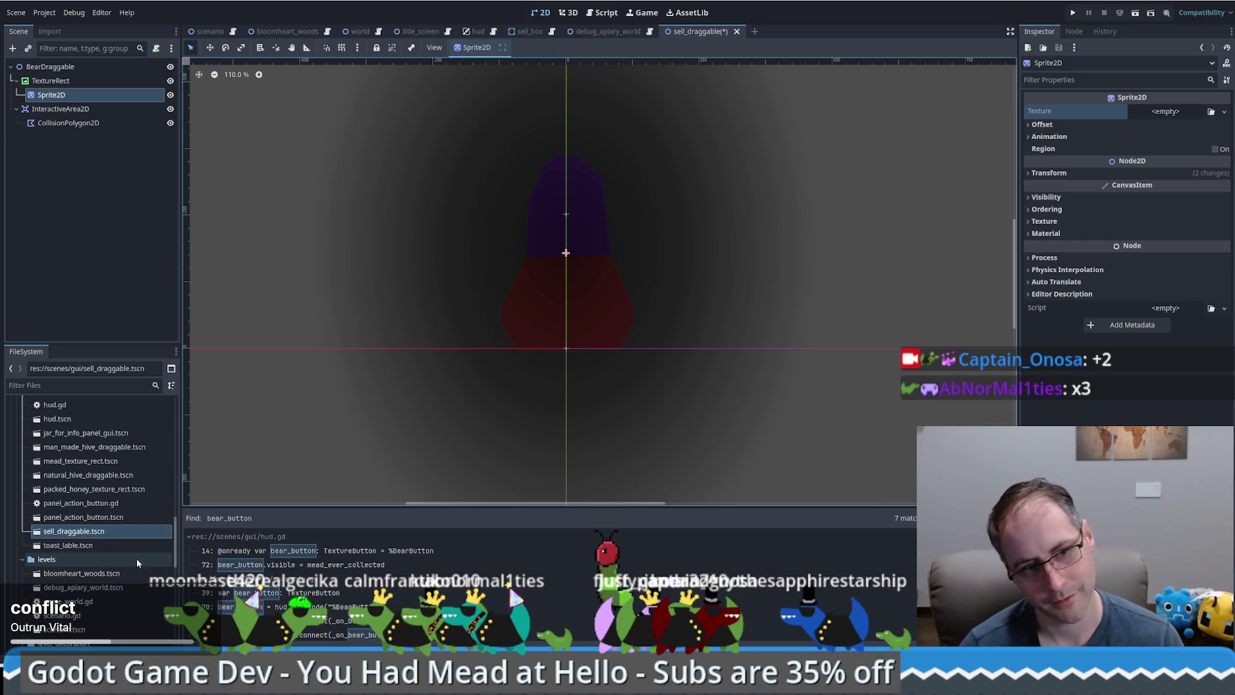
drag(175, 554, 182, 465)
scroll(181, 462, down, 1)
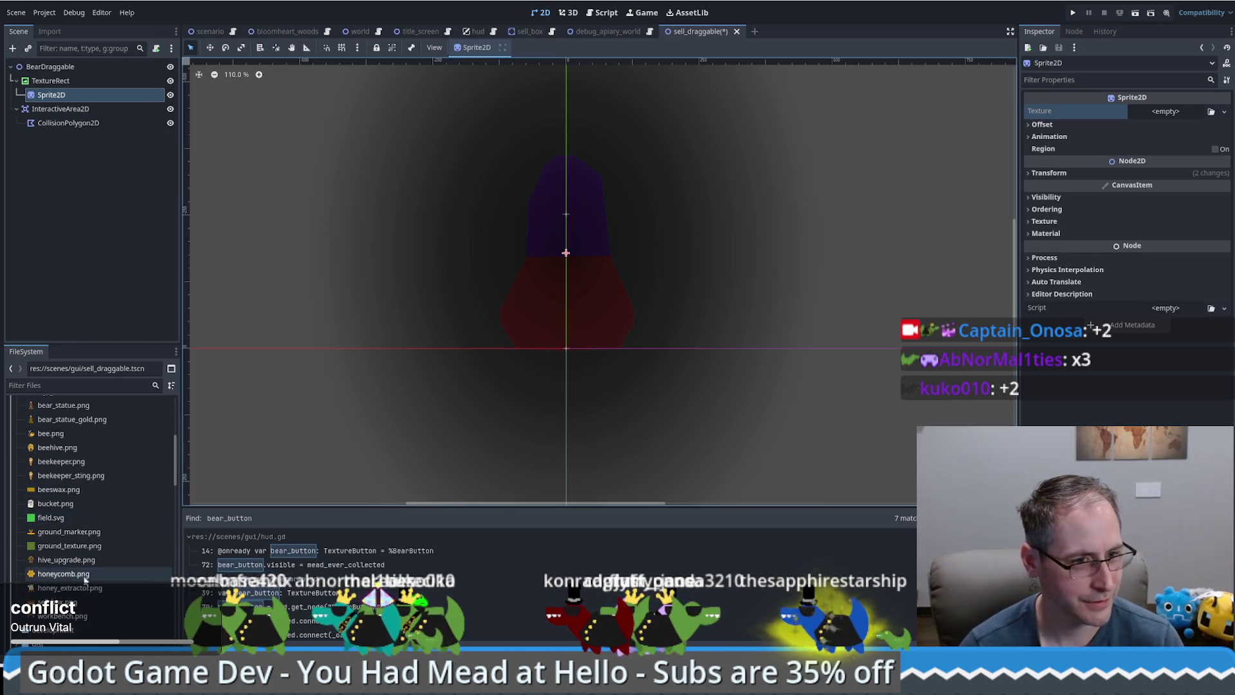
mouse_move(57, 602)
mouse_down()
mouse_move(971, 260)
mouse_move(1164, 113)
mouse_up()
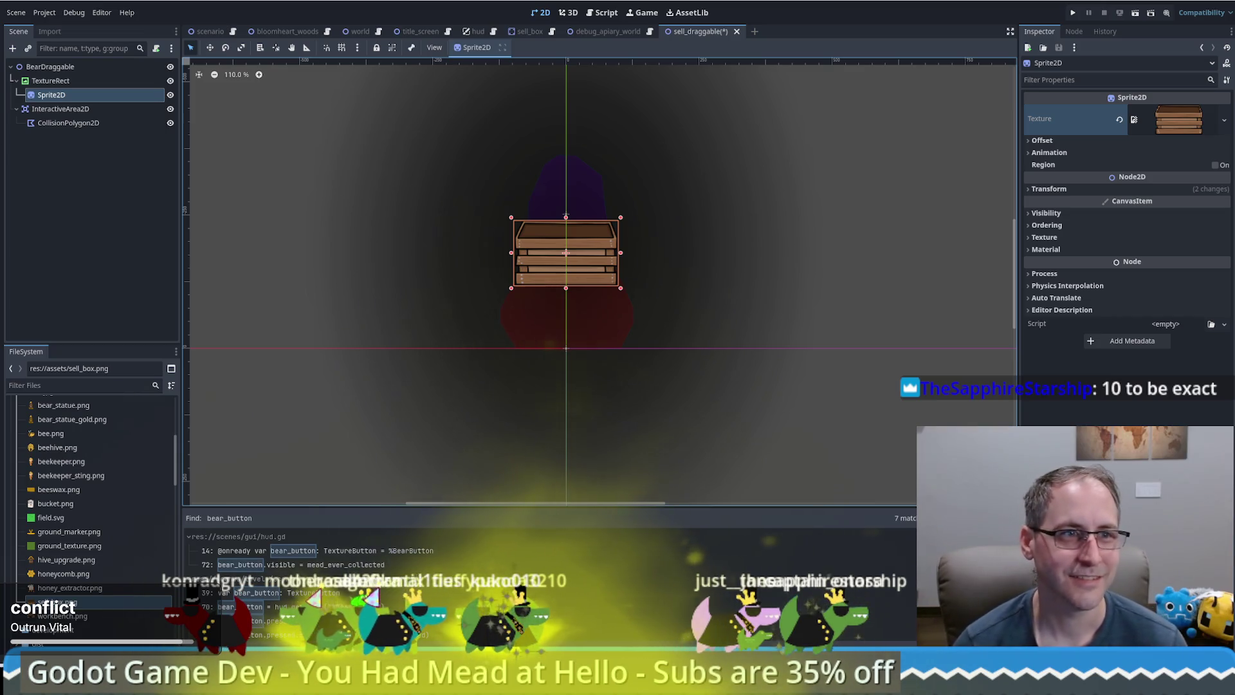
mouse_move(77, 81)
mouse_down()
mouse_move(106, 153)
mouse_move(81, 99)
mouse_move(77, 124)
mouse_up()
Select CollisionPolygon2D, keeping the node, and clear its old polygon points
click(77, 122)
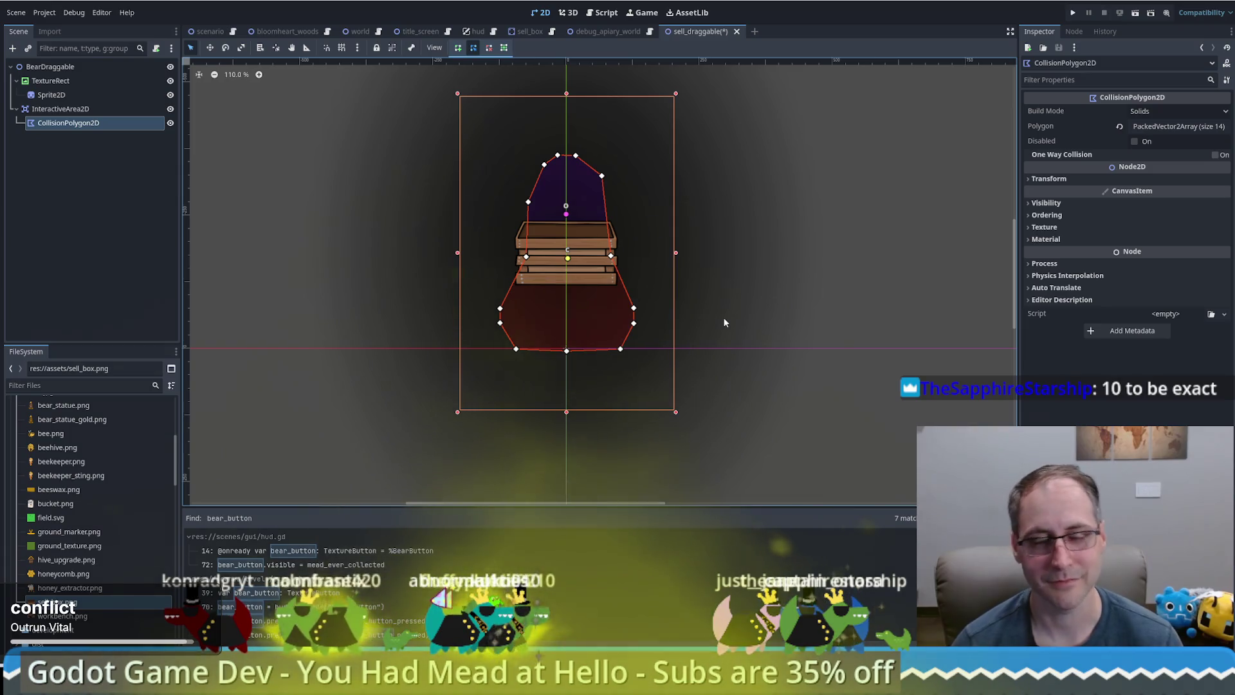
key(Delete)
click(647, 347)
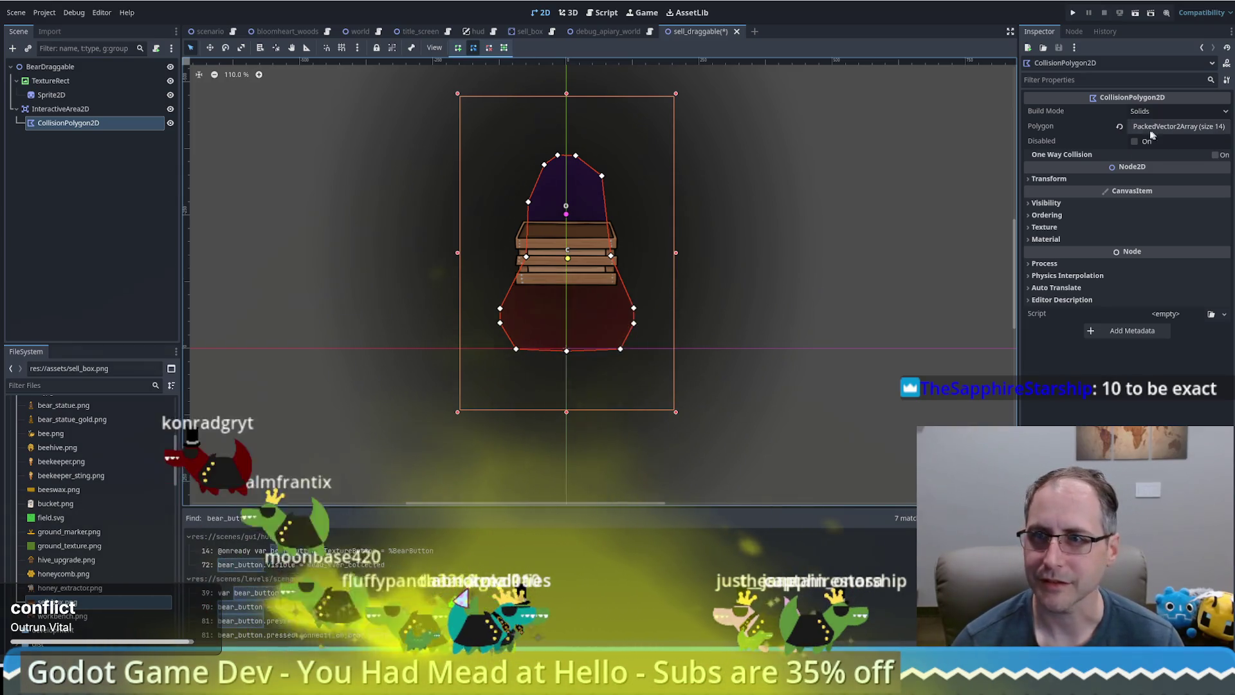
click(1119, 126)
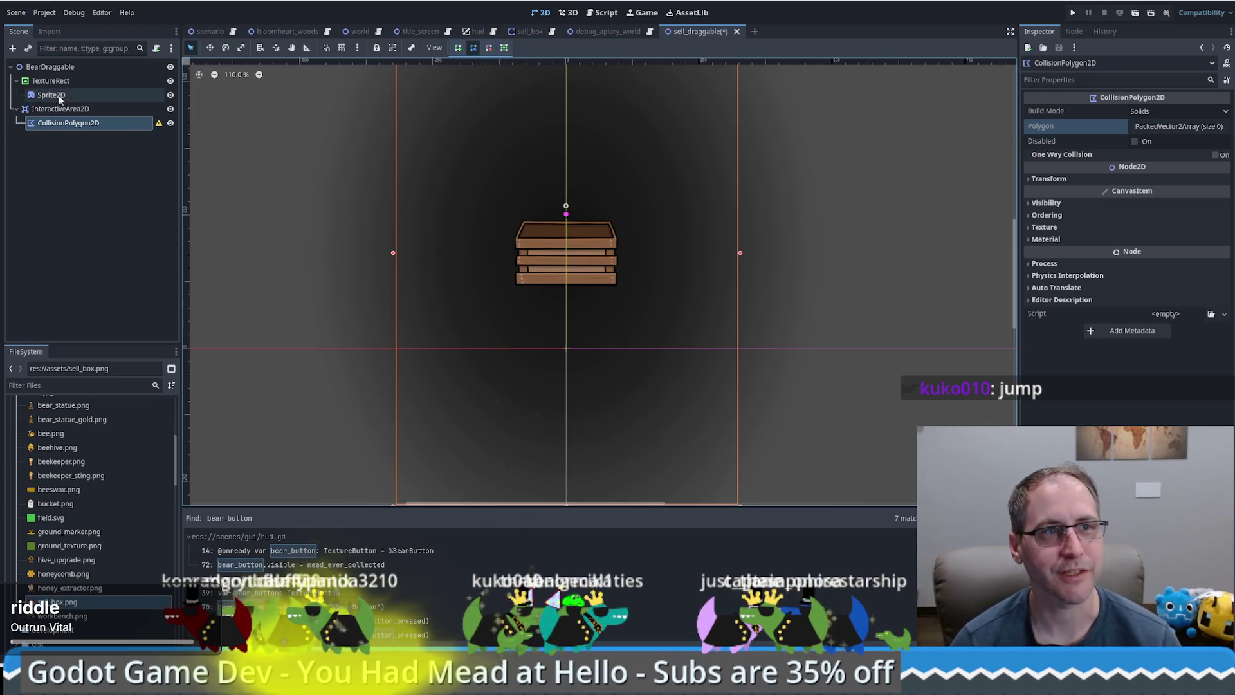
Trace a new collision polygon around the crate's four corners
click(459, 48)
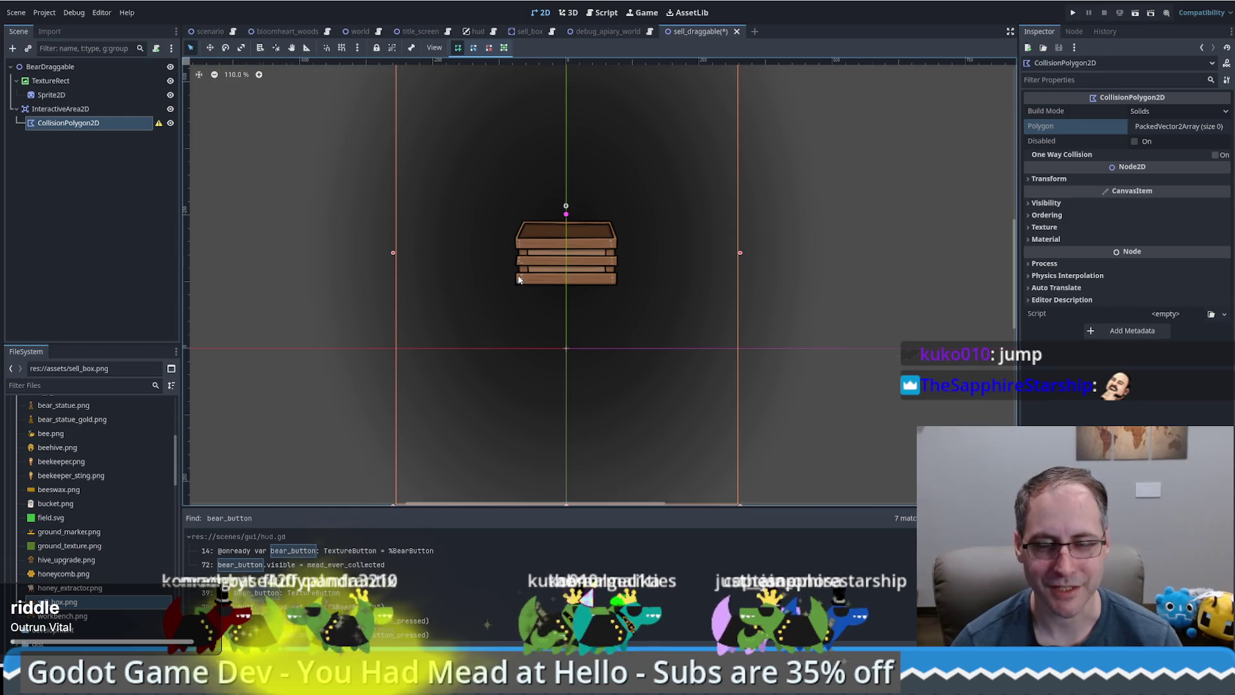
scroll(589, 237, up, 4)
scroll(590, 237, down, 5)
scroll(602, 225, up, 2)
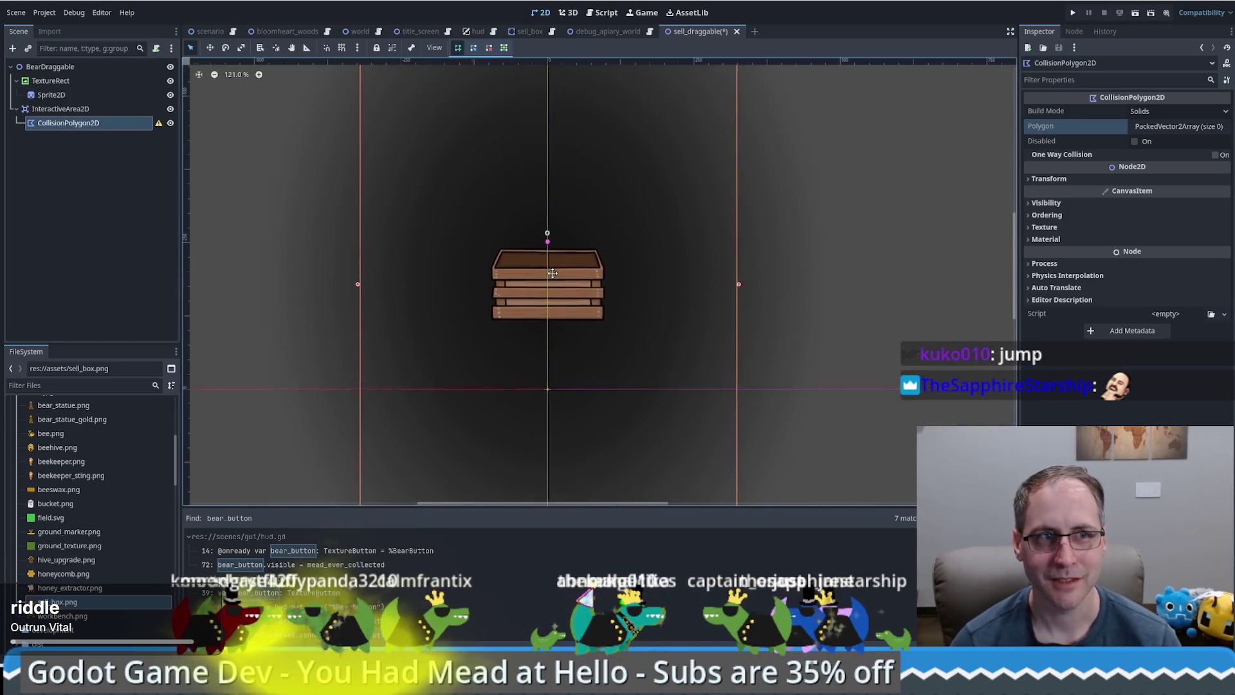
drag(554, 272, 538, 281)
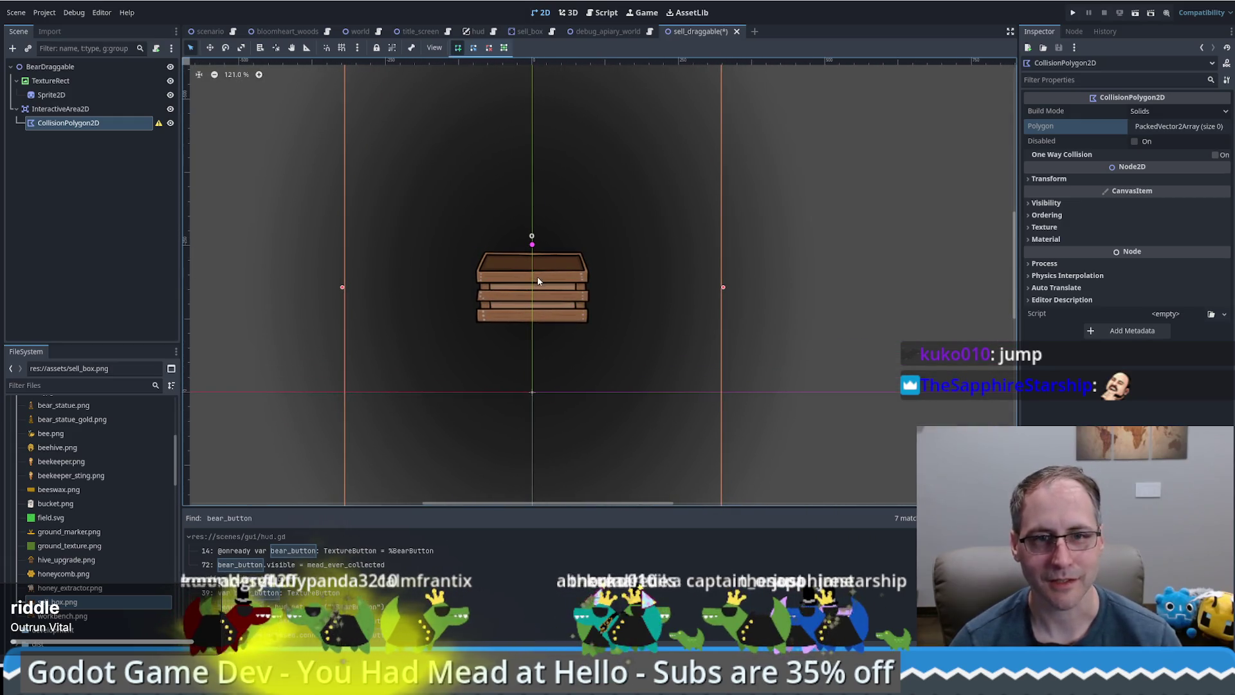
click(477, 320)
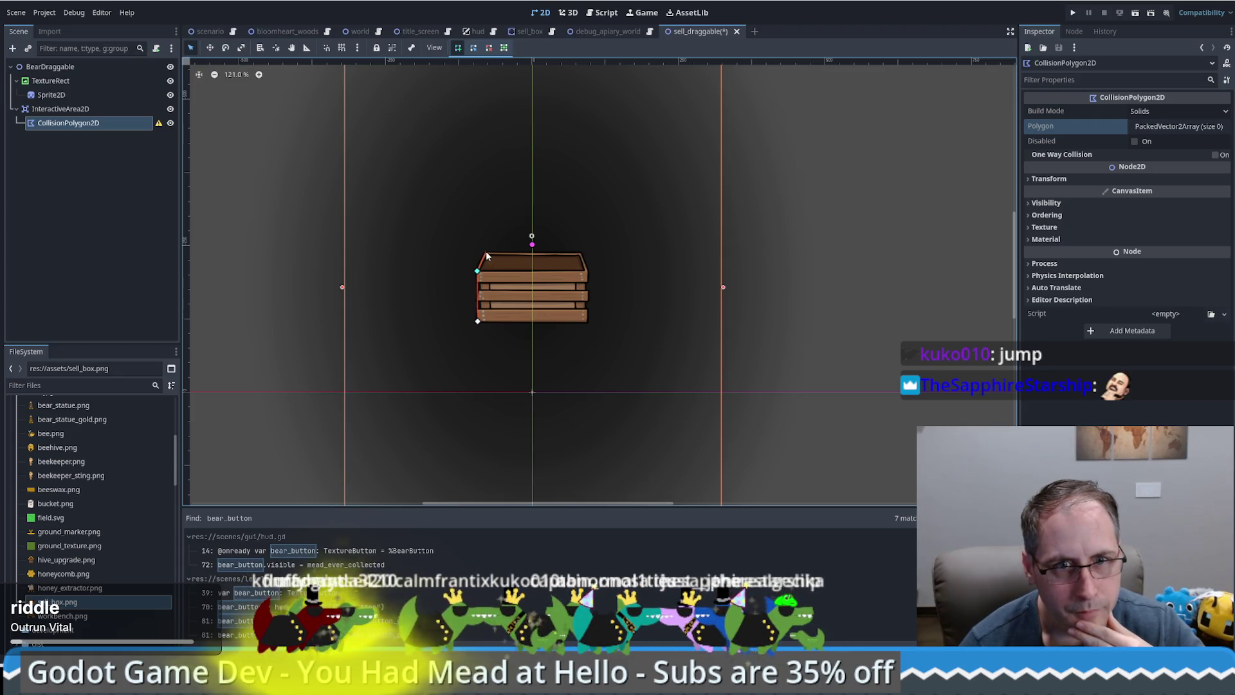
click(582, 252)
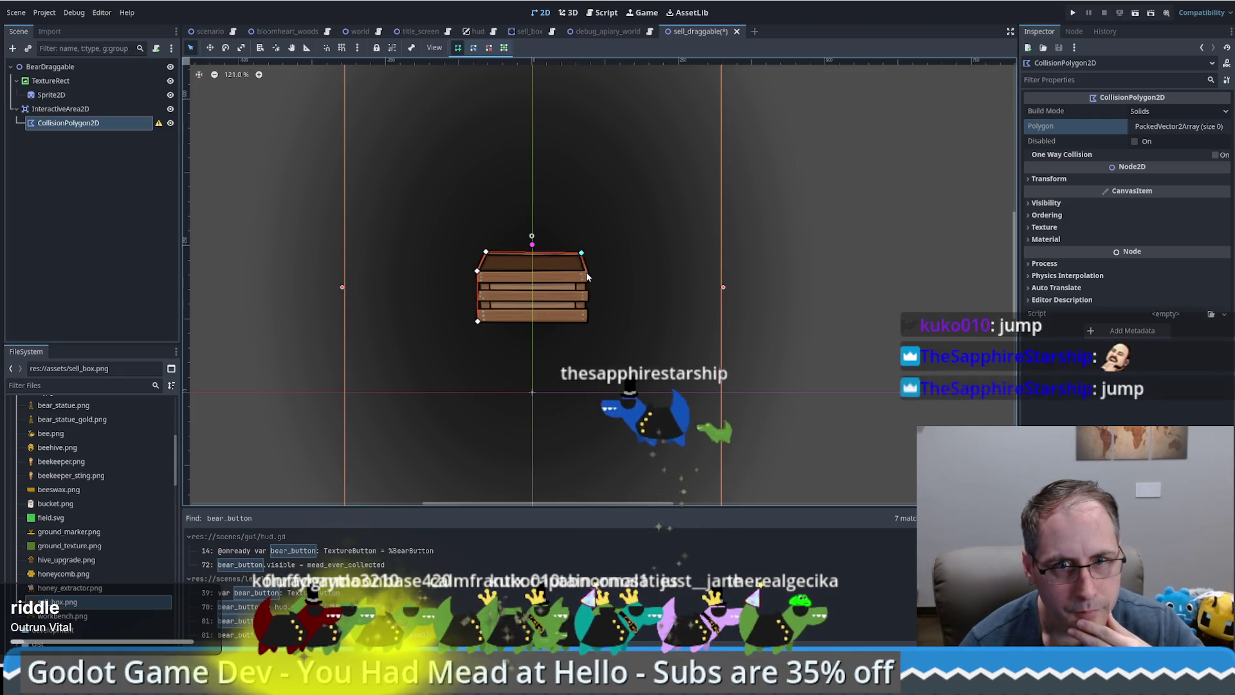
click(588, 271)
click(587, 323)
key(Return)
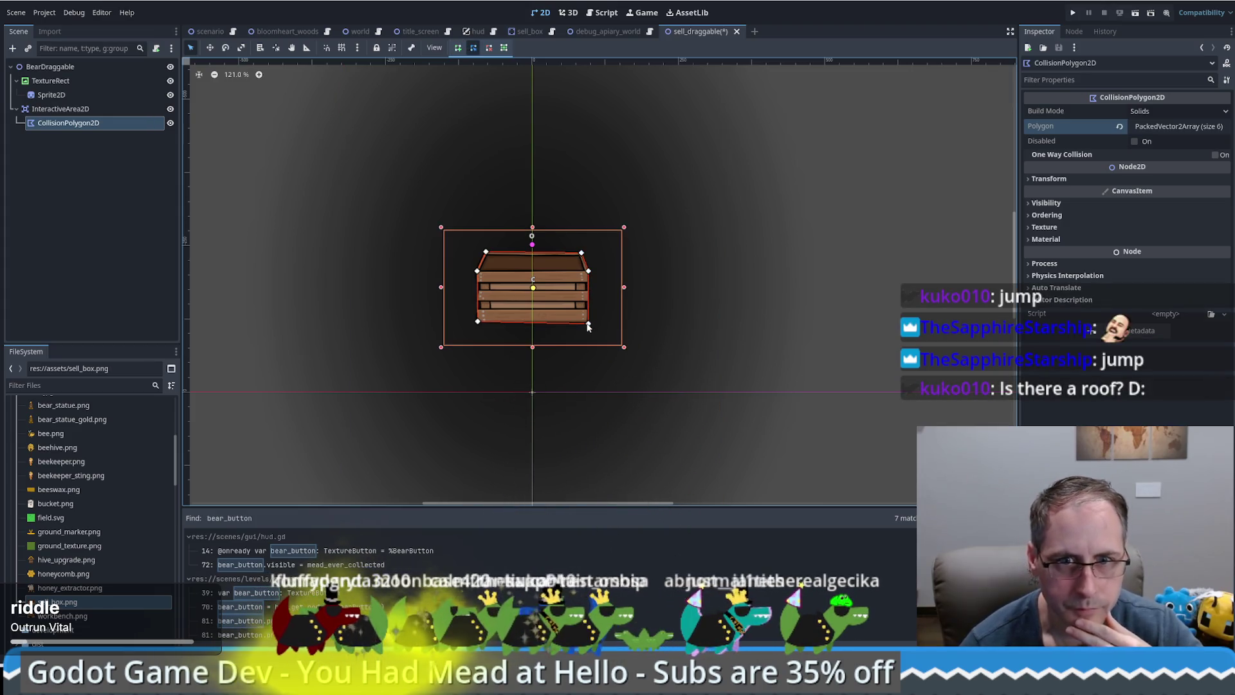
Adjust the polygon's lower-left and lower-right vertices onto the crate's bottom corners
scroll(580, 293, up, 5)
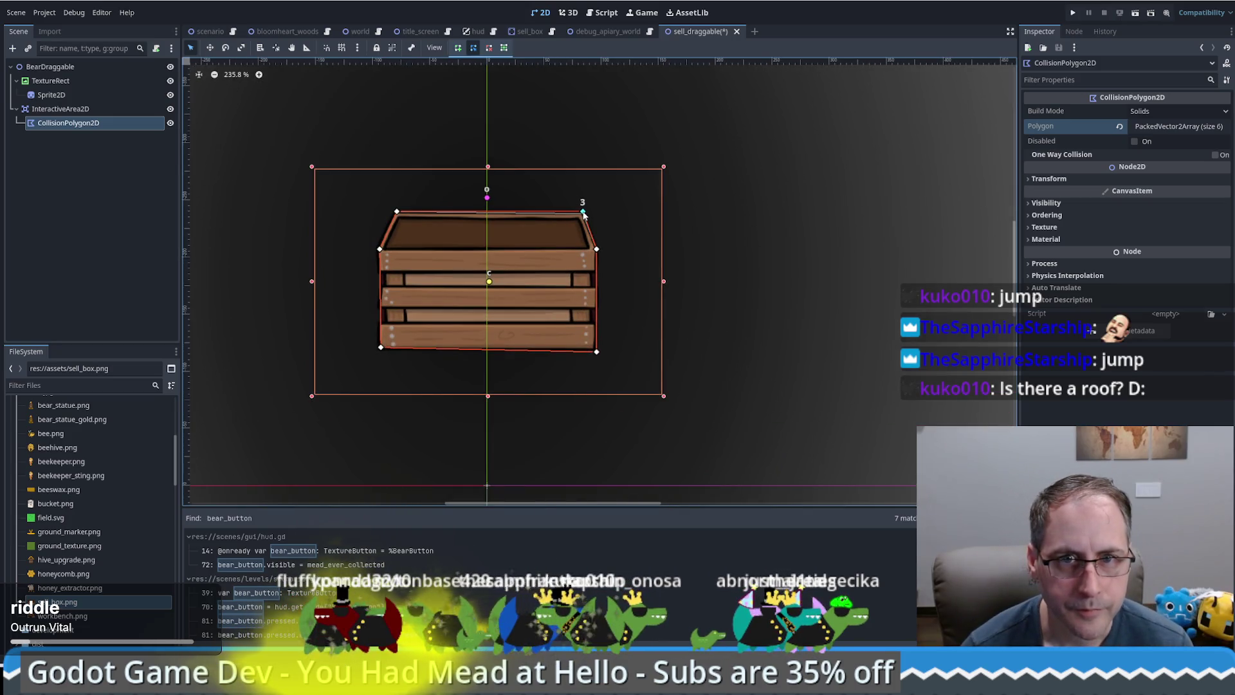
drag(598, 352, 597, 348)
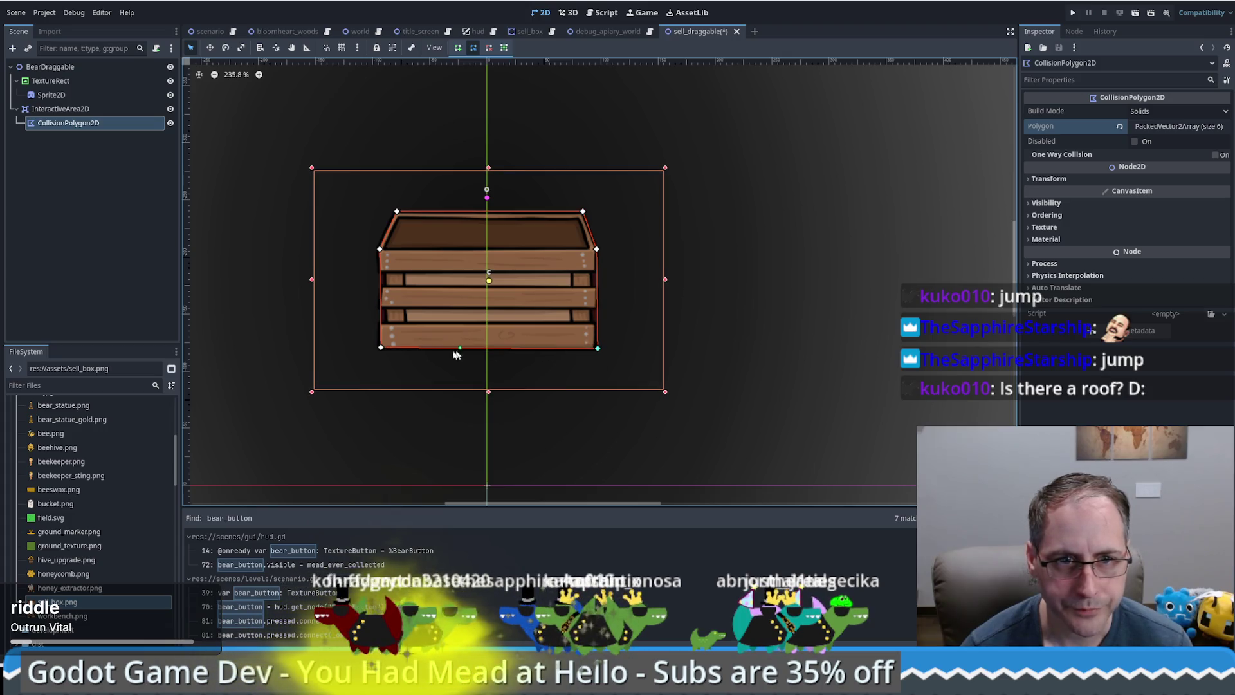
drag(382, 350, 379, 350)
drag(599, 353, 597, 352)
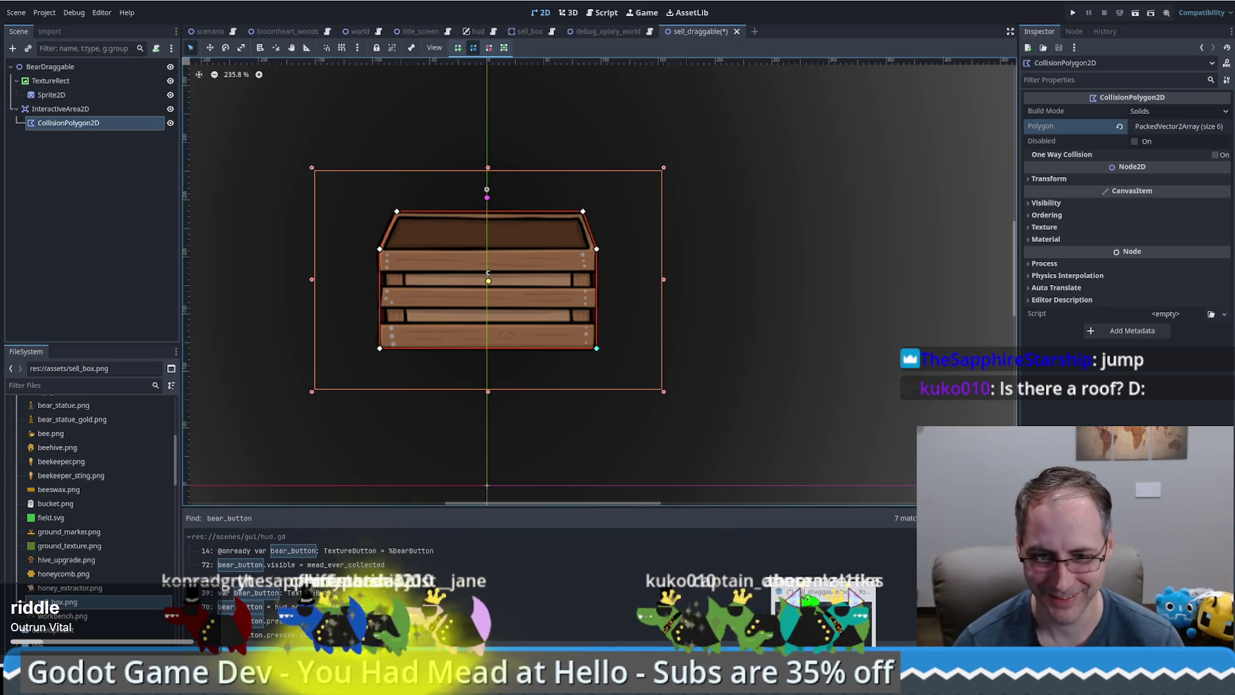
Switch to the stream-overlay project, look around its canvas, and select the WebcamBox node
key(alt+Tab)
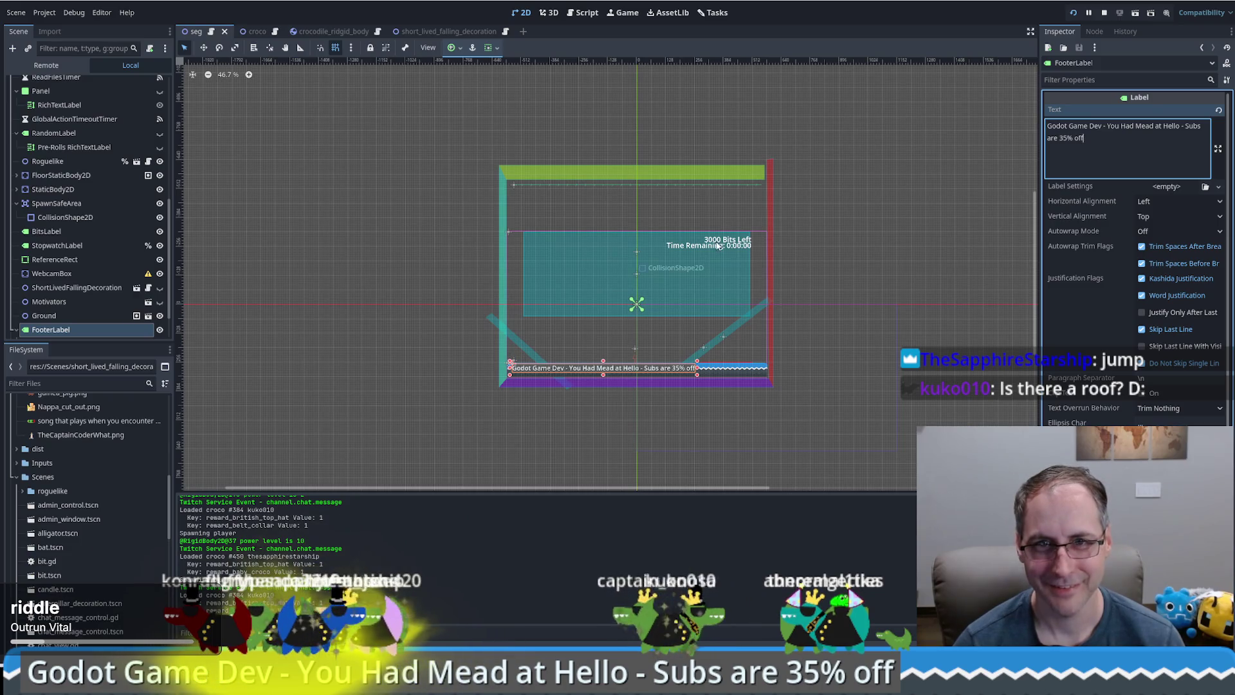
scroll(717, 245, up, 2)
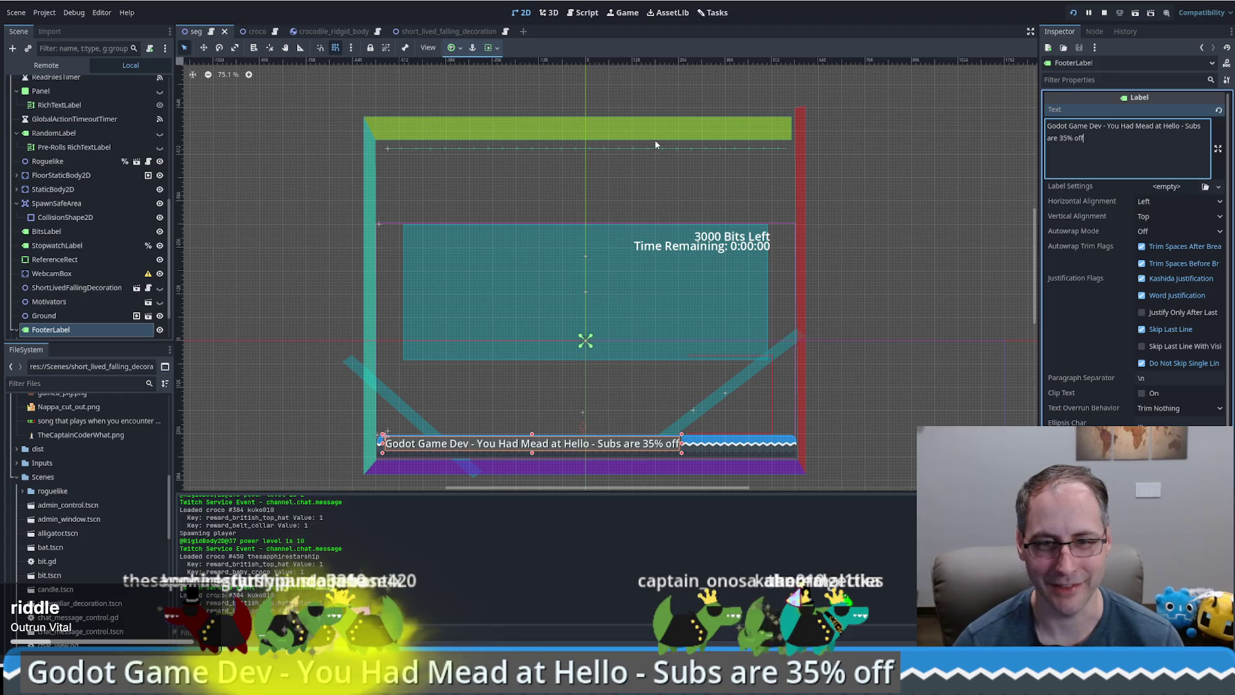
scroll(573, 171, up, 3)
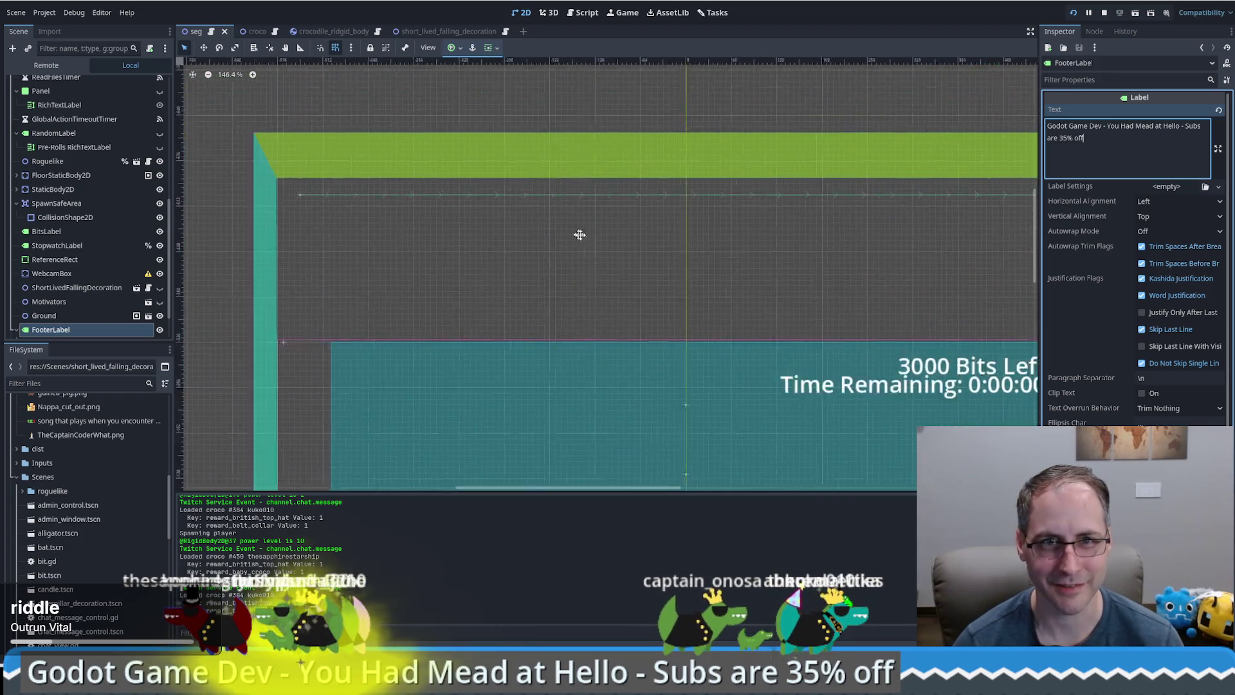
drag(963, 257, 721, 253)
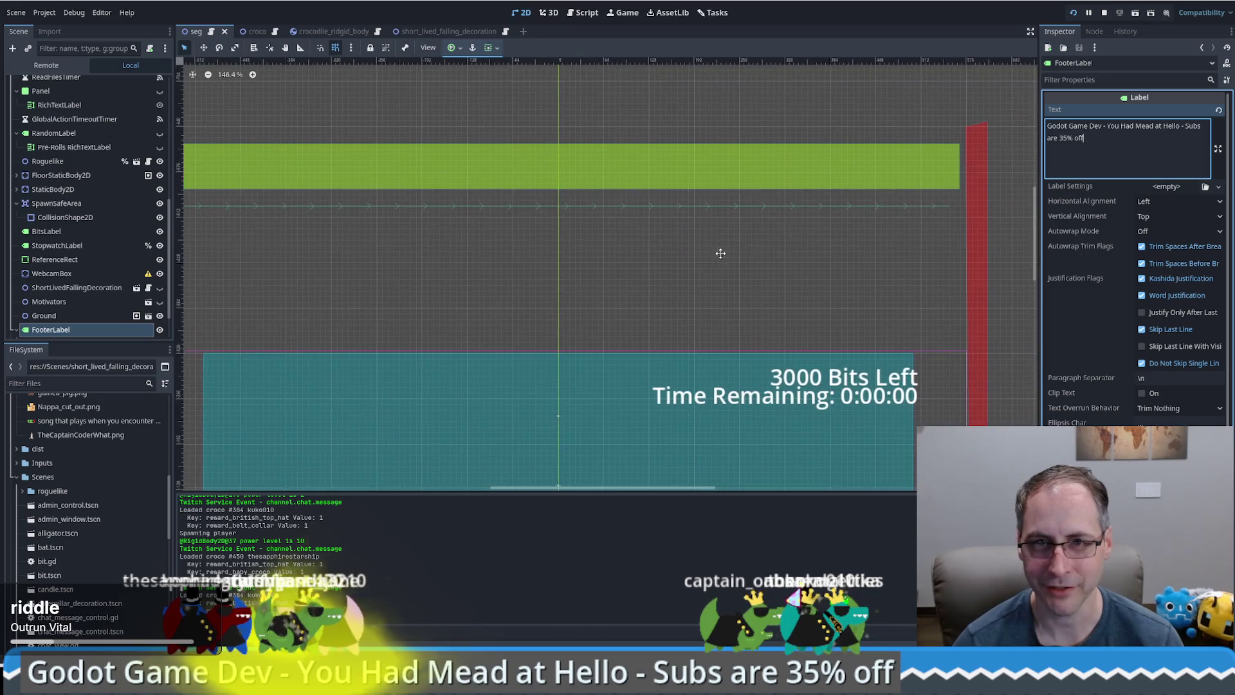
drag(332, 257, 452, 248)
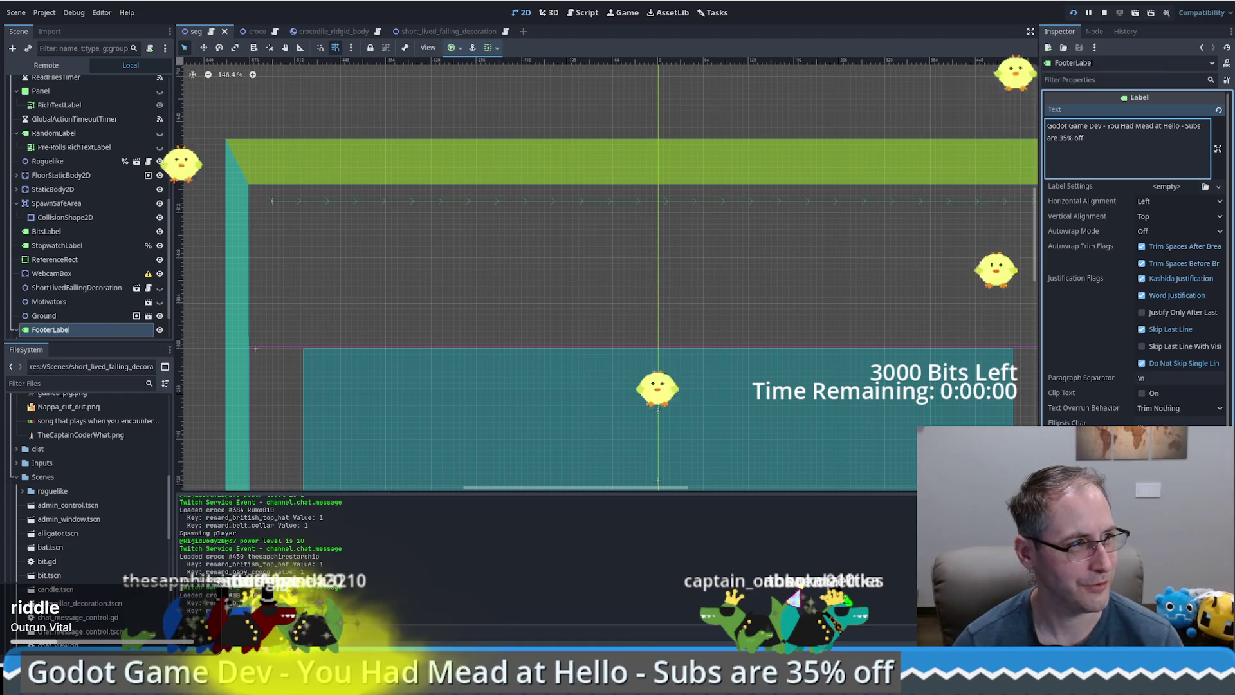
scroll(744, 276, down, 1)
drag(555, 245, 565, 245)
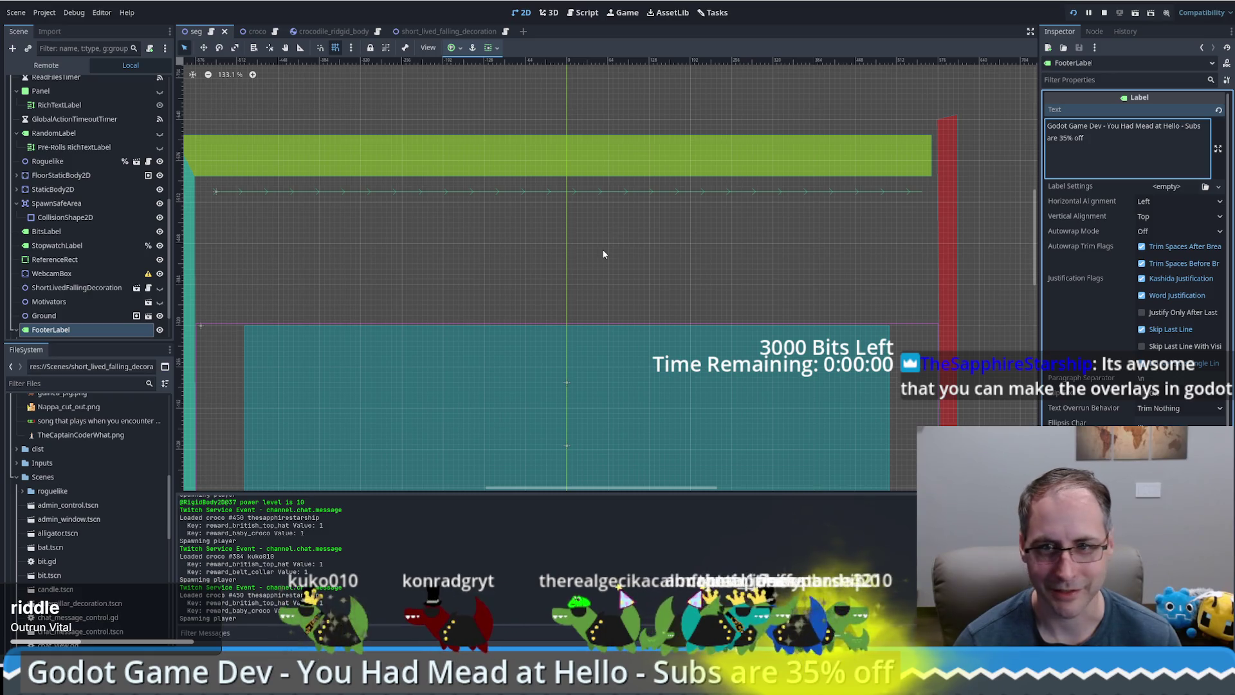
scroll(603, 254, down, 1)
drag(601, 253, 619, 163)
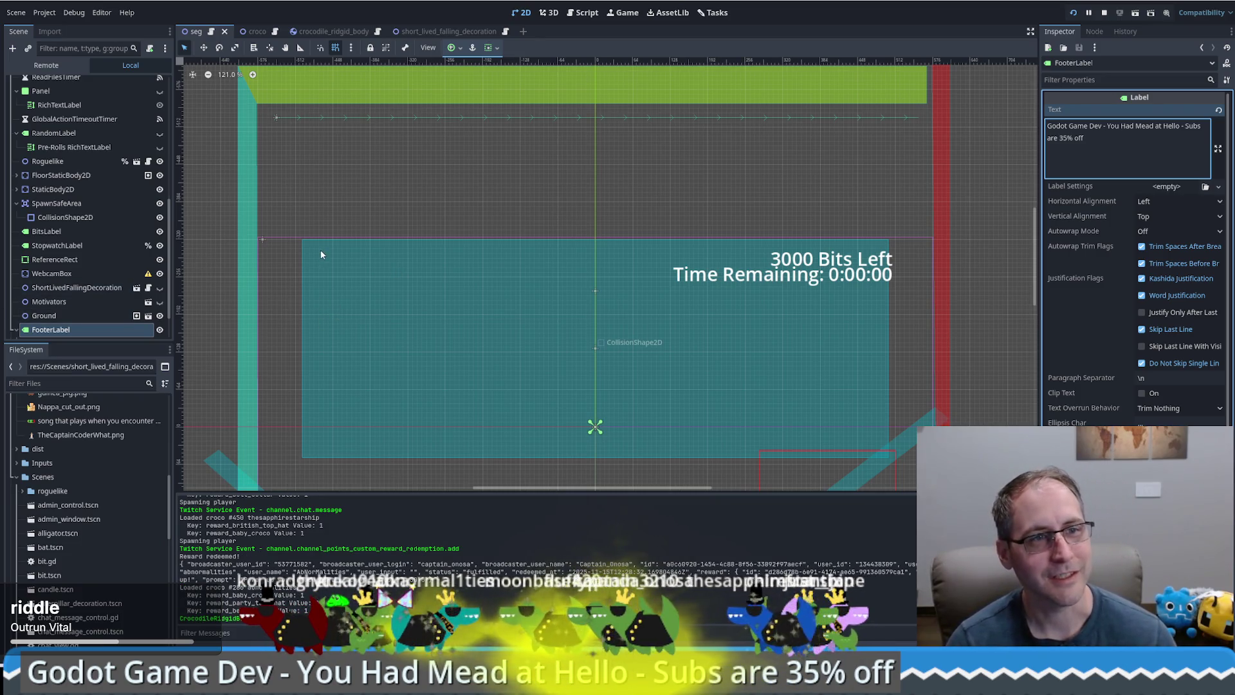
scroll(320, 256, down, 1)
click(94, 278)
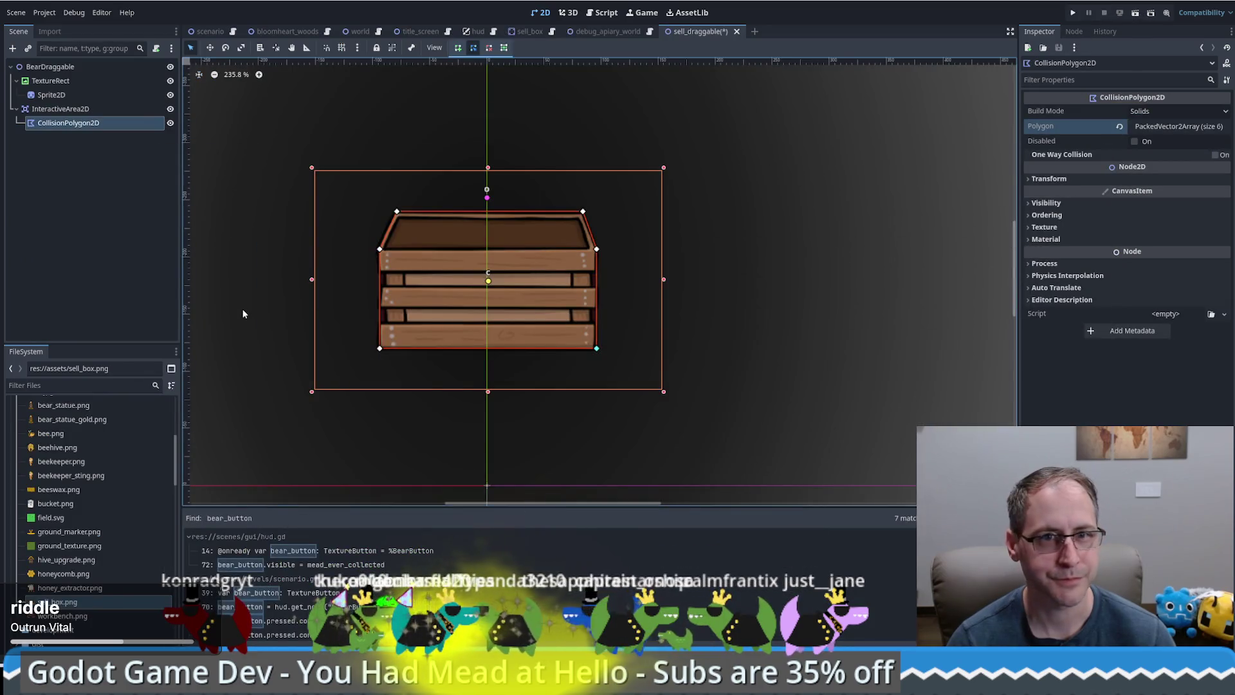
Click through the sell_draggable nodes and select the crate Sprite2D
scroll(508, 294, down, 5)
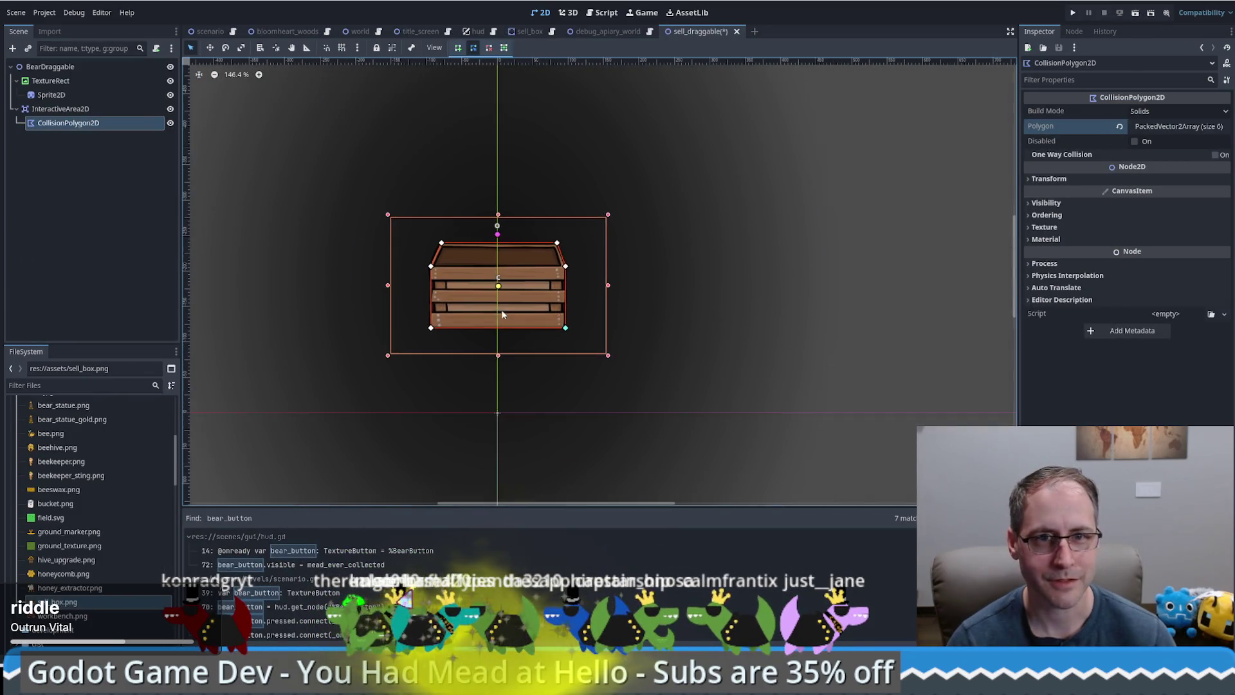
click(71, 81)
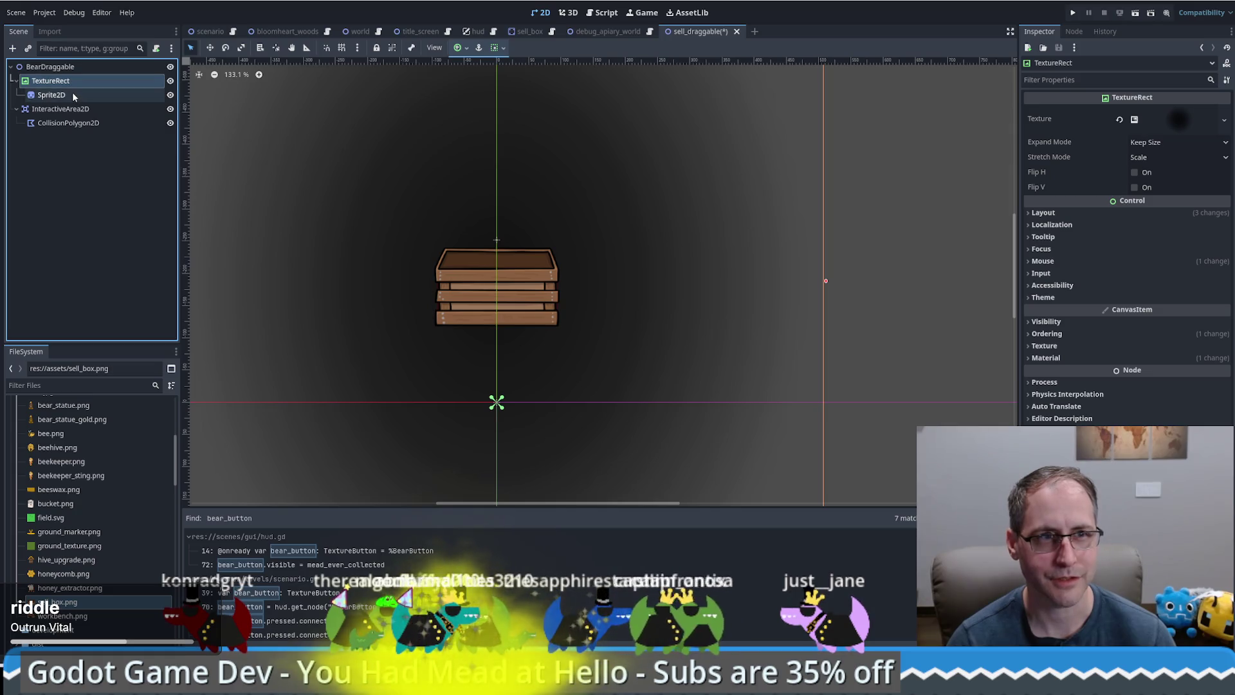
click(65, 108)
click(67, 121)
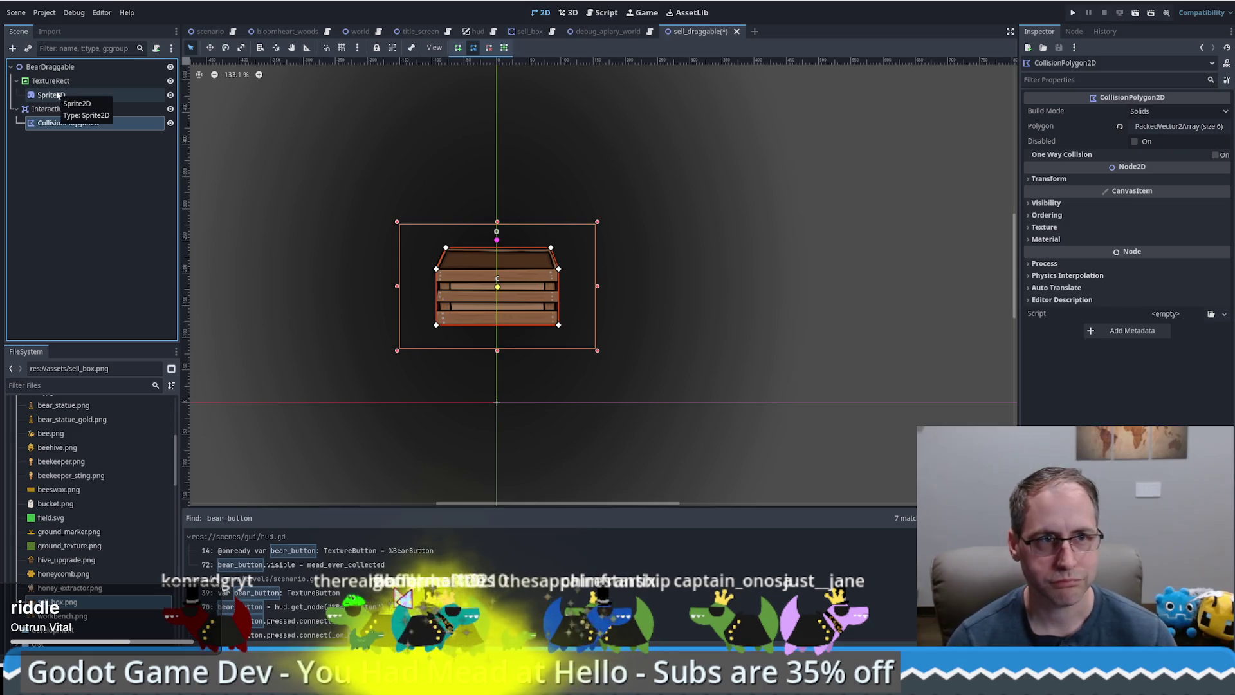
click(57, 95)
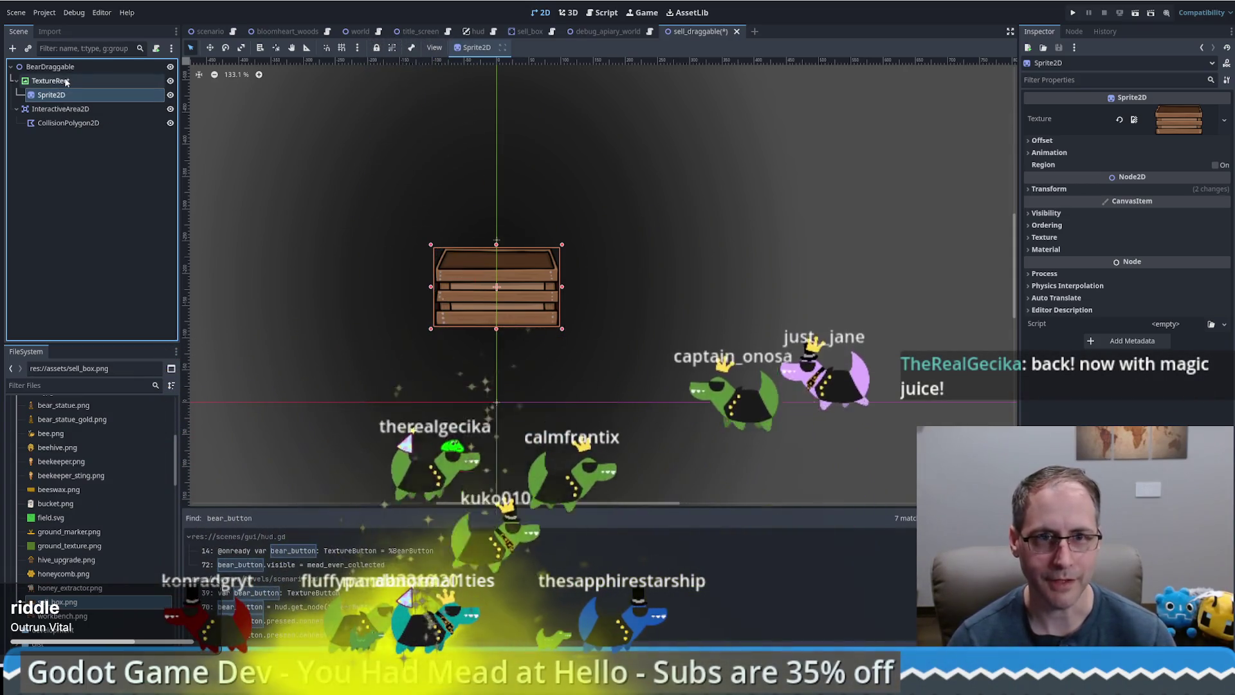
With the Move tool, nudge the crate sprite downward
scroll(360, 296, down, 4)
drag(361, 296, 575, 290)
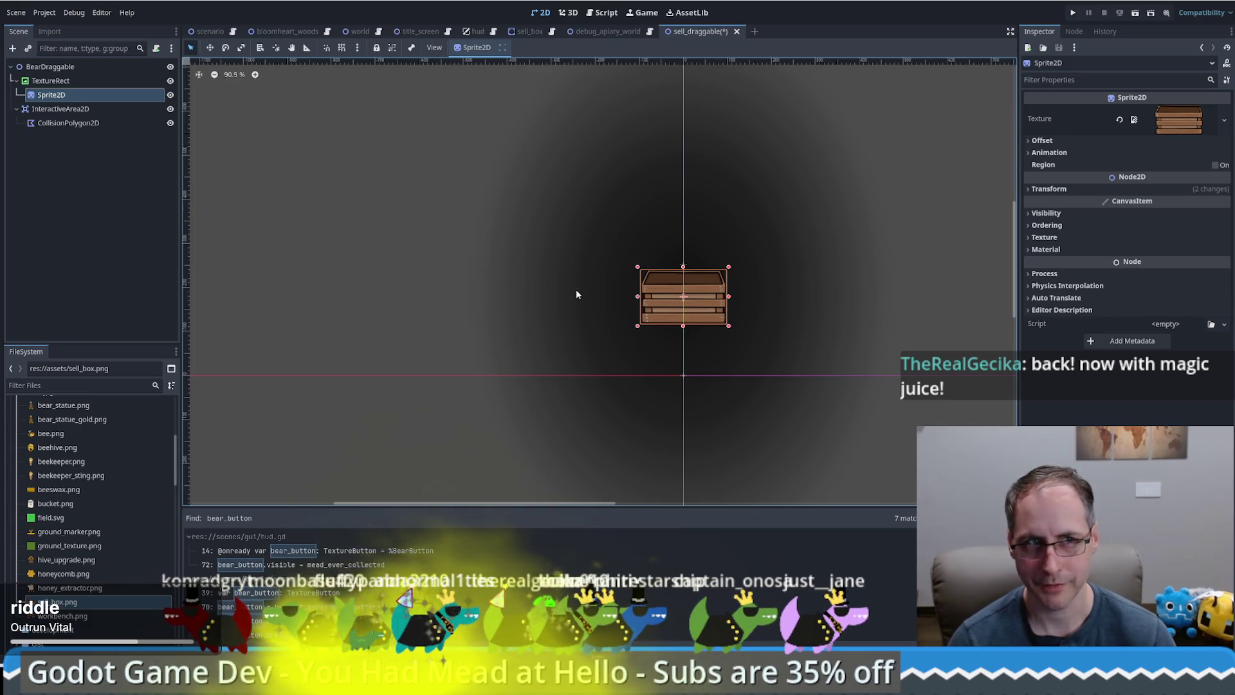
key(w)
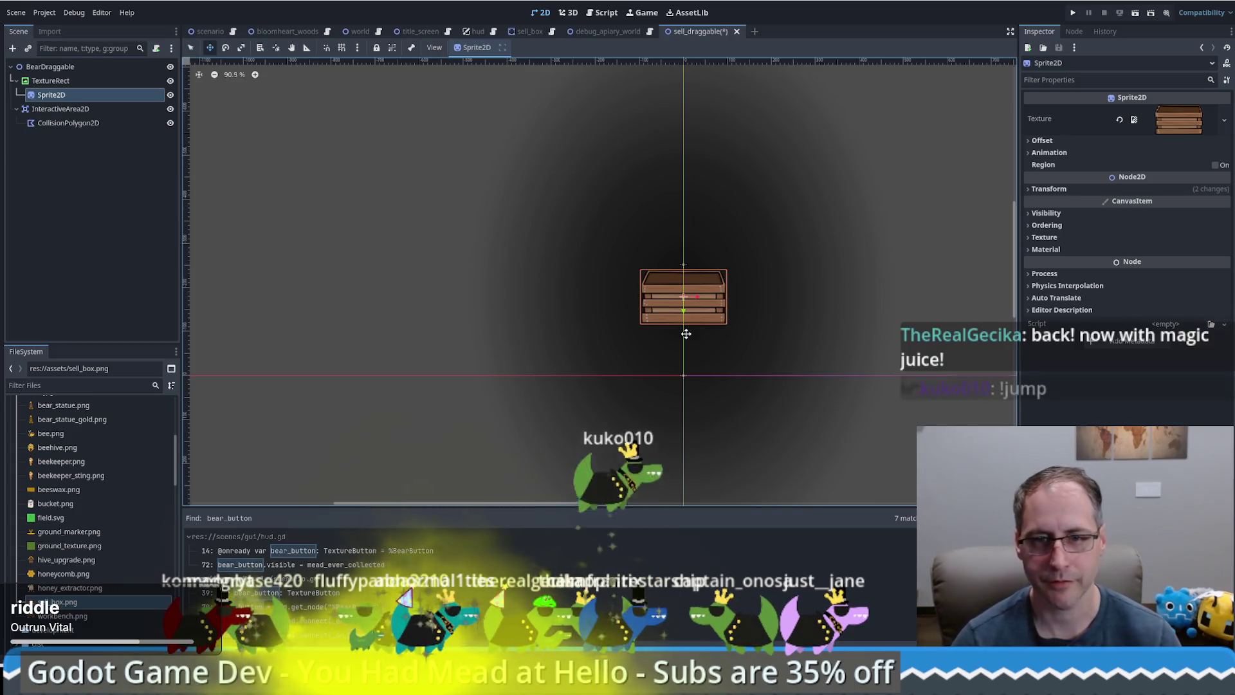
drag(687, 335, 686, 334)
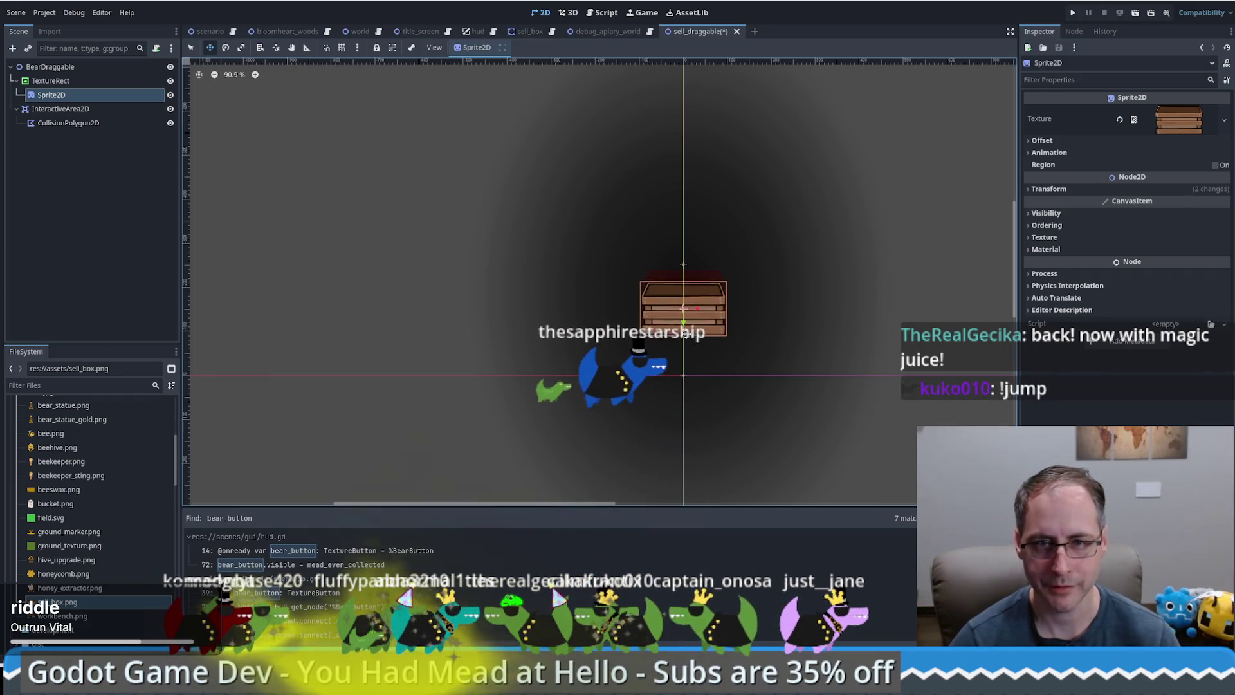
key(Down)
key(Down)
key(Down)
key(Down)
key(Down)
key(Down)
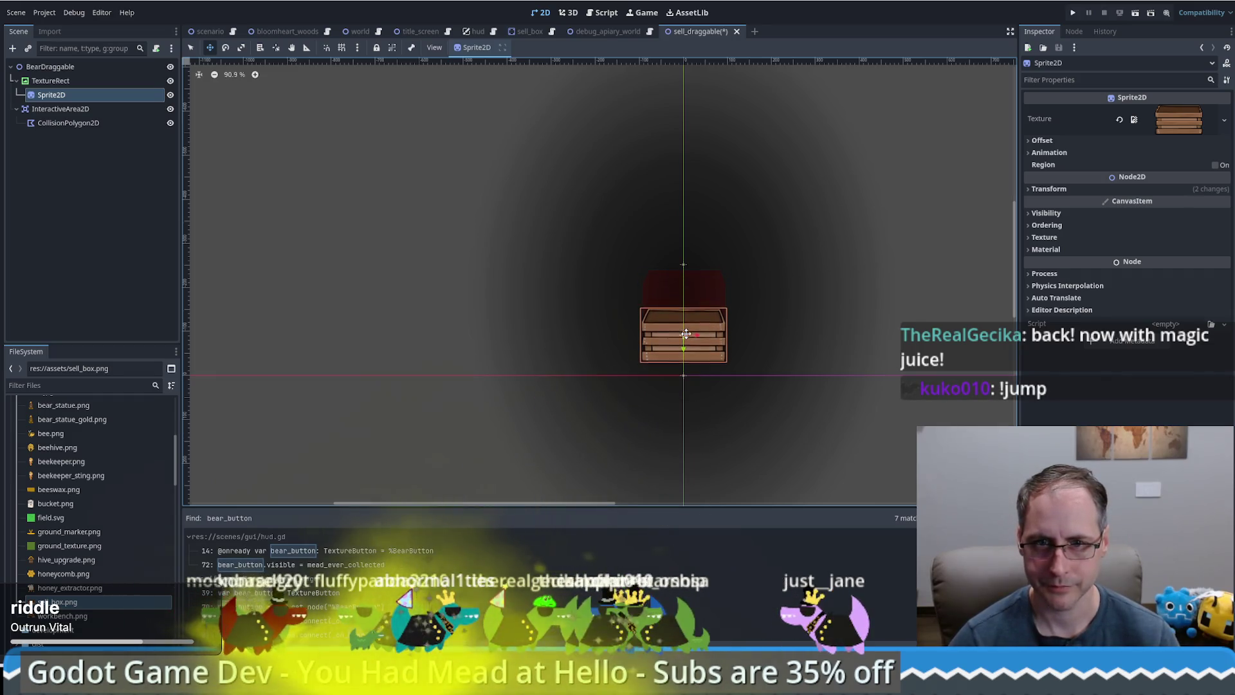
key(Down)
key(Down)
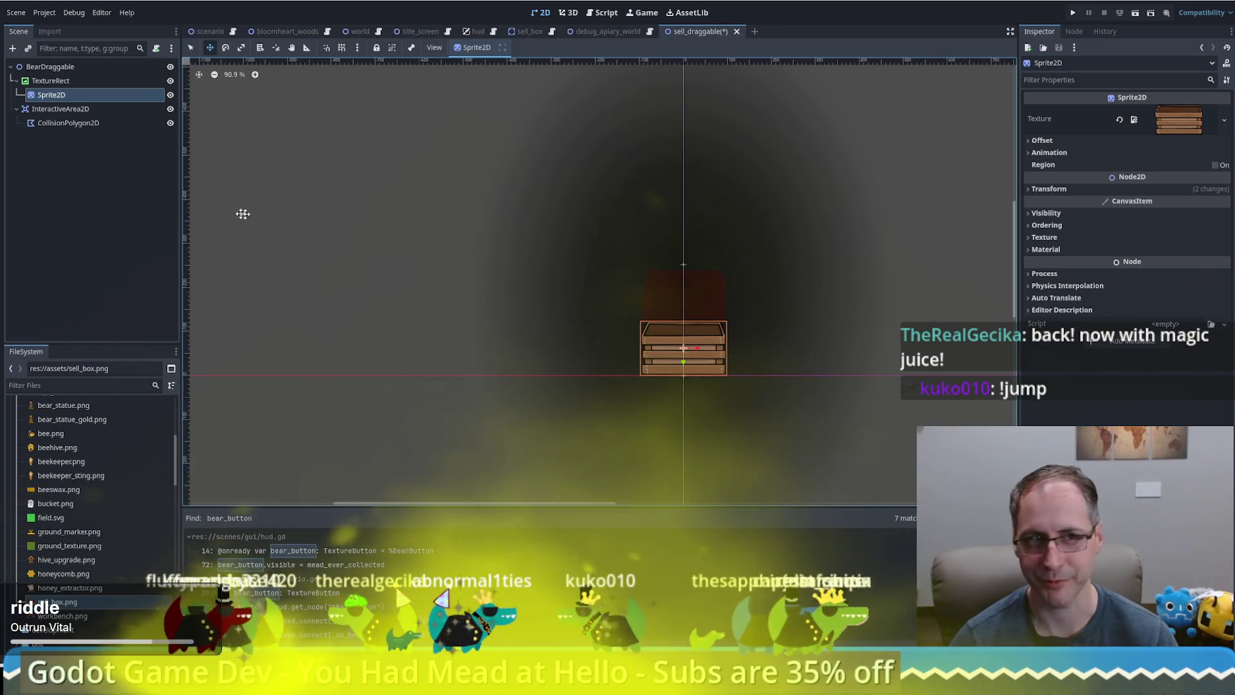
Move the InteractiveArea2D down two nudges toward the crate
click(59, 123)
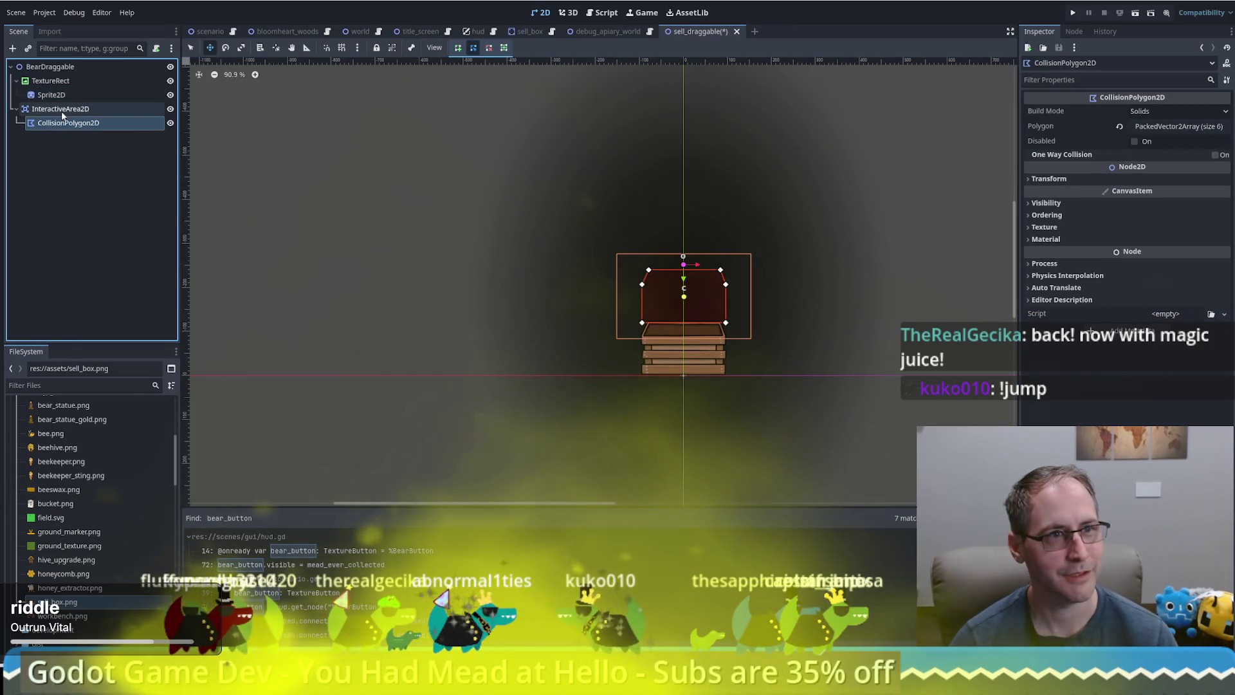
click(61, 110)
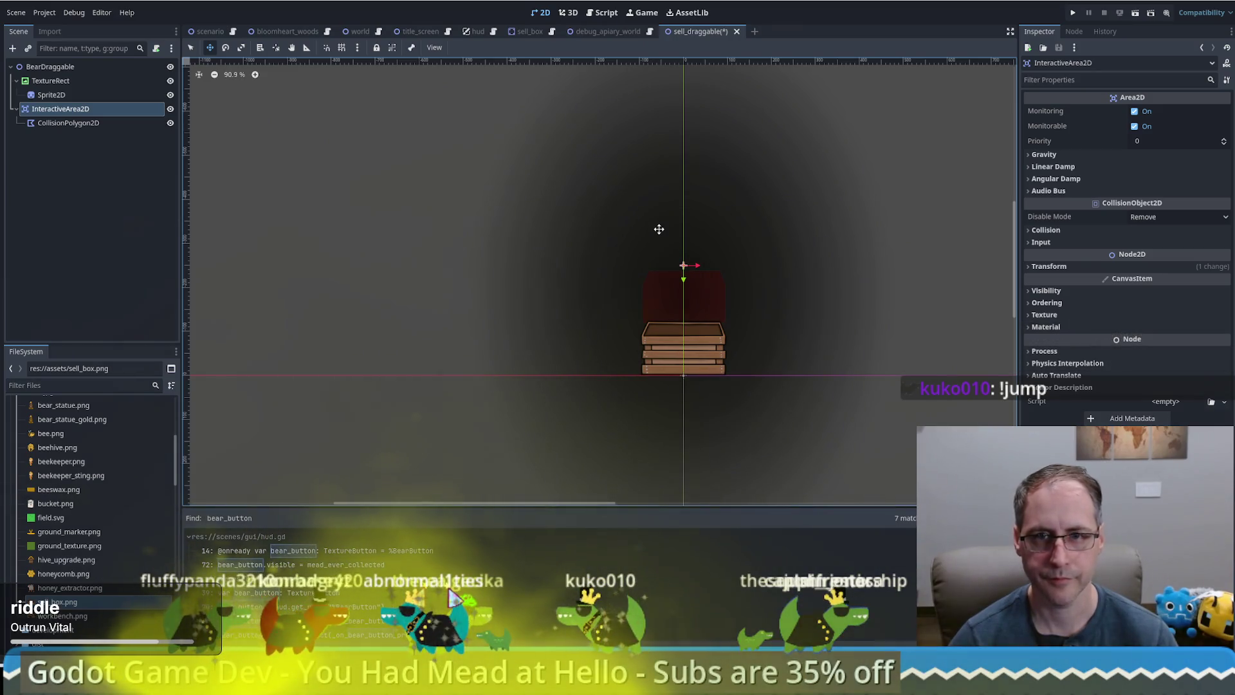
key(Down)
key(Down)
key(Down)
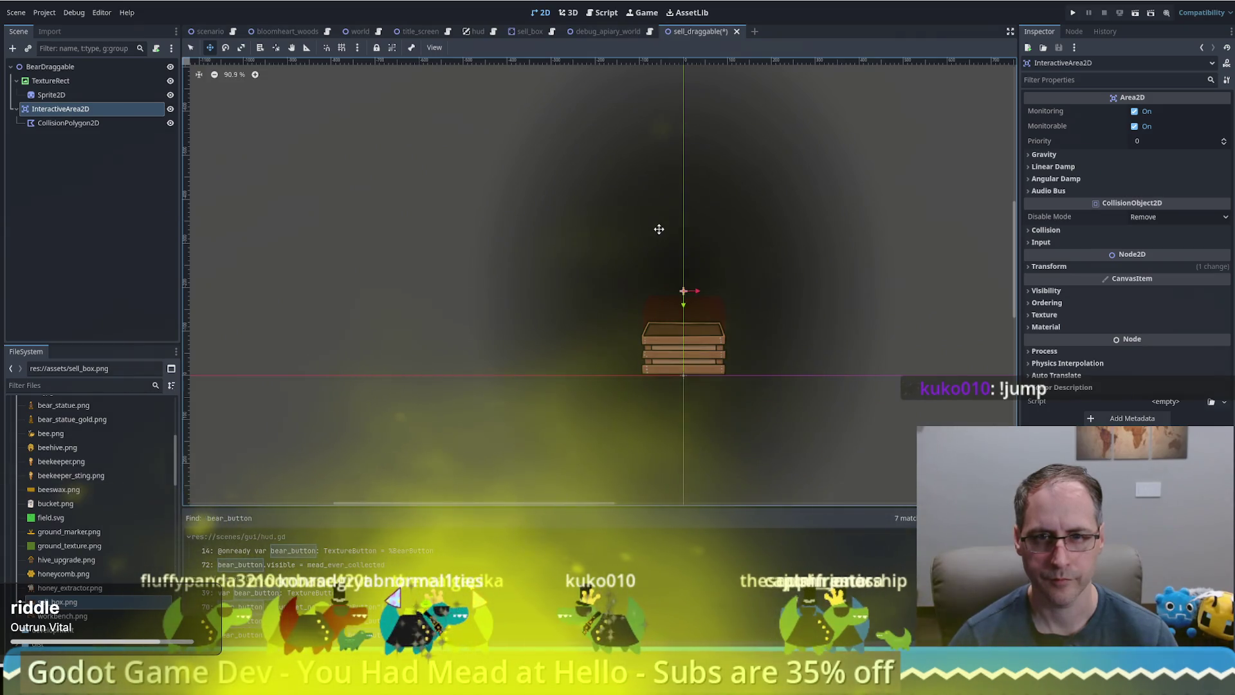
key(Down)
key(Down)
key(Down)
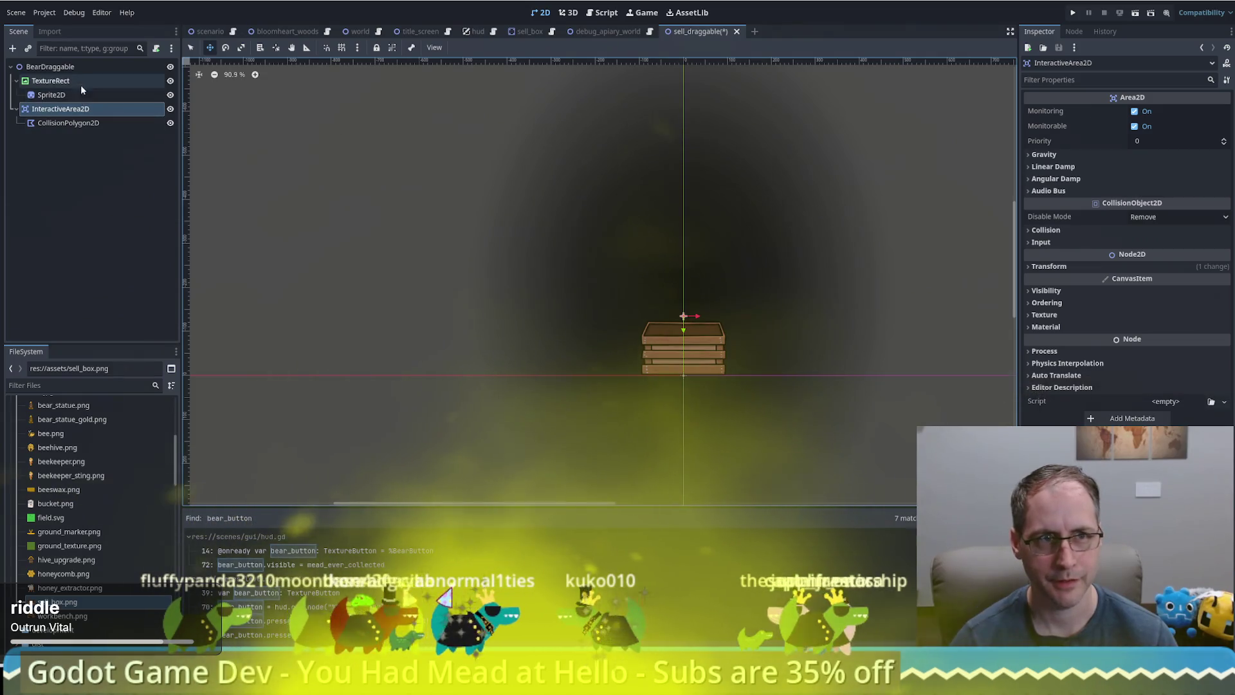
Nudge the TextureRect down four steps
click(70, 81)
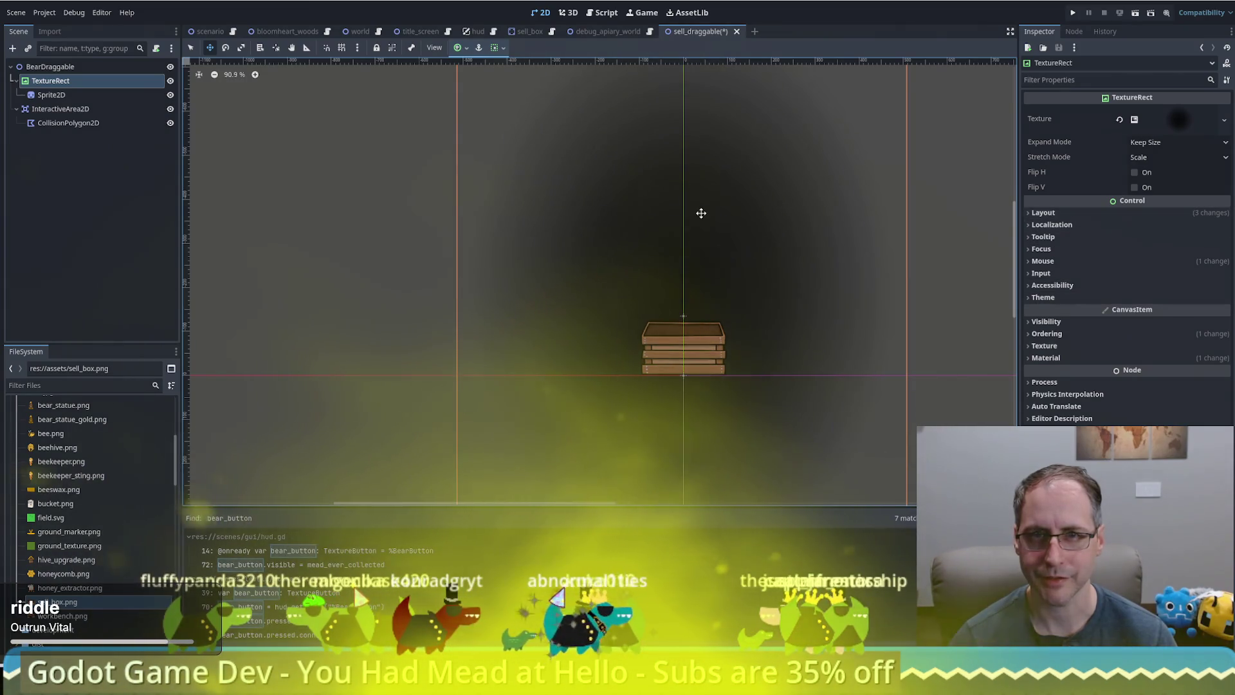
key(Down)
key(Down)
key(Down)
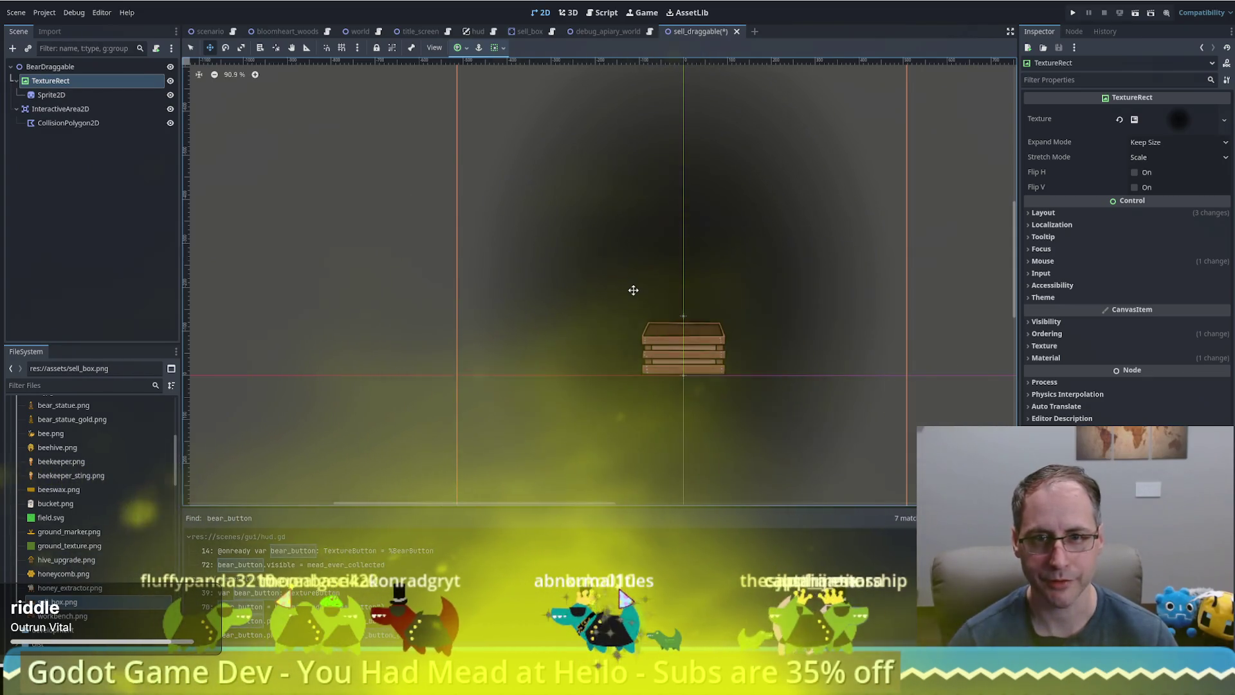
click(51, 94)
click(64, 81)
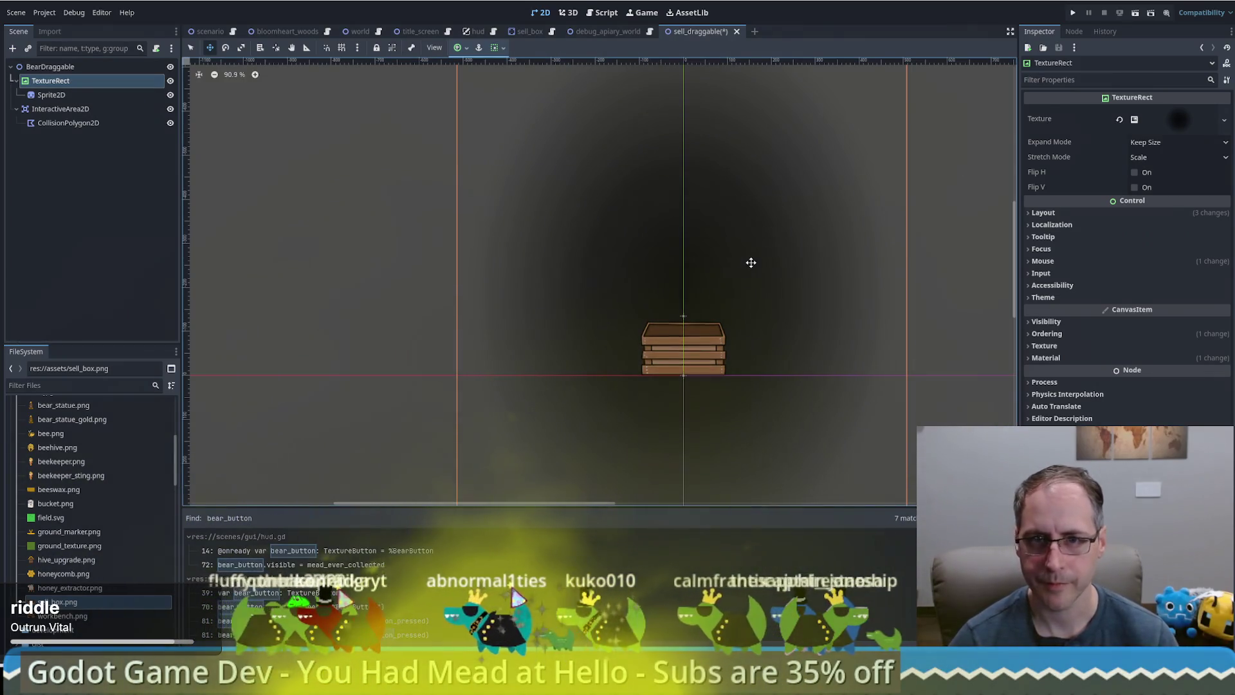
key(Down)
key(Down)
key(Down)
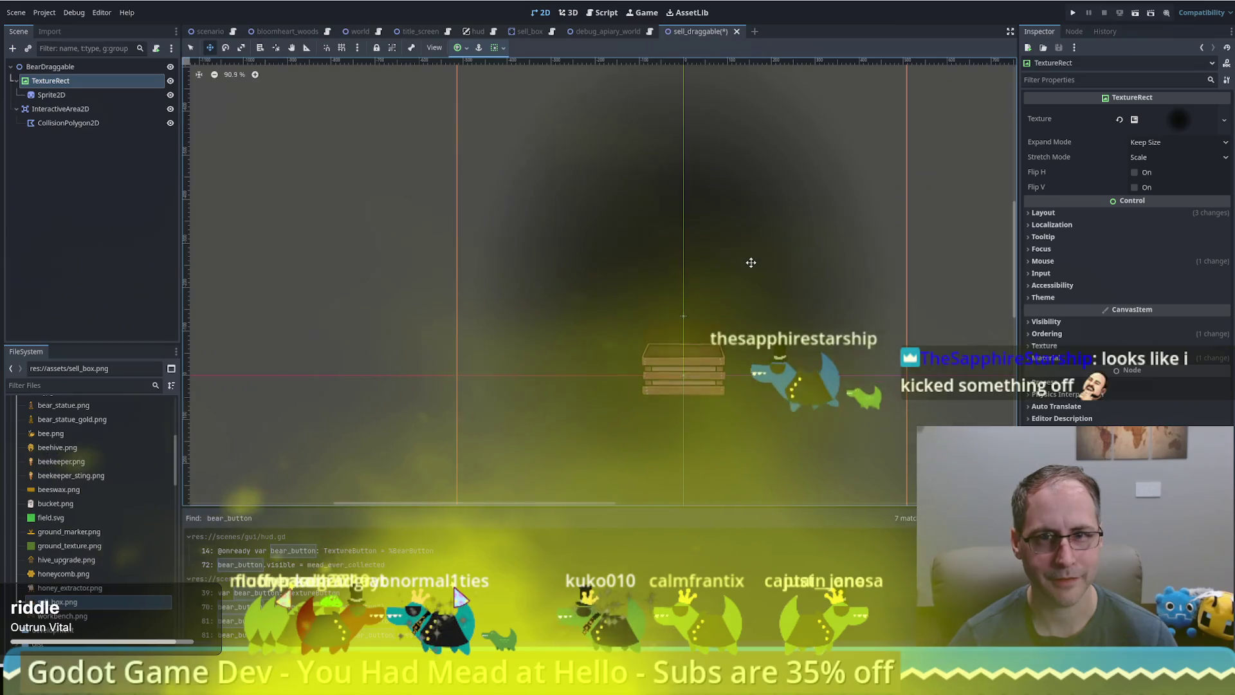
key(Down)
key(Down)
key(Down)
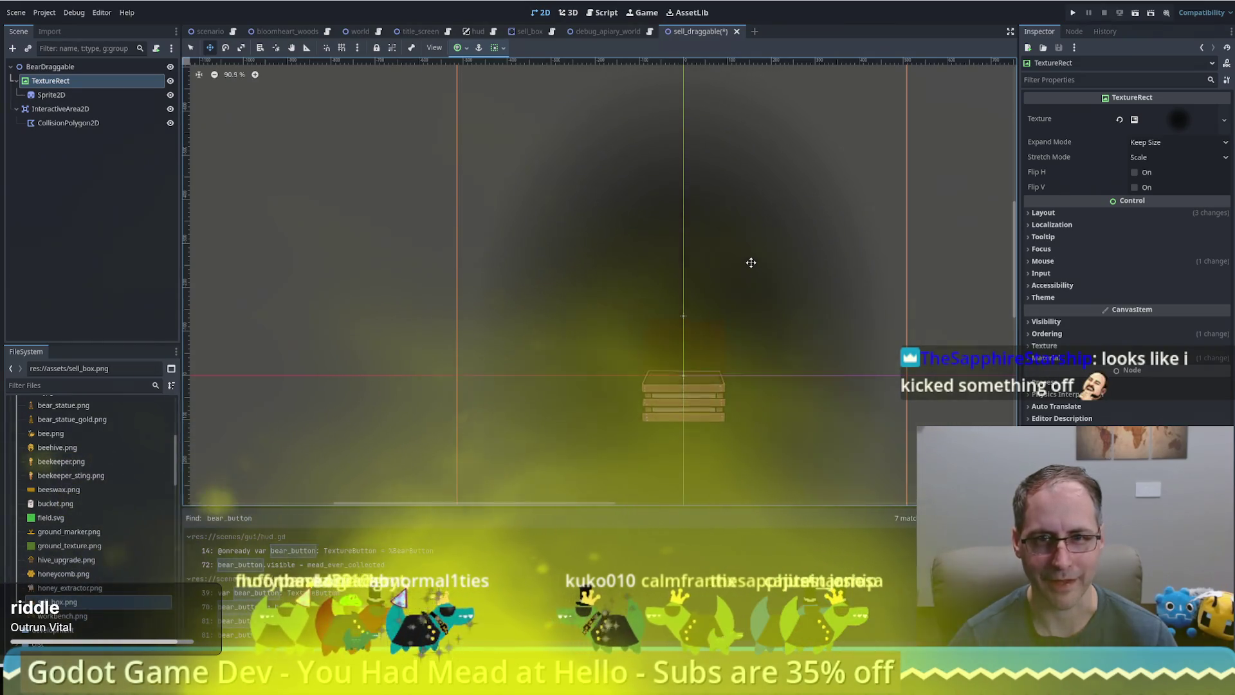
key(Down)
key(Down)
key(Down)
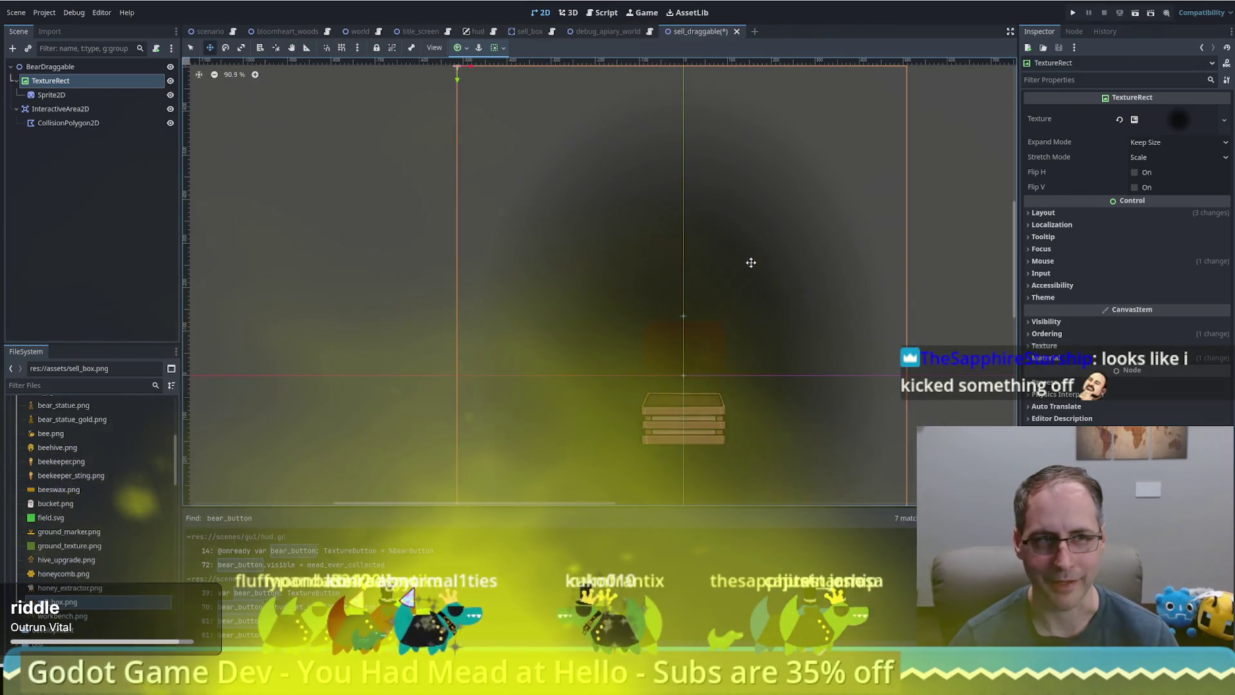
Select Sprite2D and nudge the crate up twice
click(61, 95)
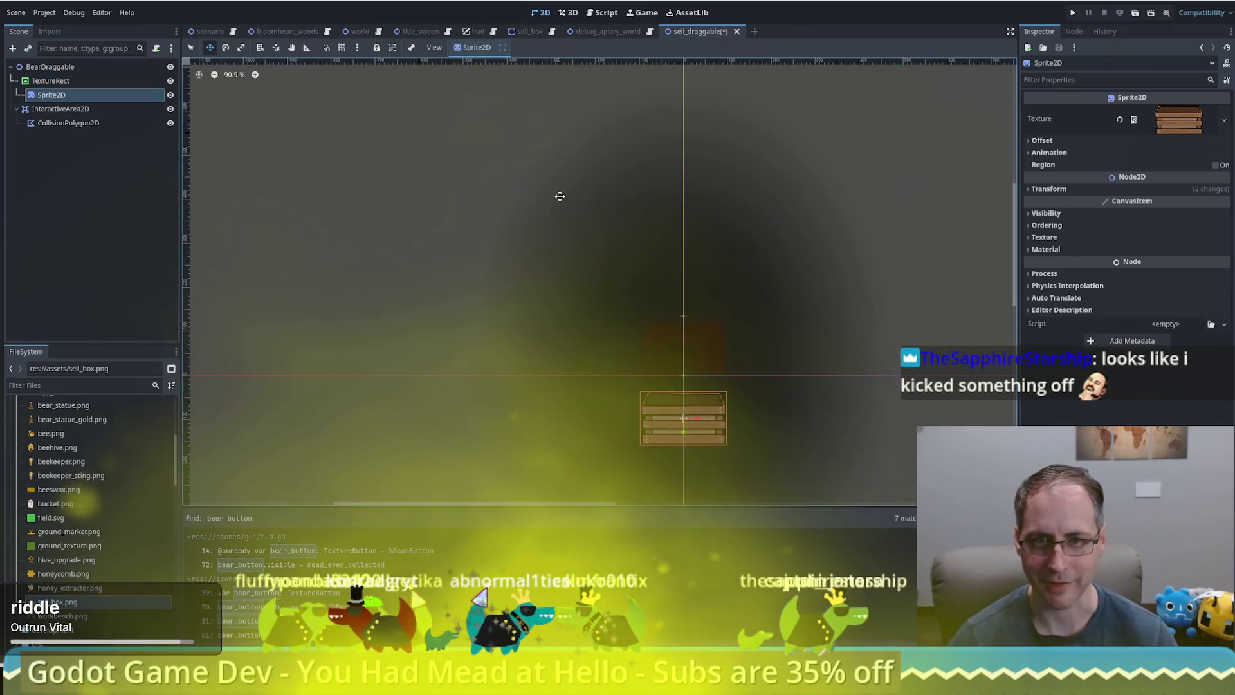
key(Up)
key(Up)
key(Up)
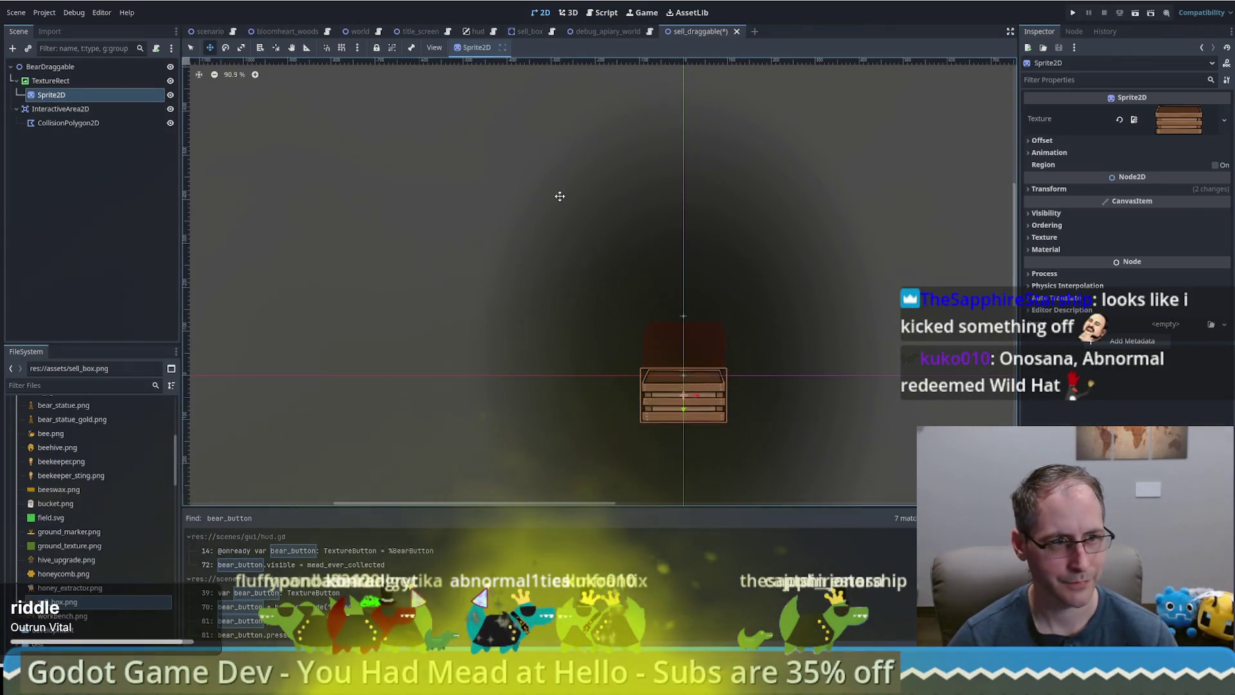
key(Up)
key(Up)
key(Up)
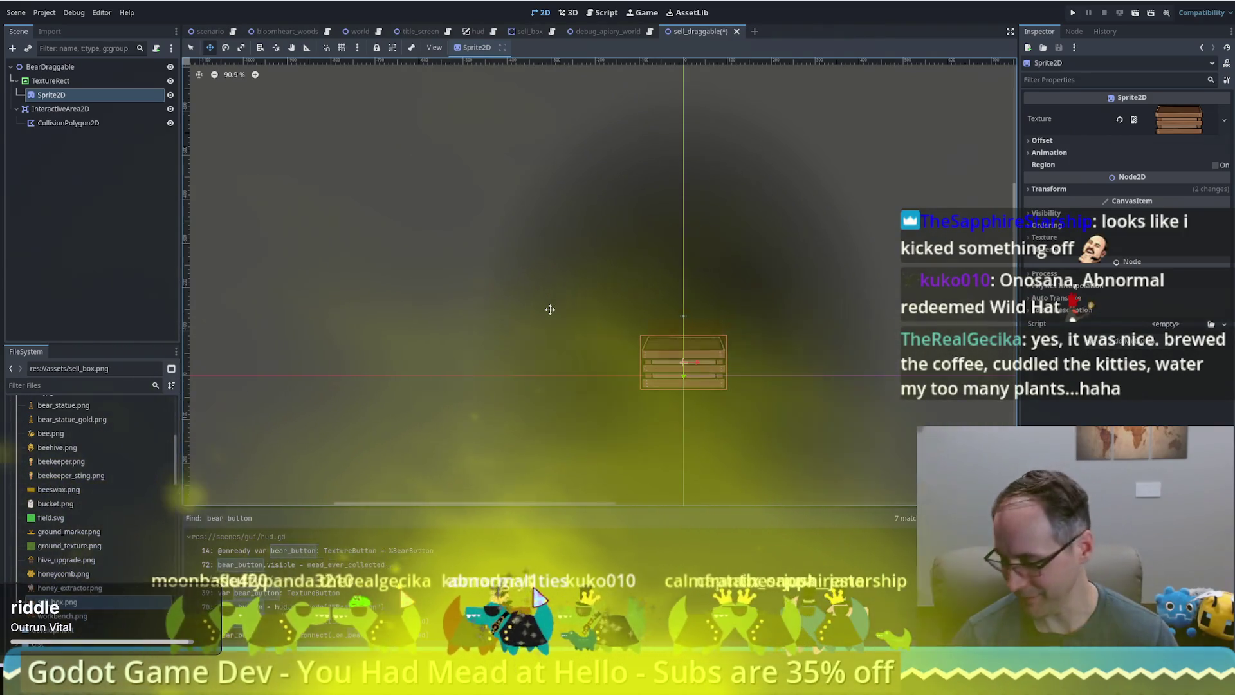
Nudge the crate up once more so its bottom sits on the red x-axis
key(Up)
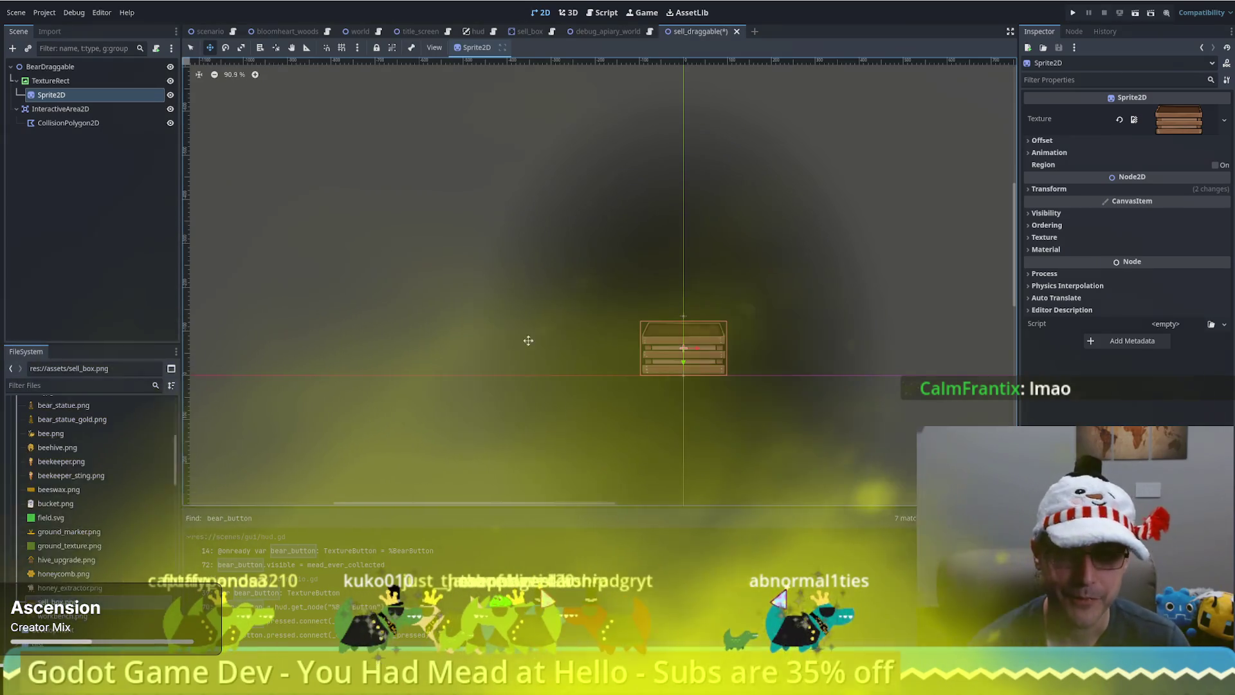
Move Sprite2D above TextureRect in the Scene dock, then delete the TextureRect node
click(51, 81)
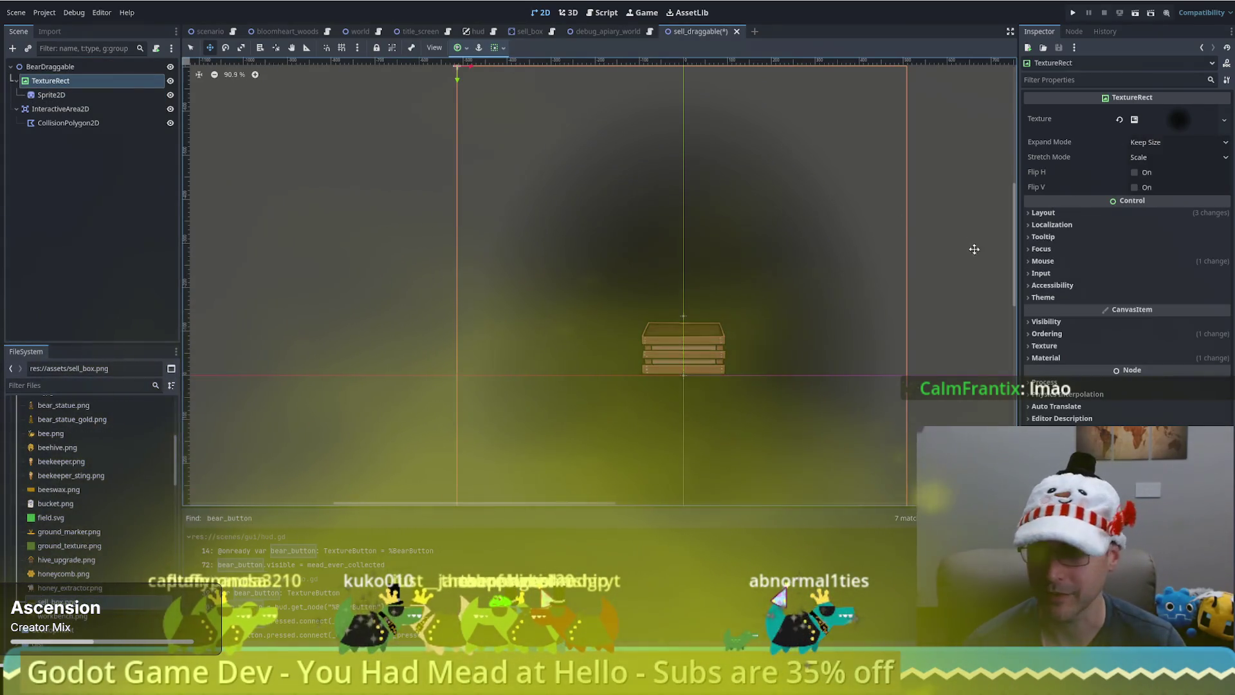
scroll(843, 262, down, 8)
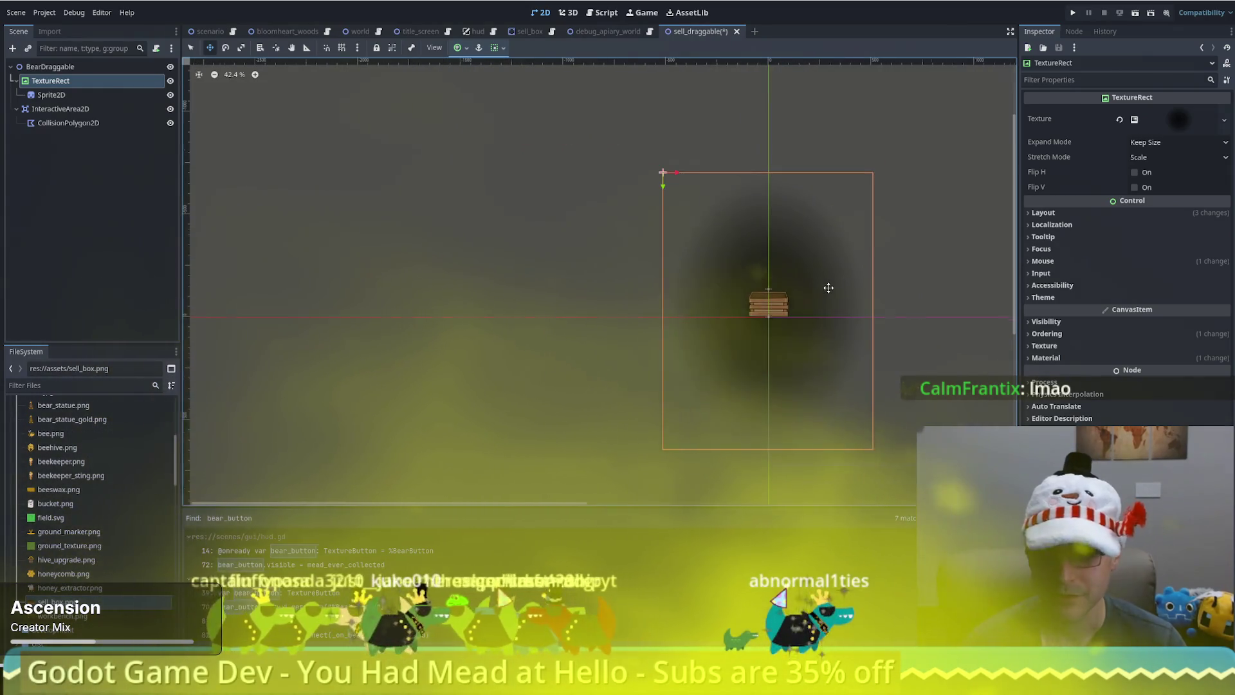
scroll(828, 287, up, 6)
drag(51, 94, 78, 75)
click(64, 95)
key(Delete)
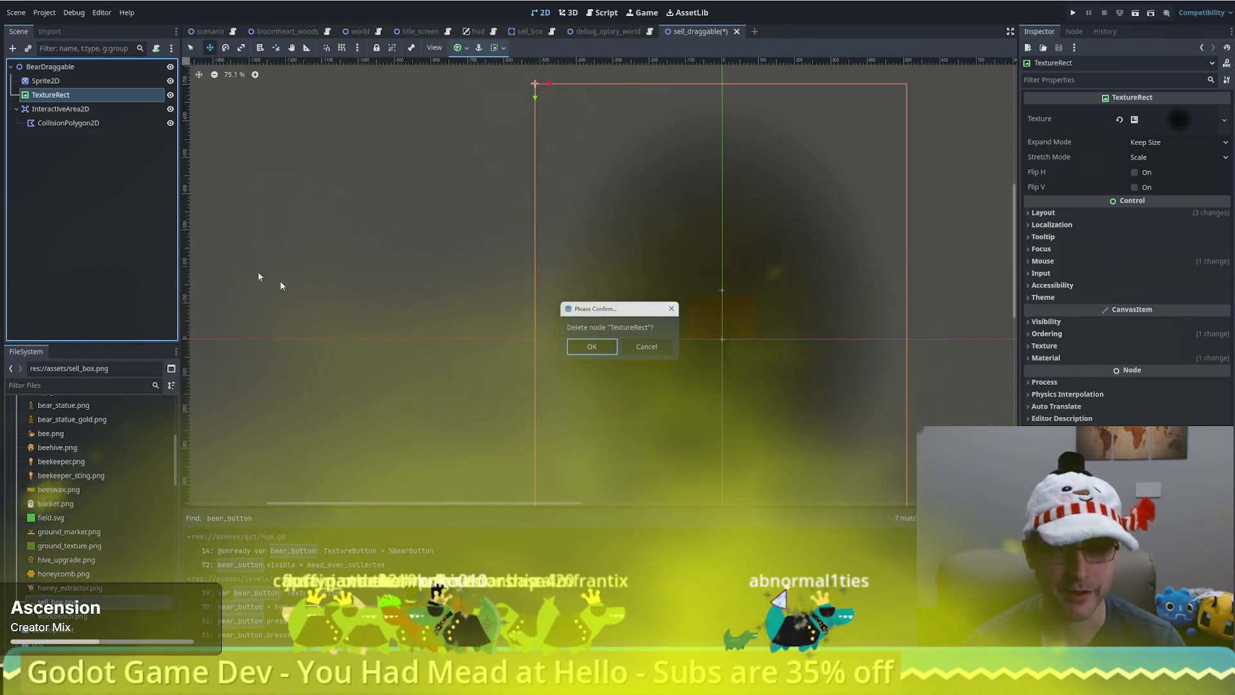
click(588, 348)
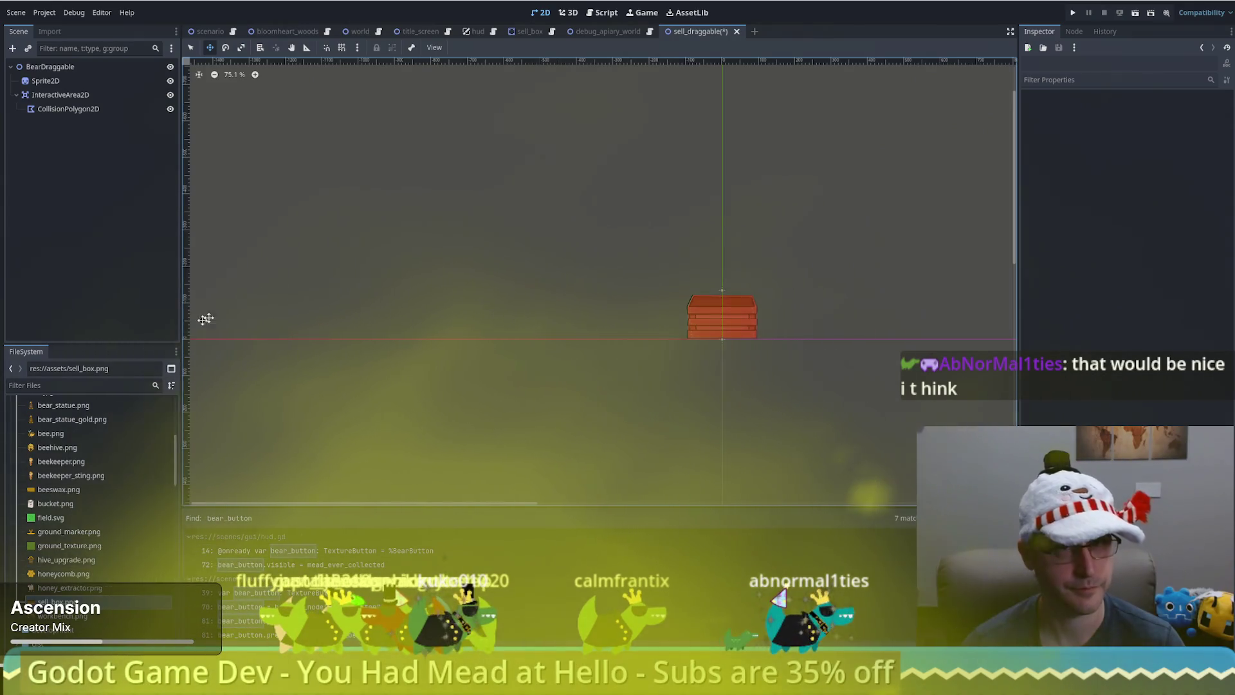
scroll(135, 493, down, 5)
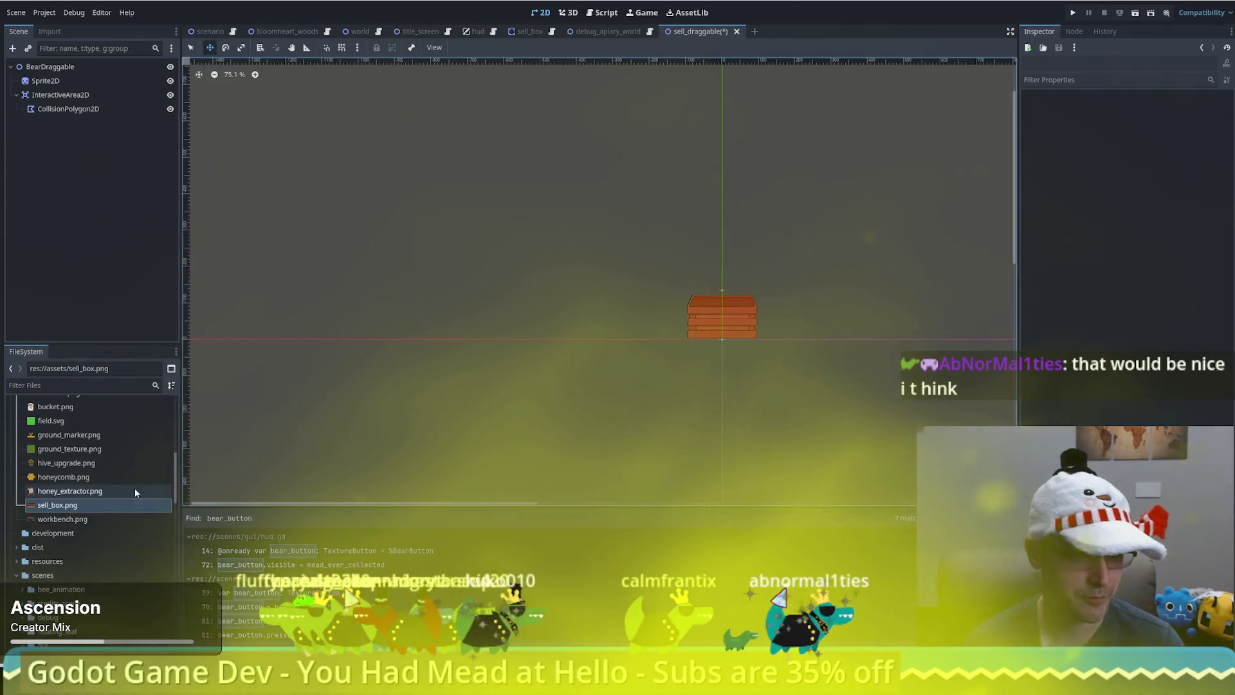
scroll(123, 492, up, 5)
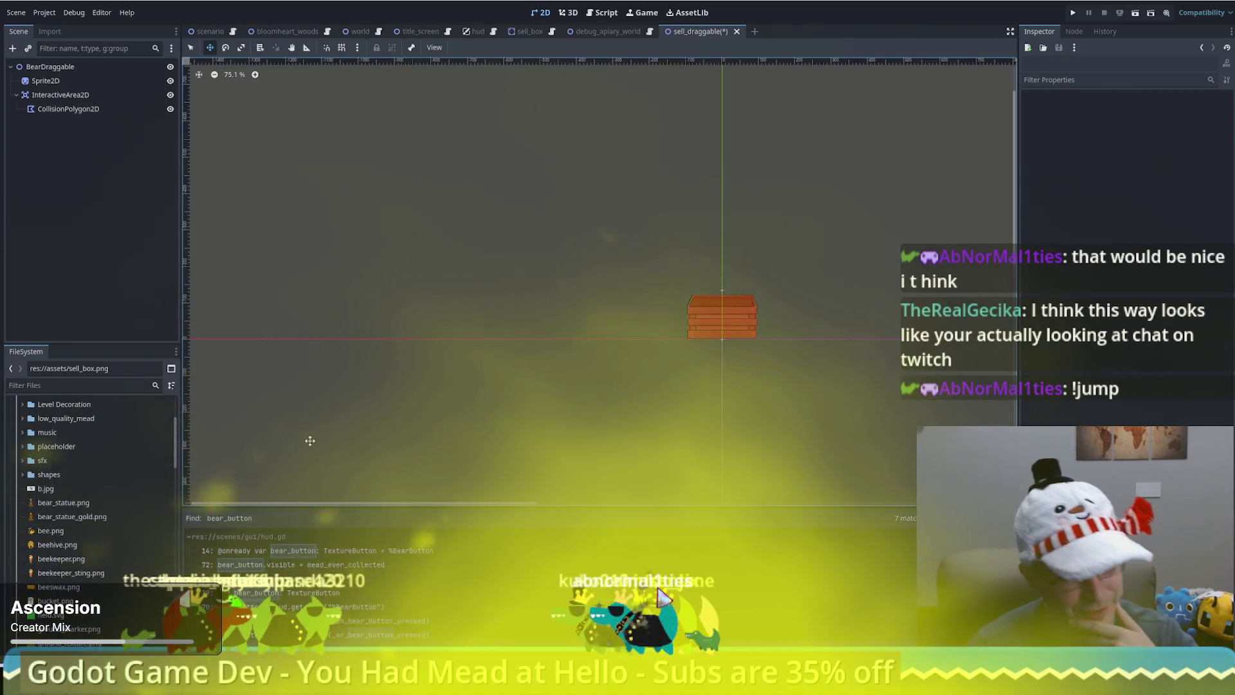
scroll(110, 538, down, 4)
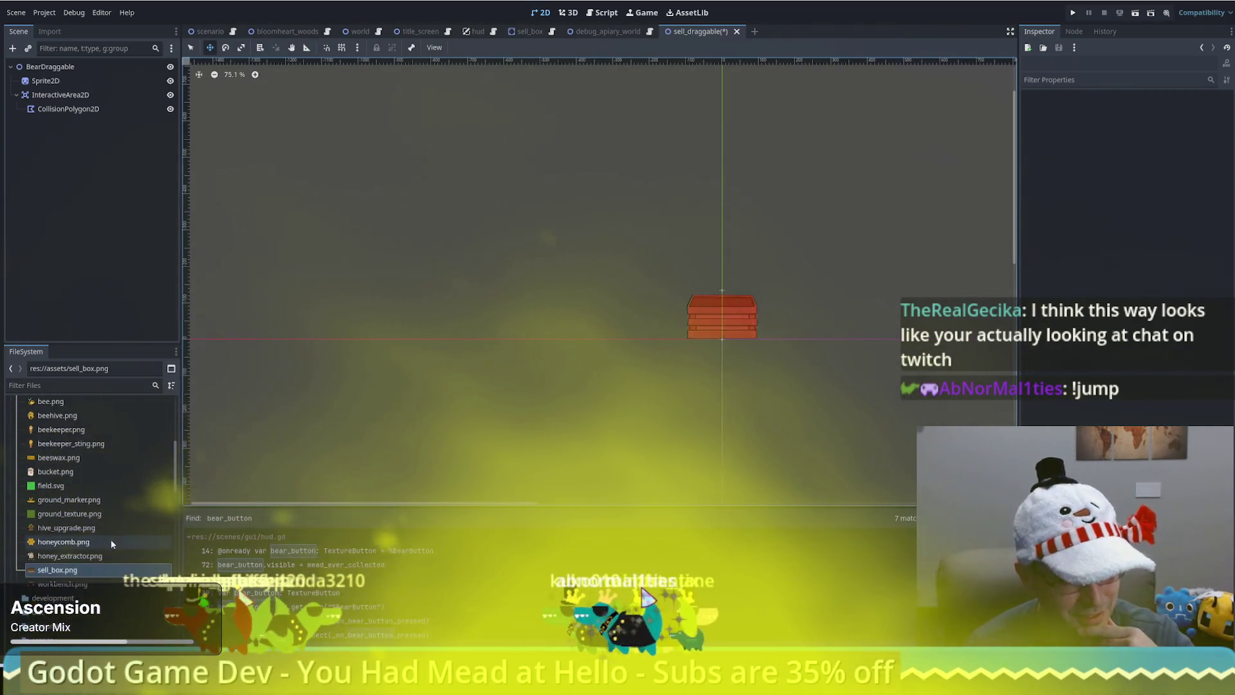
scroll(109, 542, down, 10)
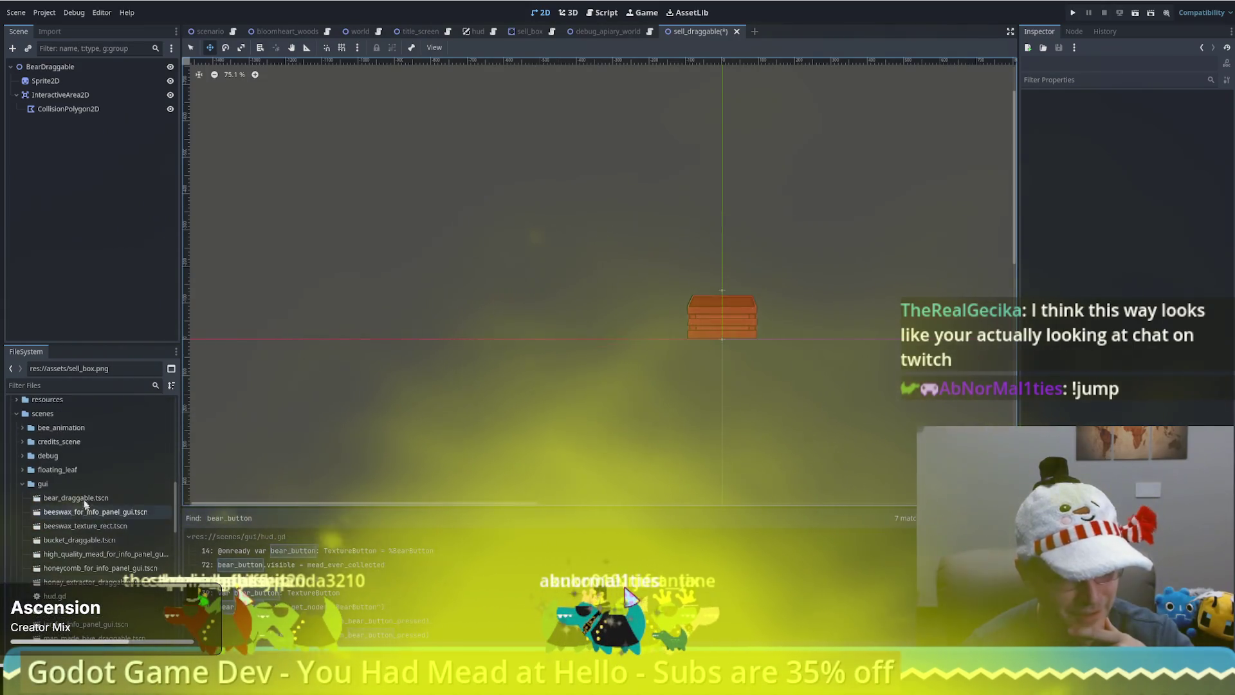
Paste bucket_draggable's shadow TextureRect into sell_draggable, drop the extra sprite, and place it first
double_click(79, 540)
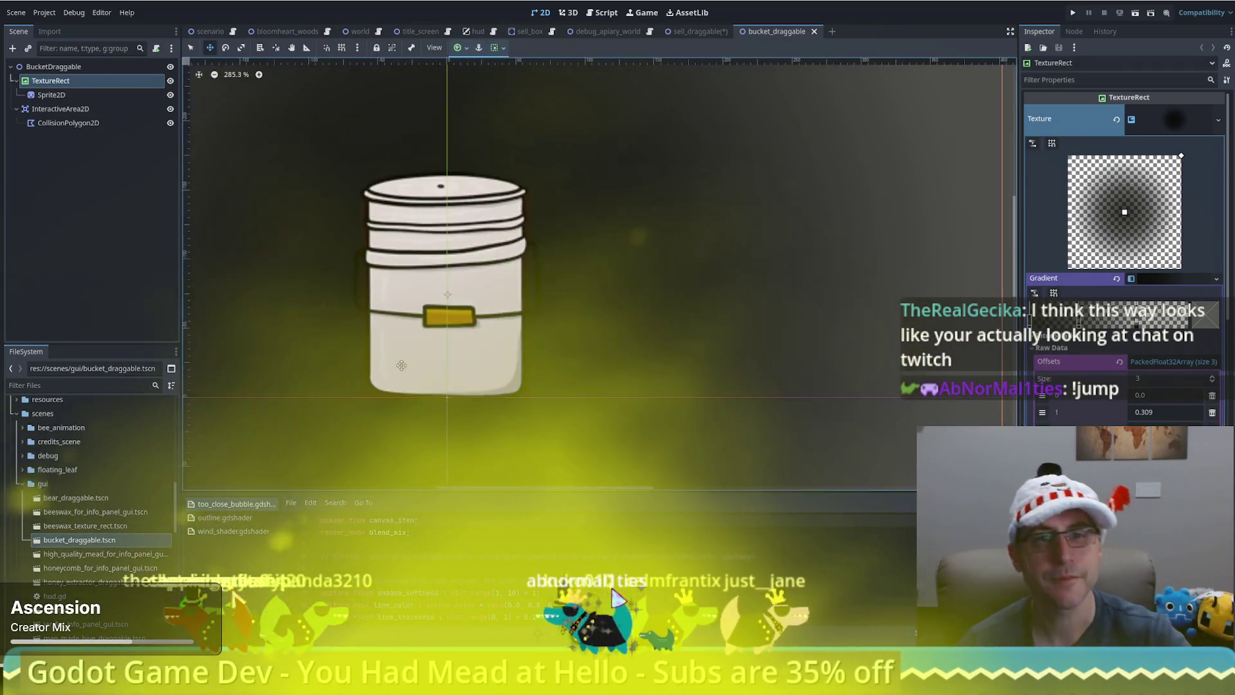
scroll(400, 364, down, 3)
scroll(369, 207, left, 4)
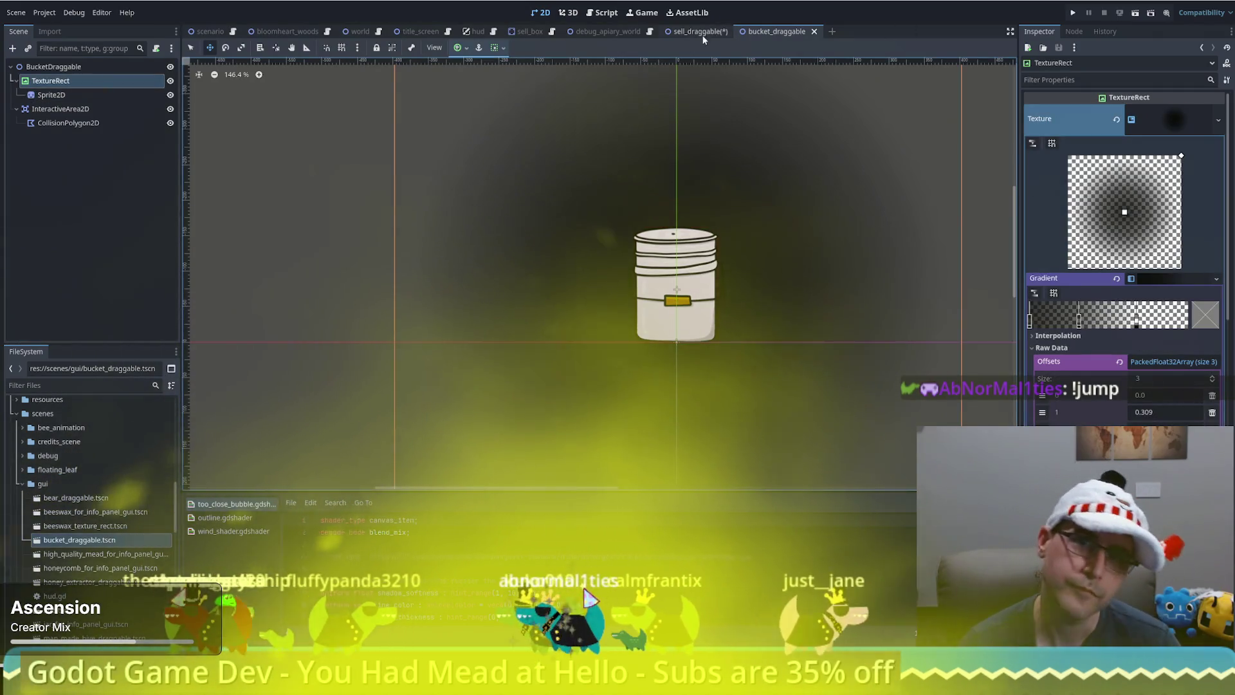
click(701, 32)
key(ctrl+v)
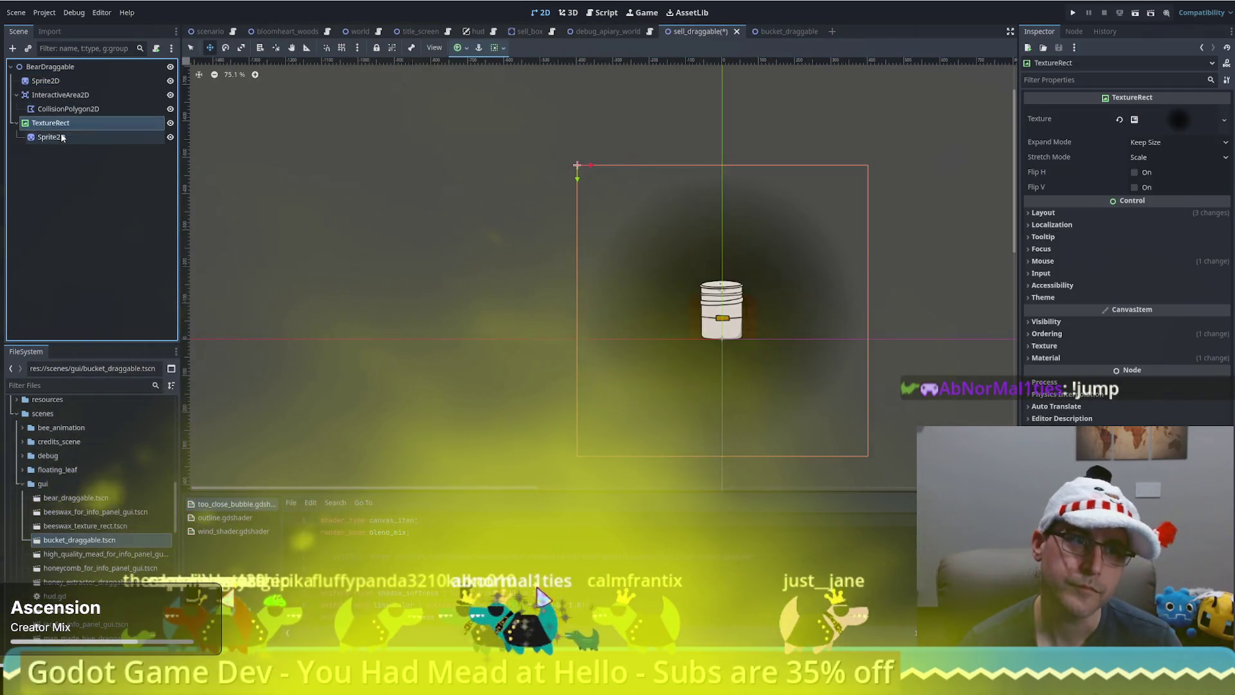
click(61, 137)
key(Delete)
key(Return)
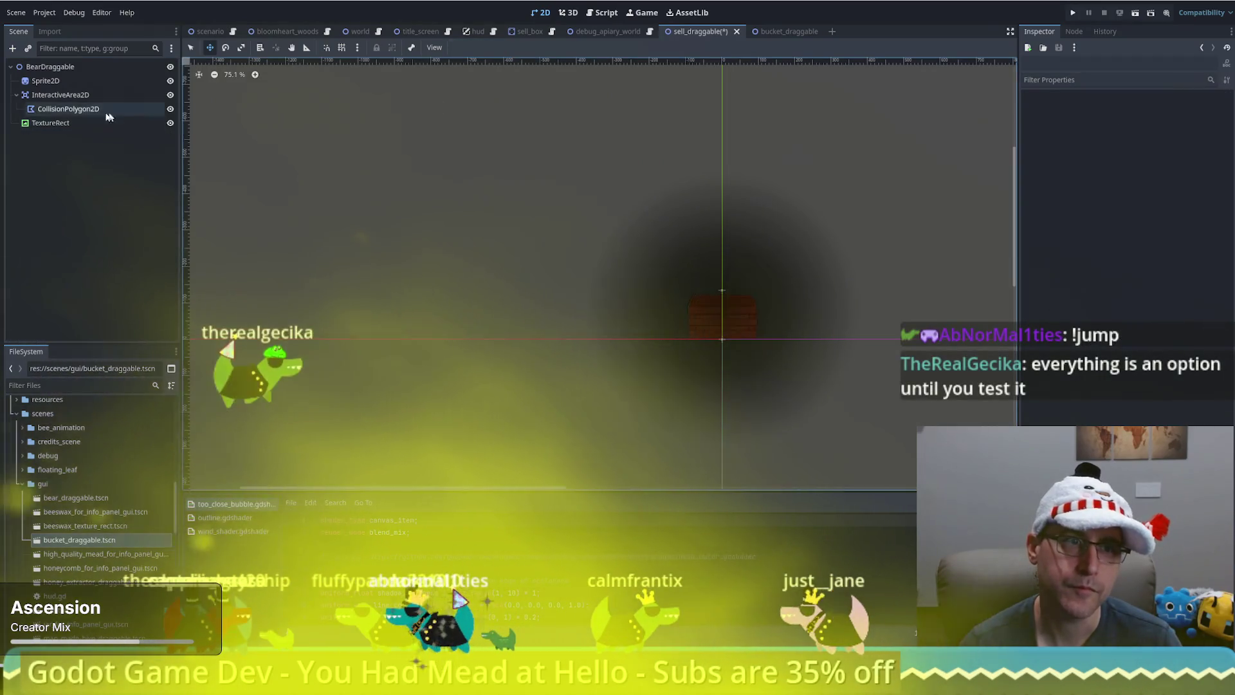
mouse_move(45, 81)
mouse_down()
mouse_move(50, 122)
mouse_move(65, 77)
mouse_up()
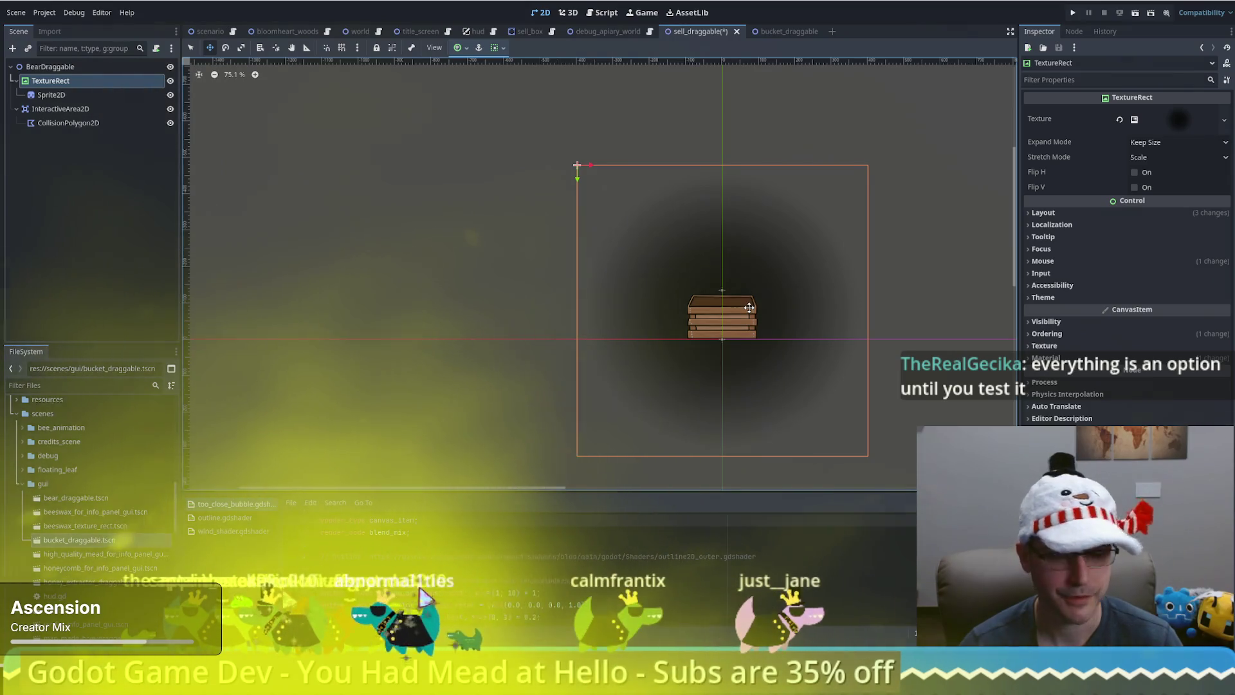
Save the sell_draggable scene and open scenario.gd
click(641, 261)
key(ctrl+s)
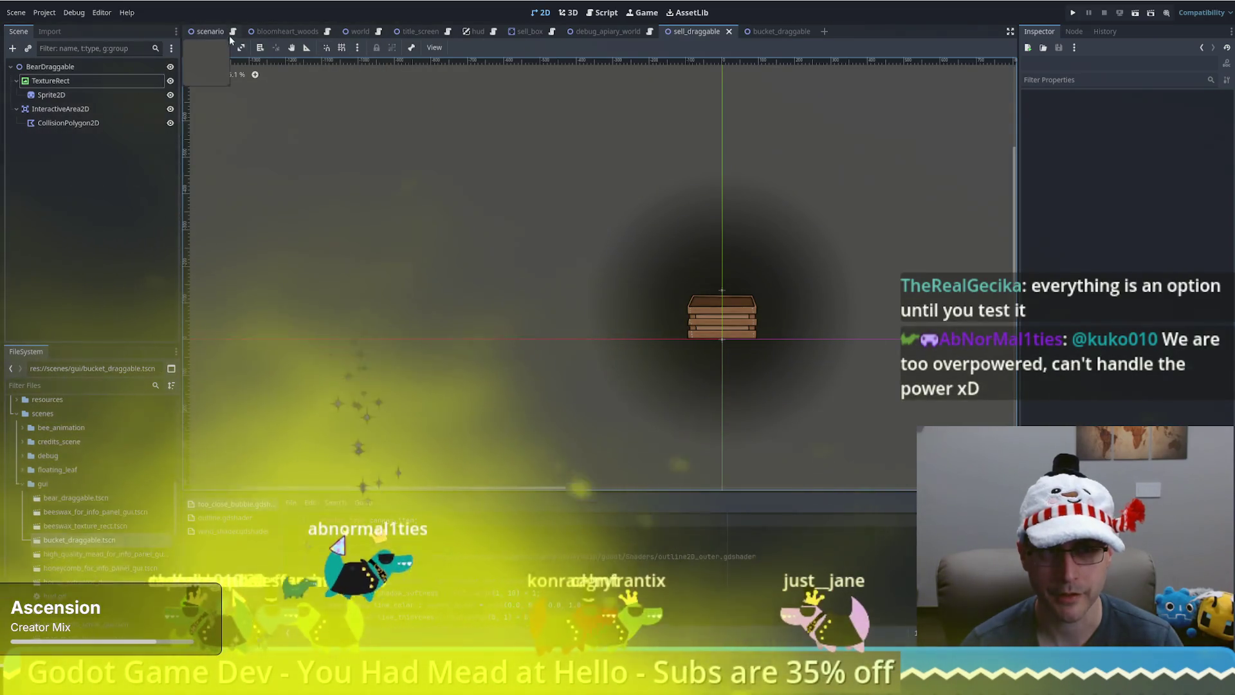
click(233, 32)
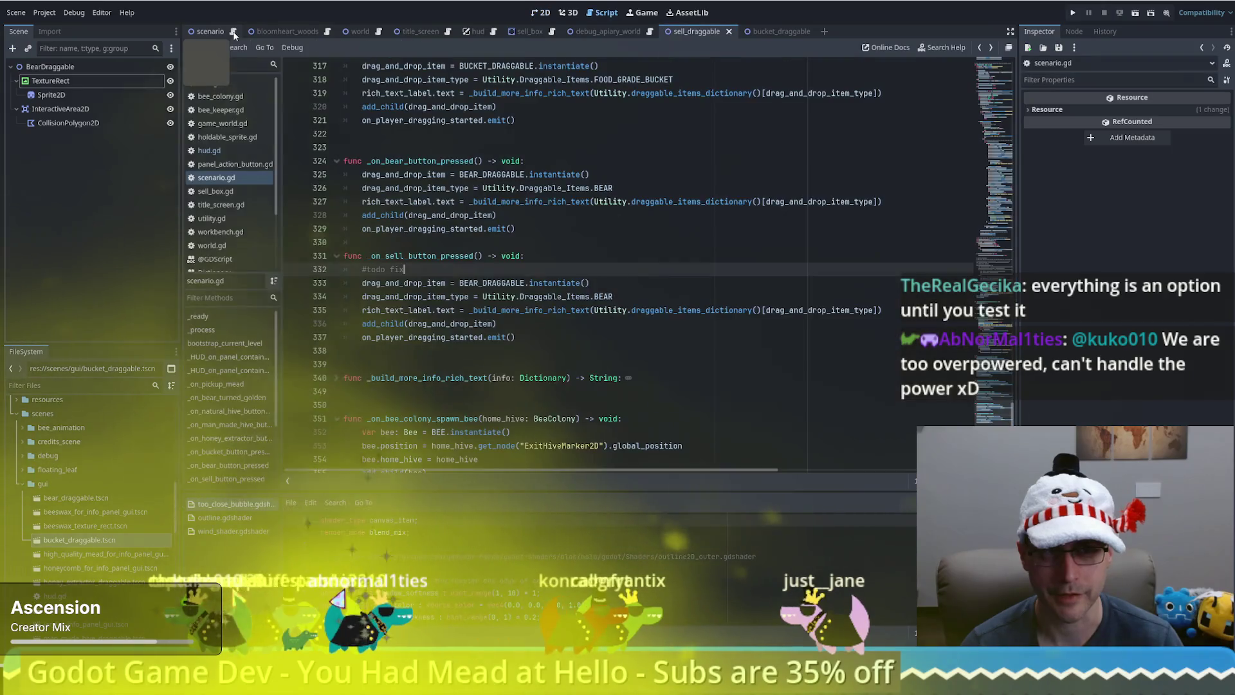
Rename BEAR_DRAGGABLE to SELL_DRAGGABLE and add a sell_draggable.tscn preload constant on line 14
double_click(469, 283)
text(SELL)
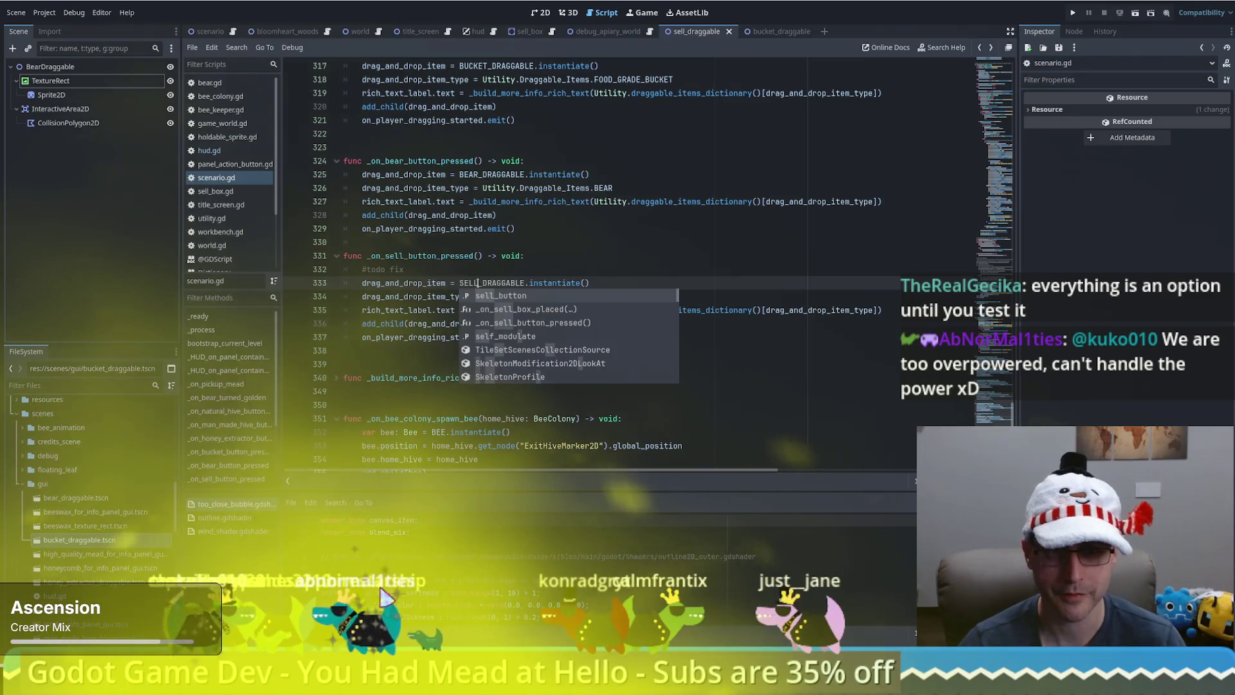
key(ctrl+Home)
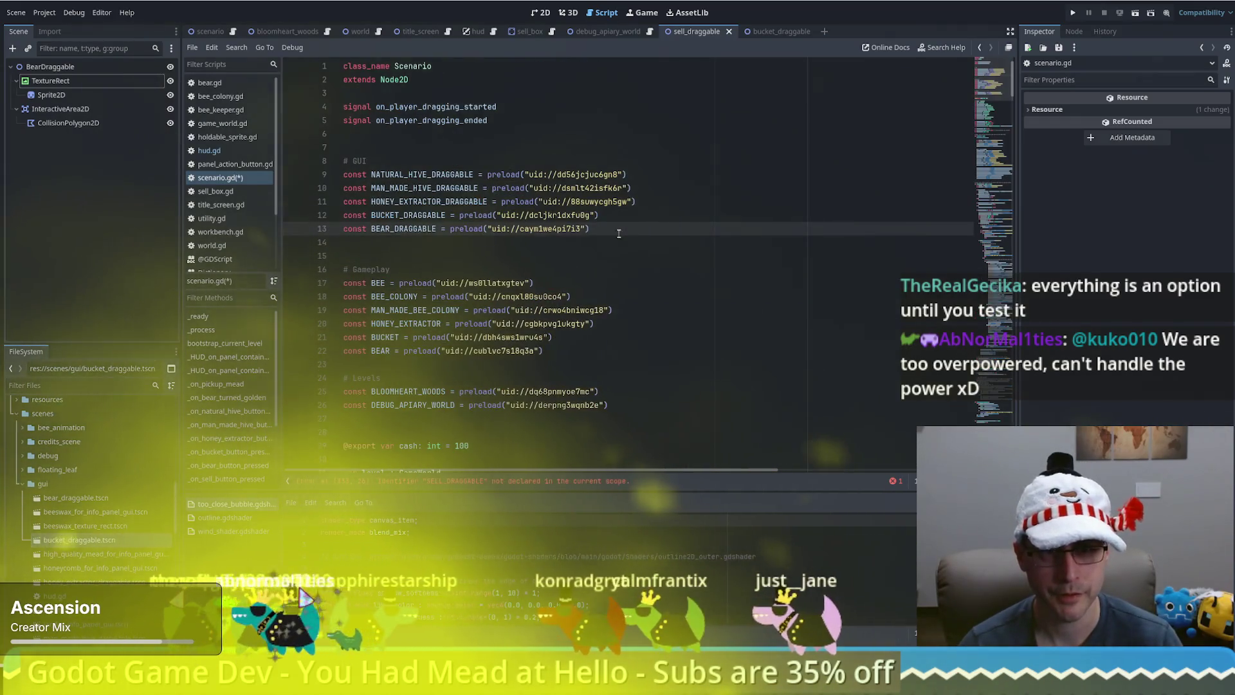
click(619, 242)
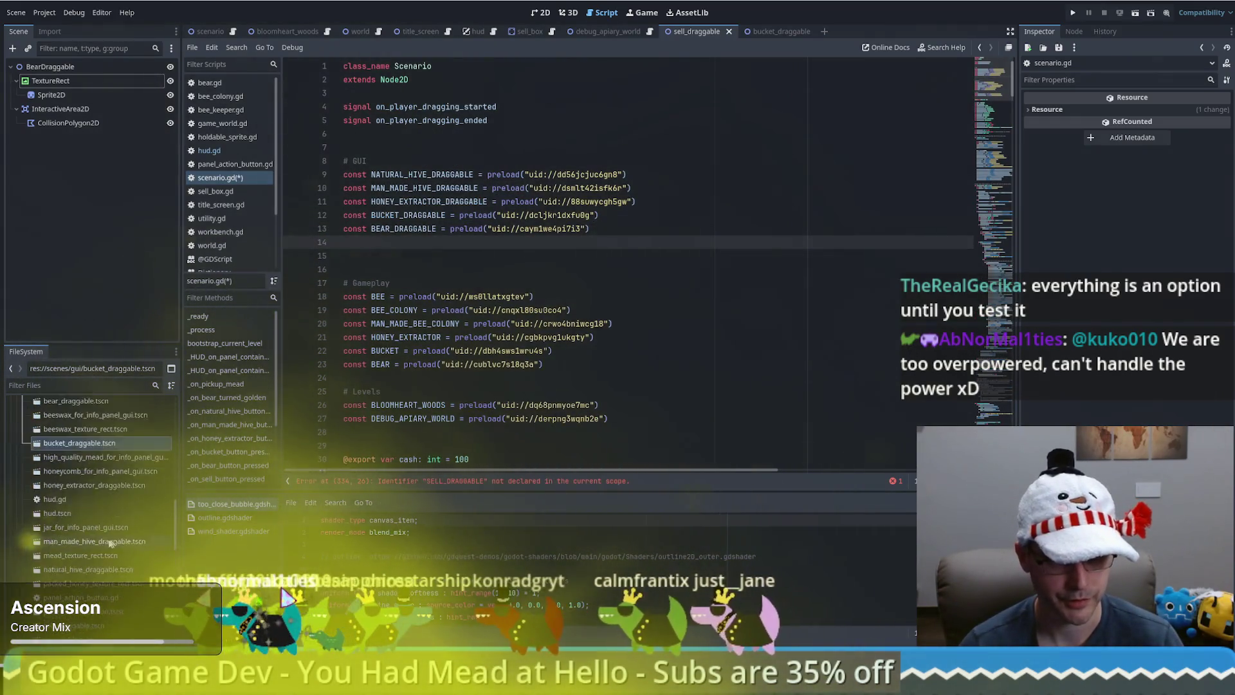
mouse_move(74, 593)
mouse_down()
mouse_move(514, 255)
mouse_move(511, 244)
mouse_up()
Set the sell handler's item type to Draggable_Items.SELL_BOX
double_click(437, 242)
key(alt+Left)
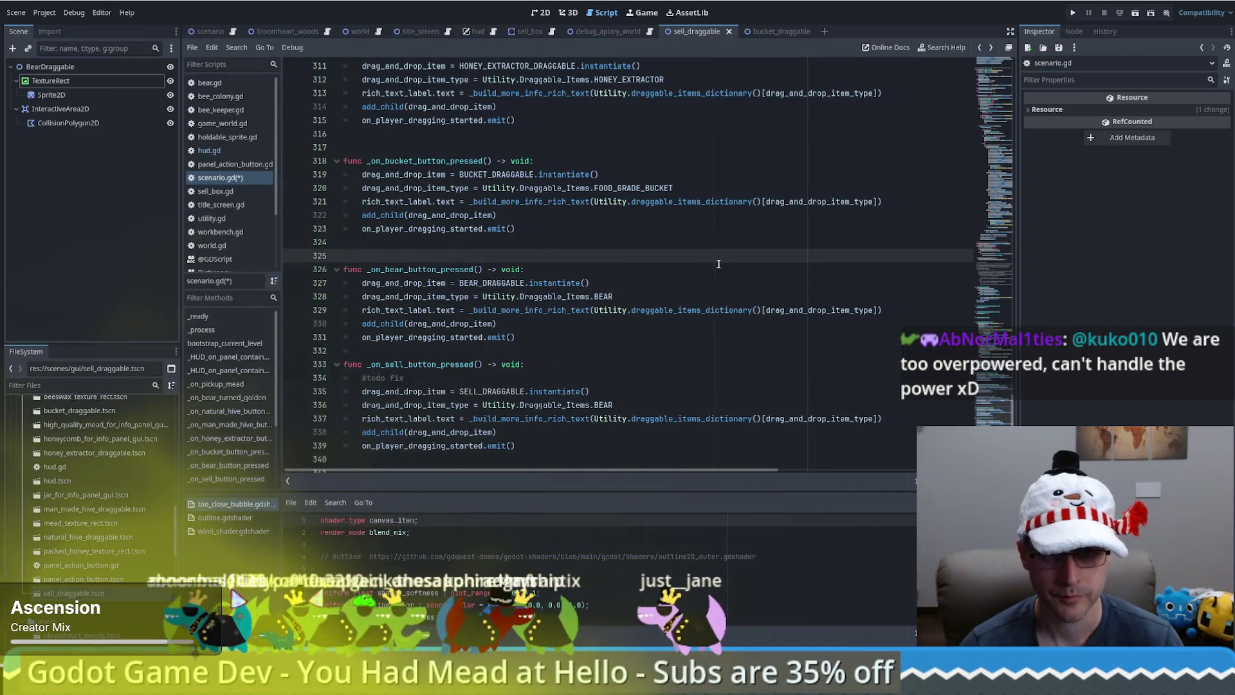
scroll(724, 250, down, 4)
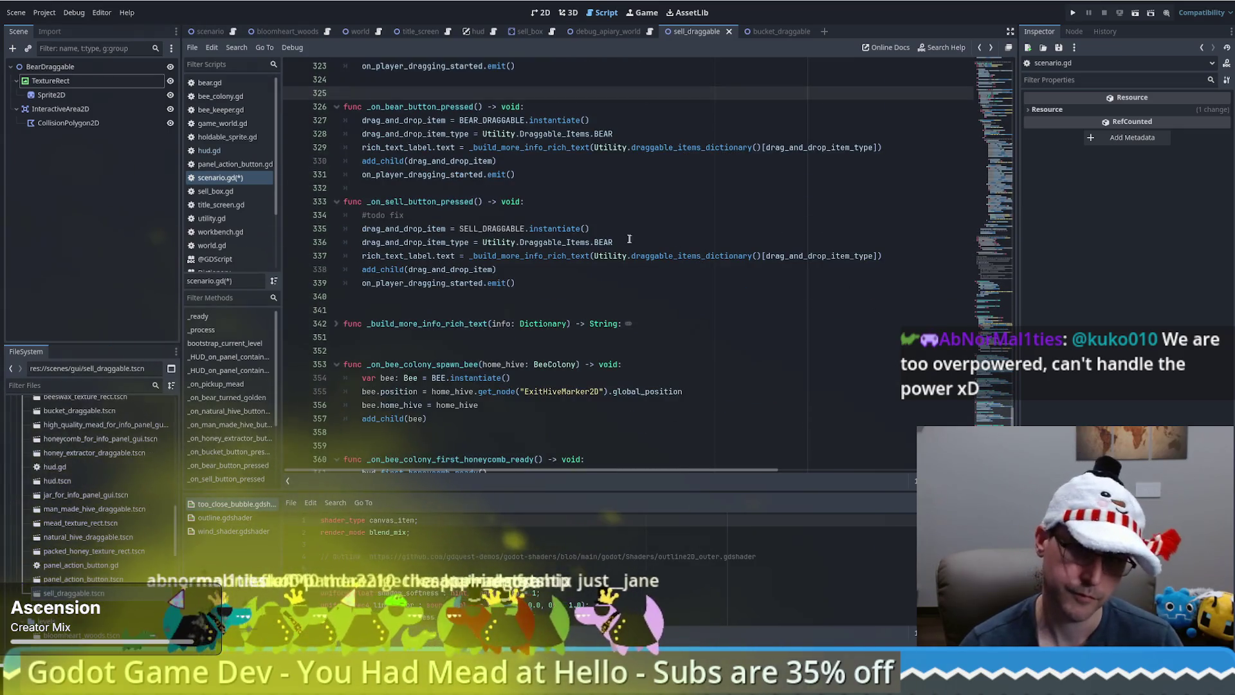
click(619, 233)
click(556, 241)
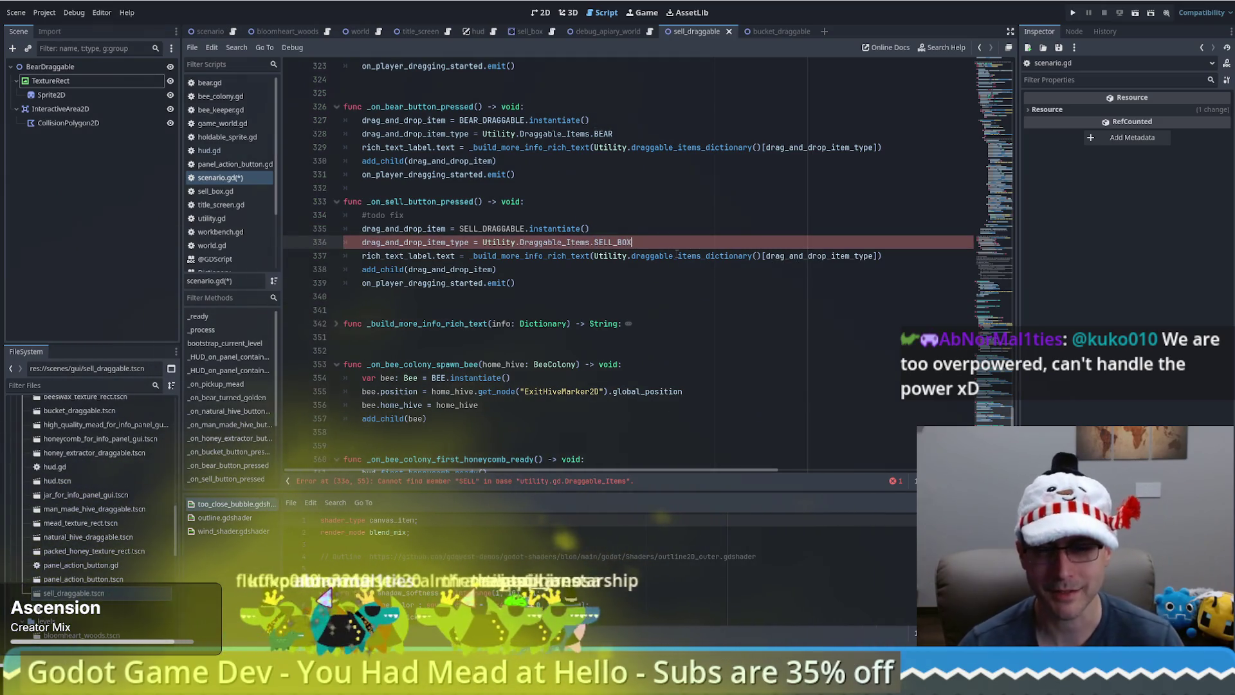
scroll(676, 252, up, 4)
scroll(685, 298, down, 2)
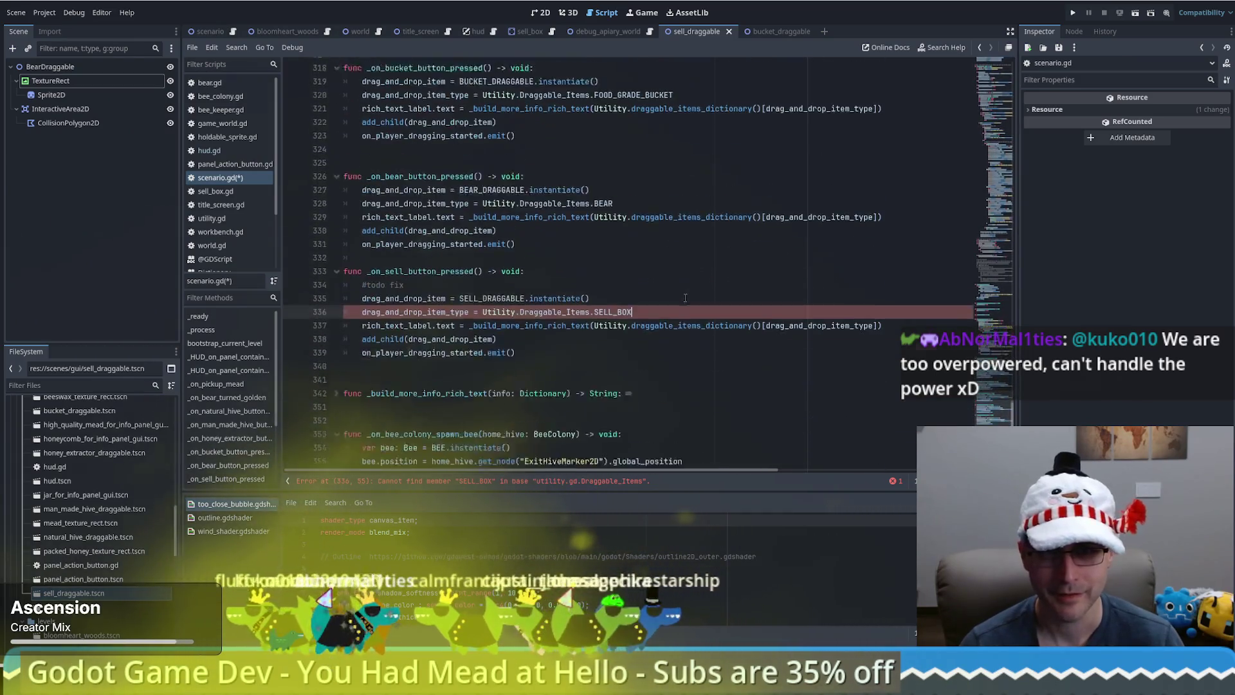
scroll(685, 298, down, 1)
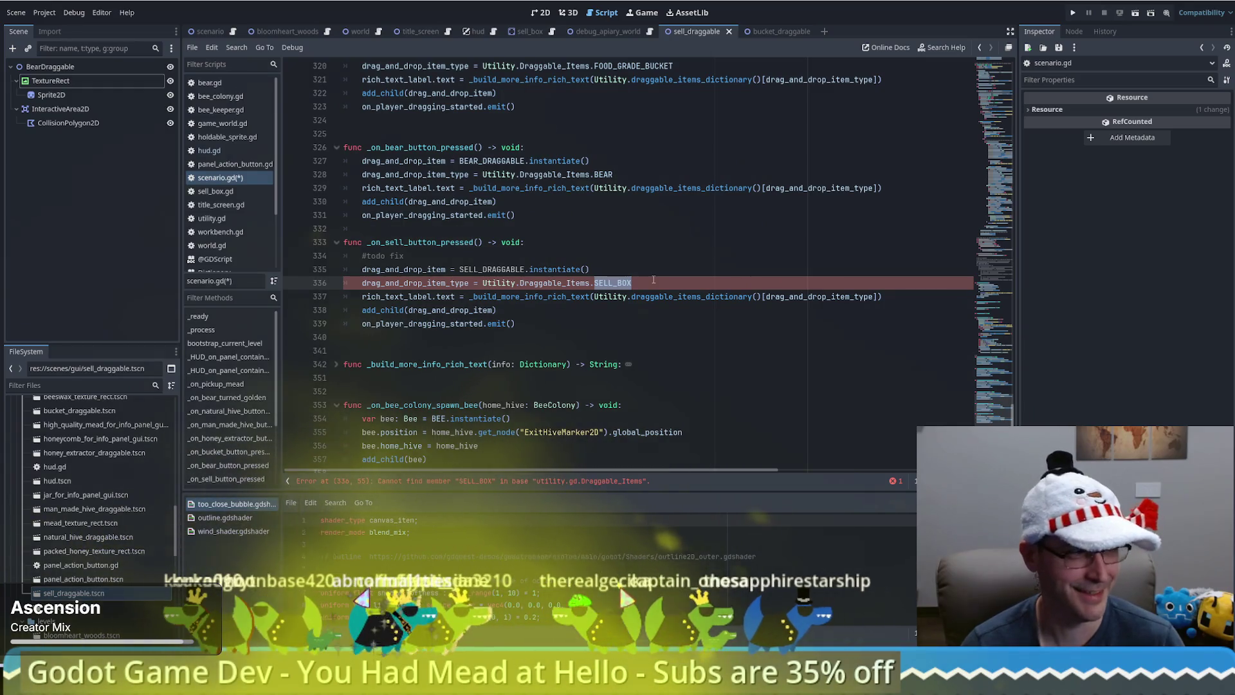
mouse_move(711, 297)
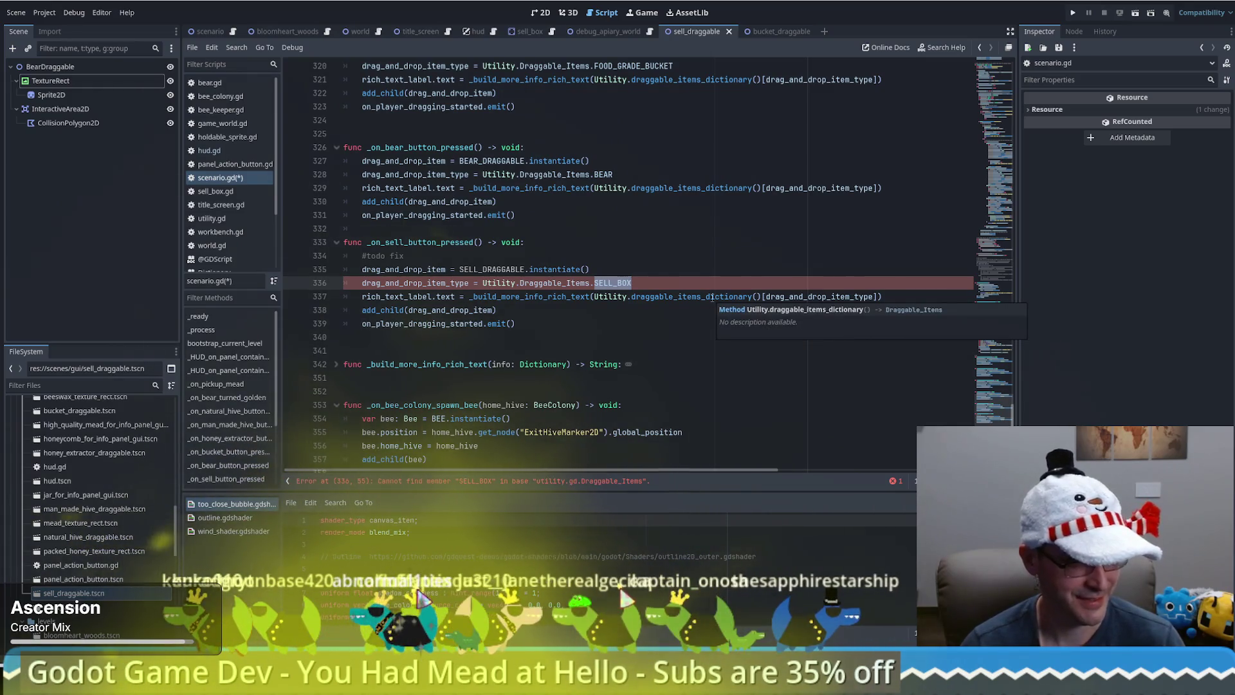
Add SELL_BOX after BEAR in utility.gd's Draggable_Items enum and save both scripts
ctrl+click(605, 175)
click(830, 188)
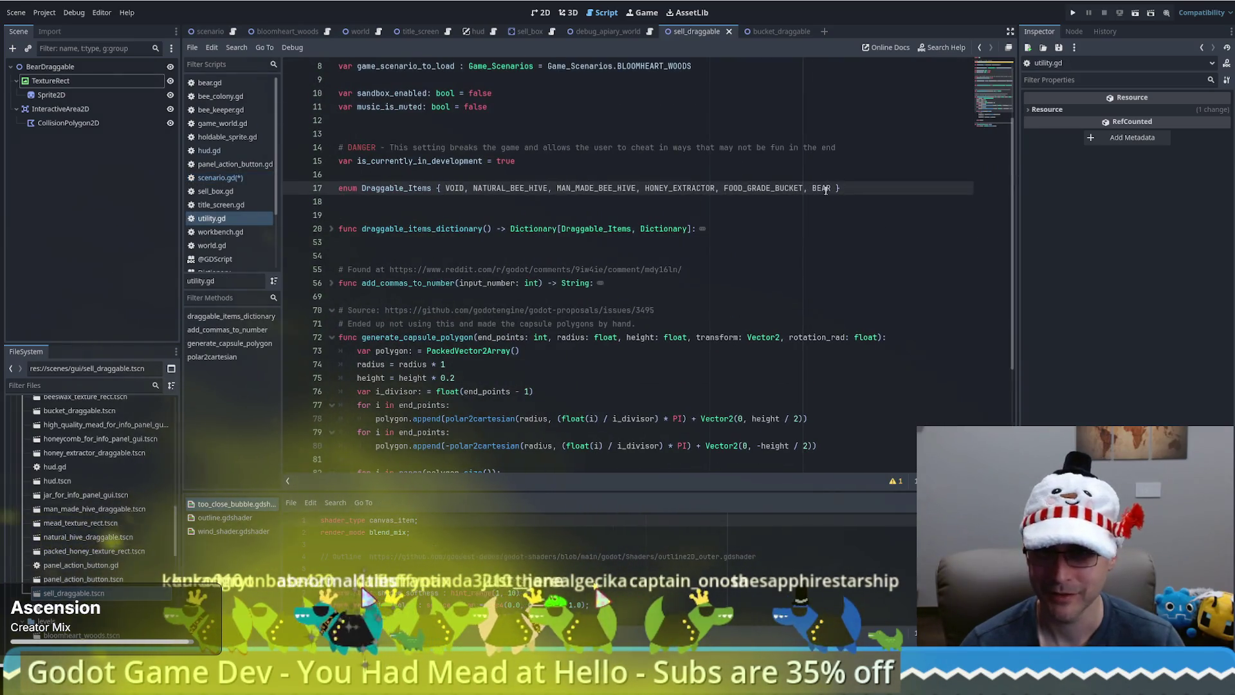
text(, SELL_BOX)
key(Home)
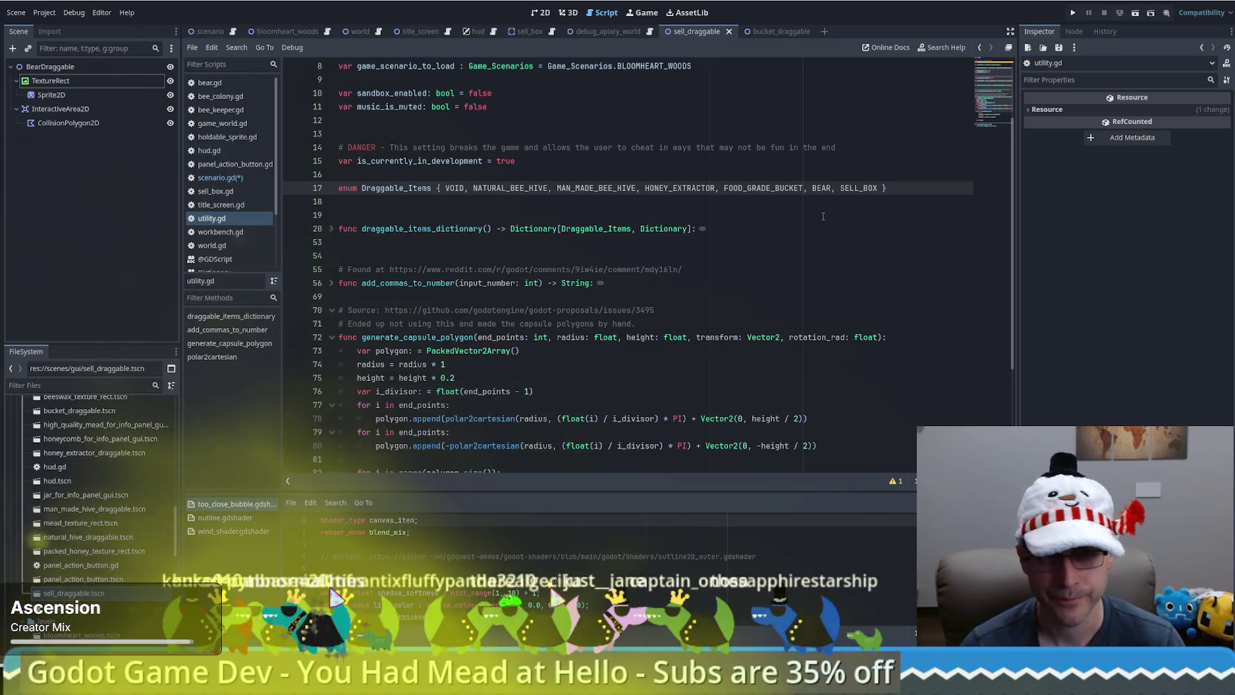
scroll(830, 216, up, 3)
key(ctrl+s)
key(alt+Left)
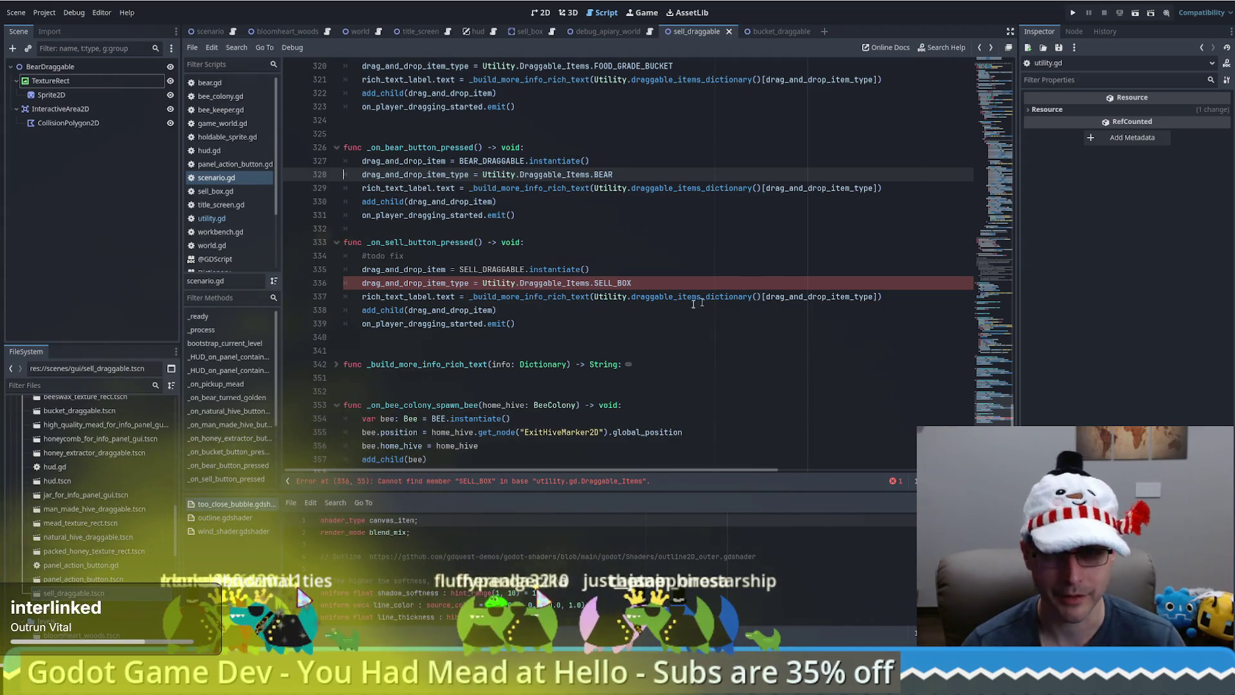
Check the SELL_BOX reference on scenario.gd line 336 against the utility.gd enum
key(alt+Right)
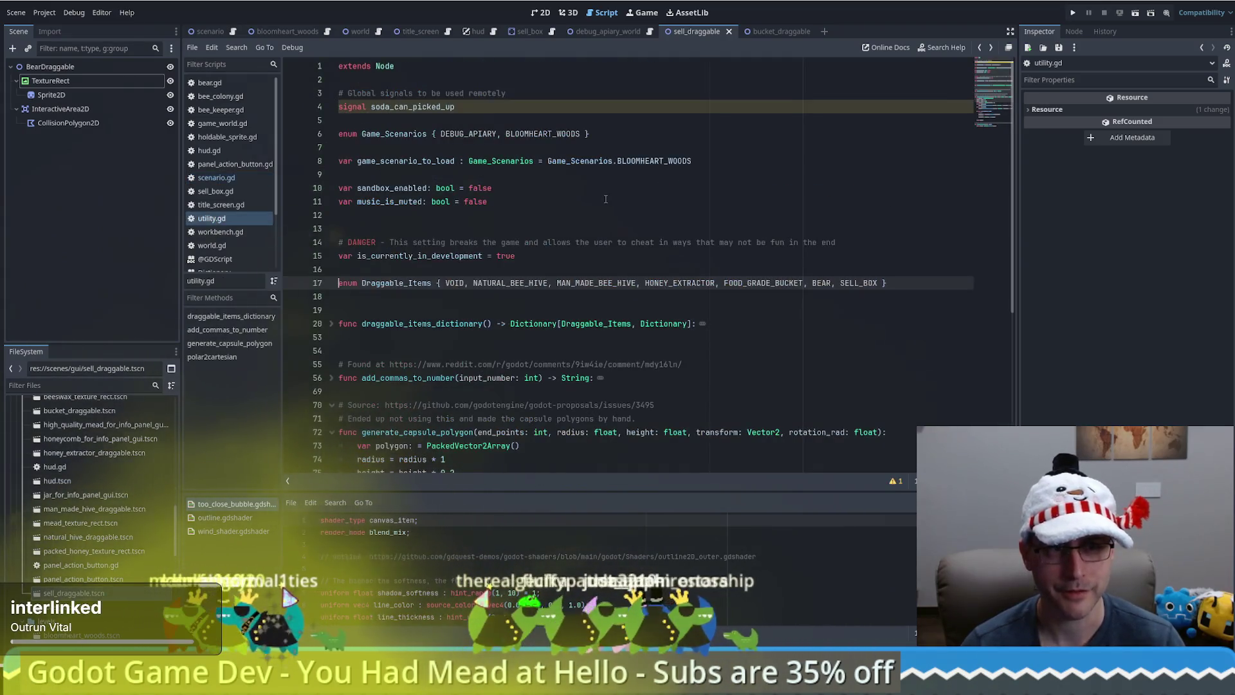
key(alt+Left)
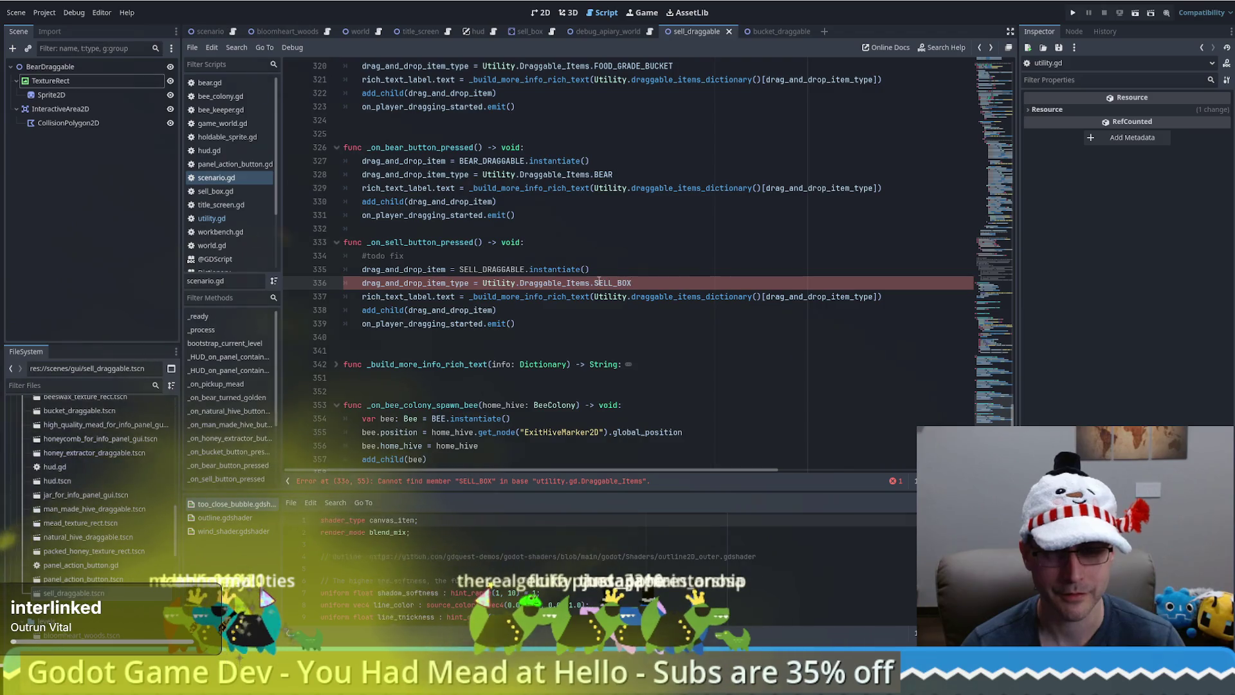
key(alt+Right)
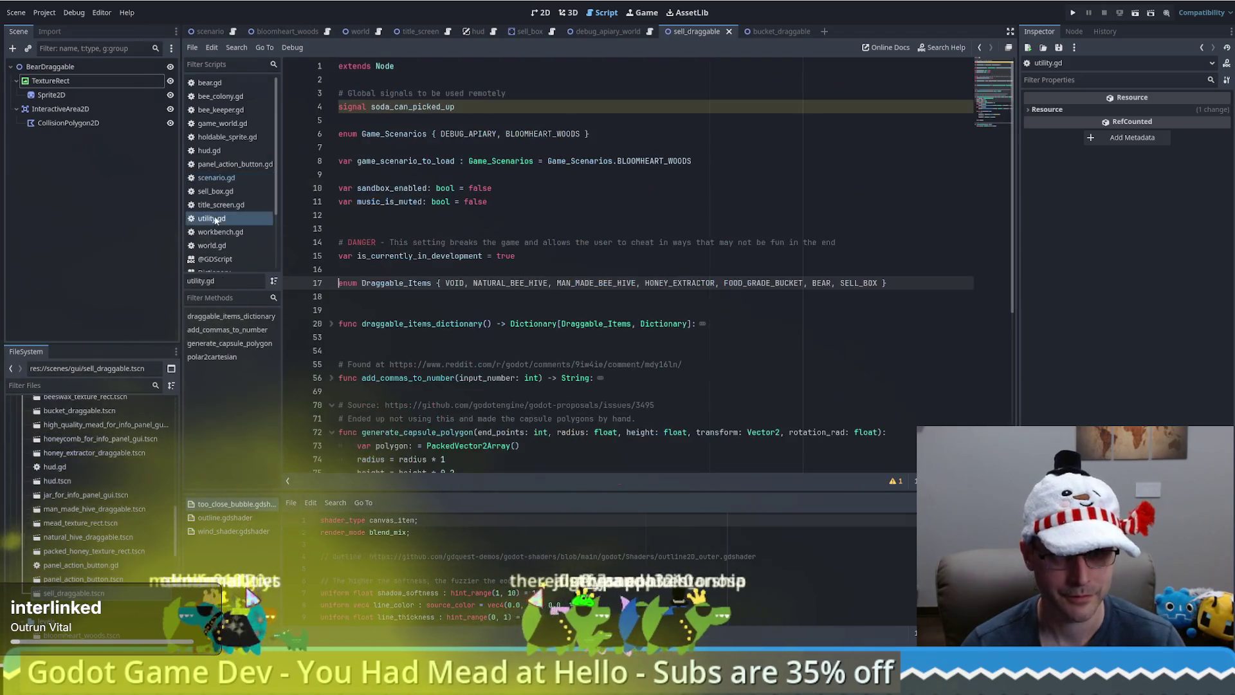
key(alt+Left)
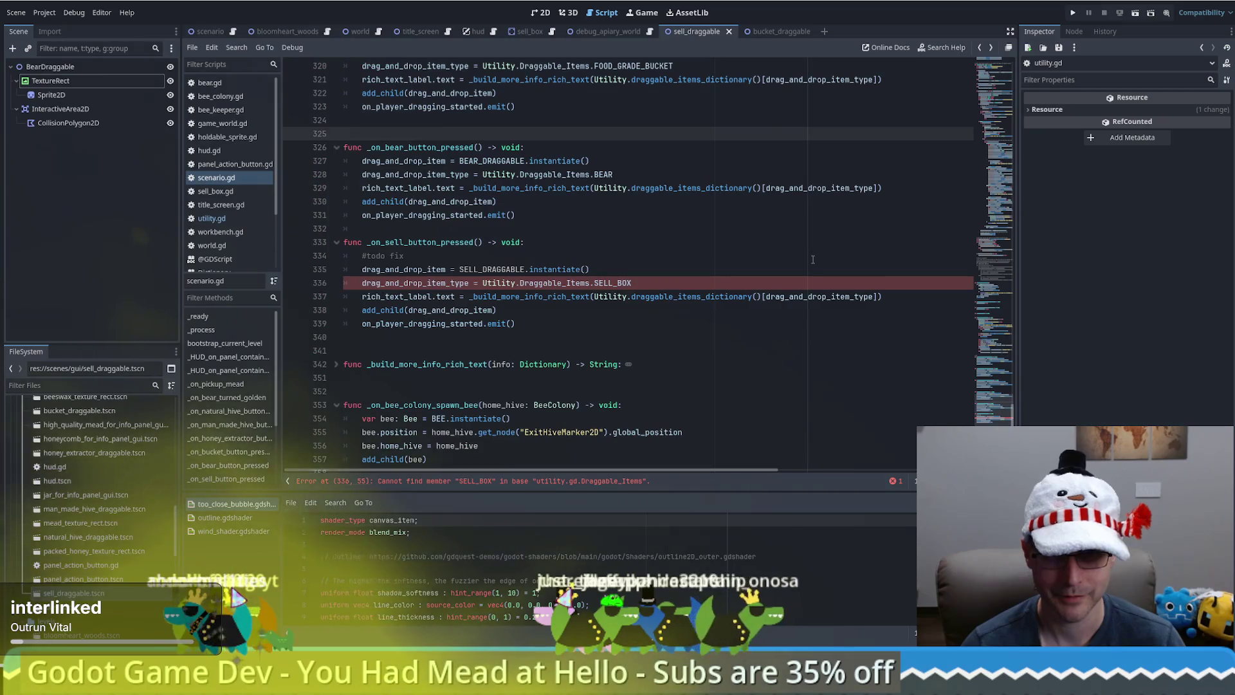
key(ctrl+Home)
click(827, 264)
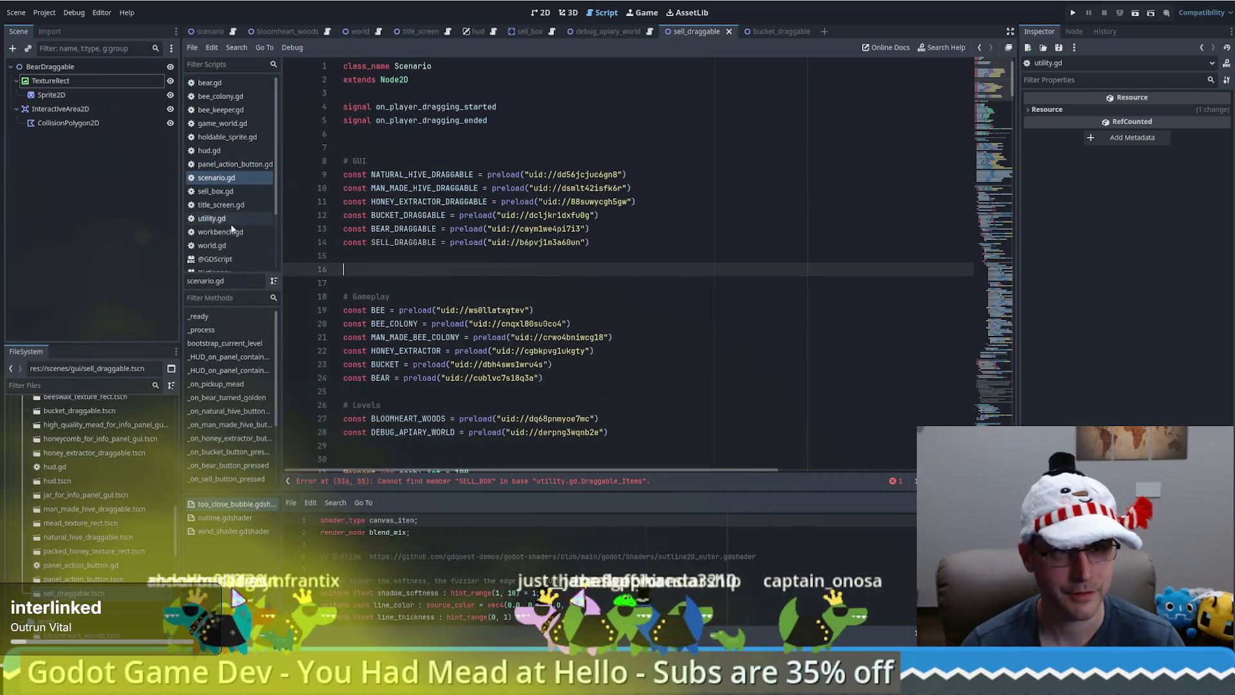
key(alt+Right)
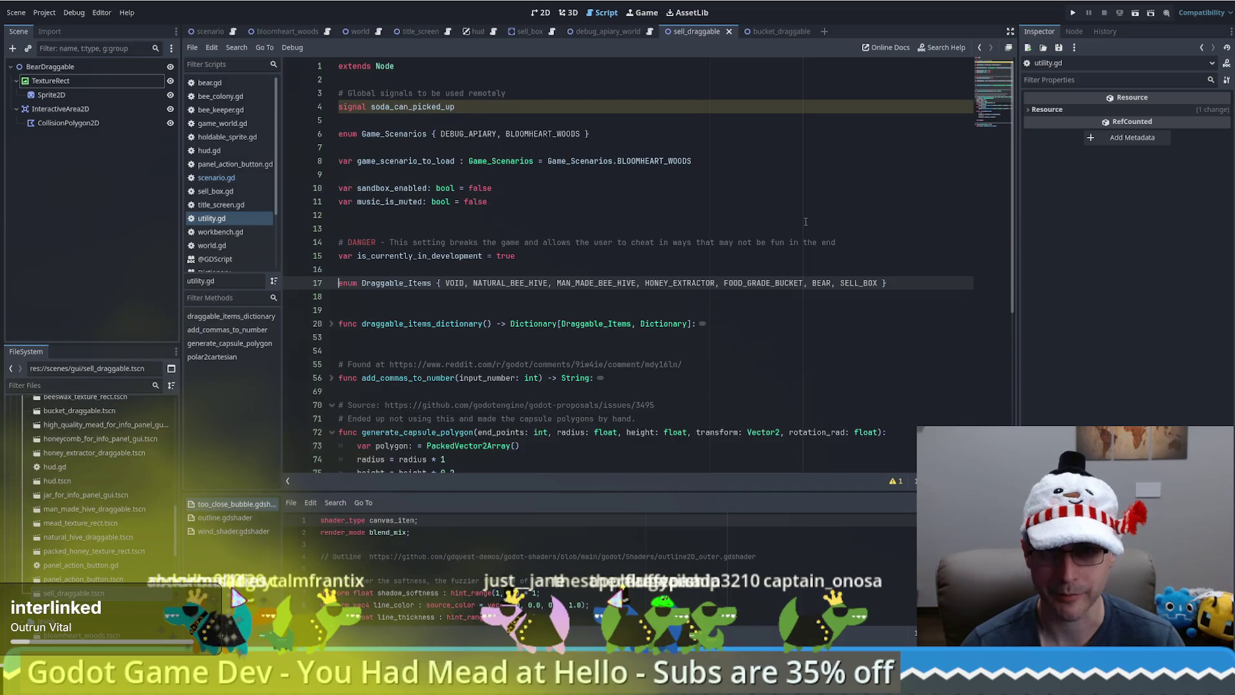
key(alt+Left)
key(alt+Left)
click(680, 284)
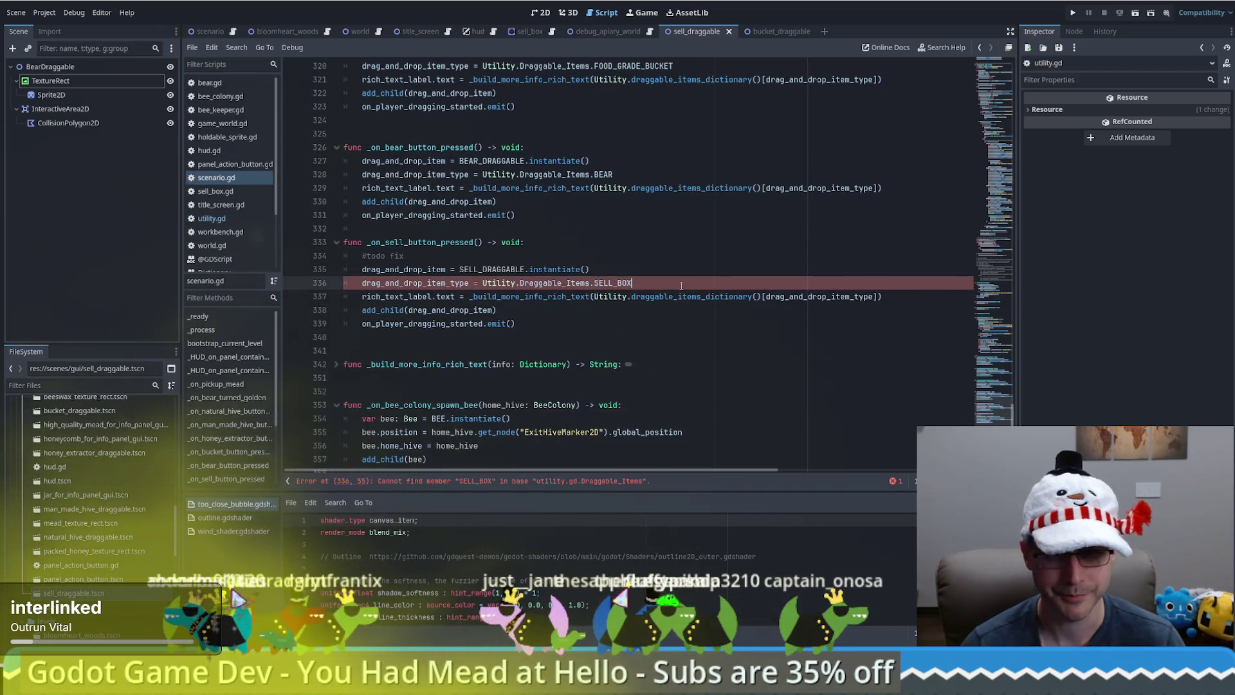
key(alt+Right)
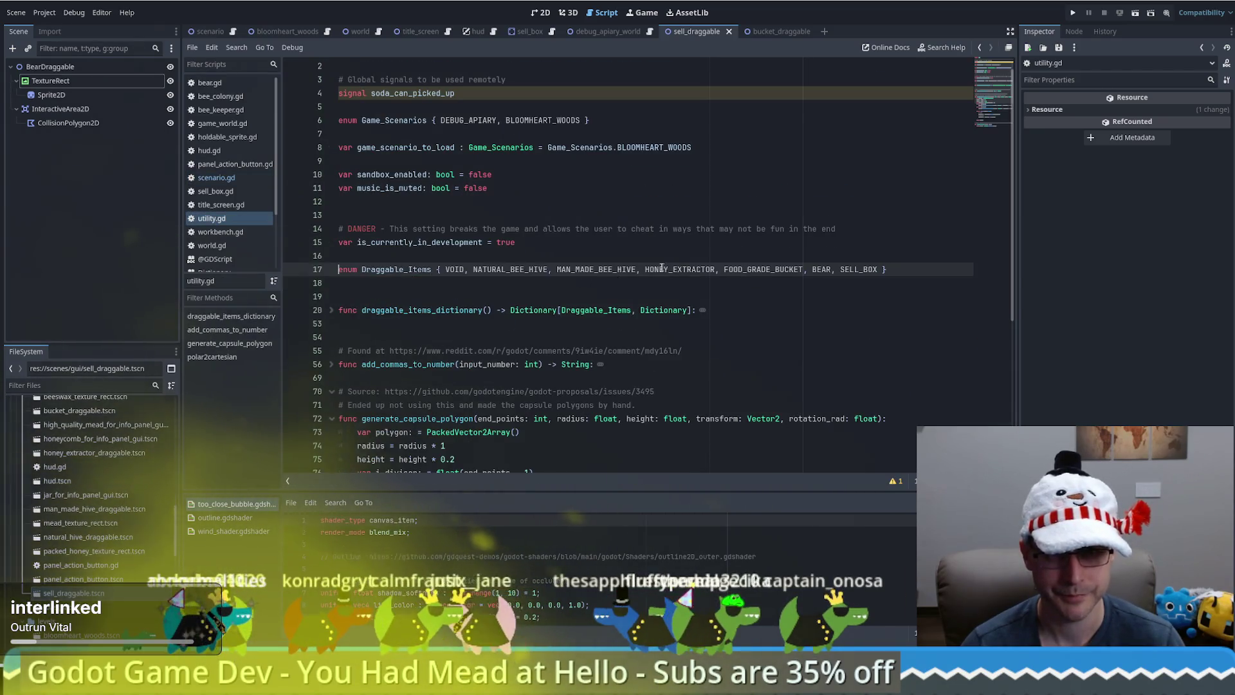
key(alt+Left)
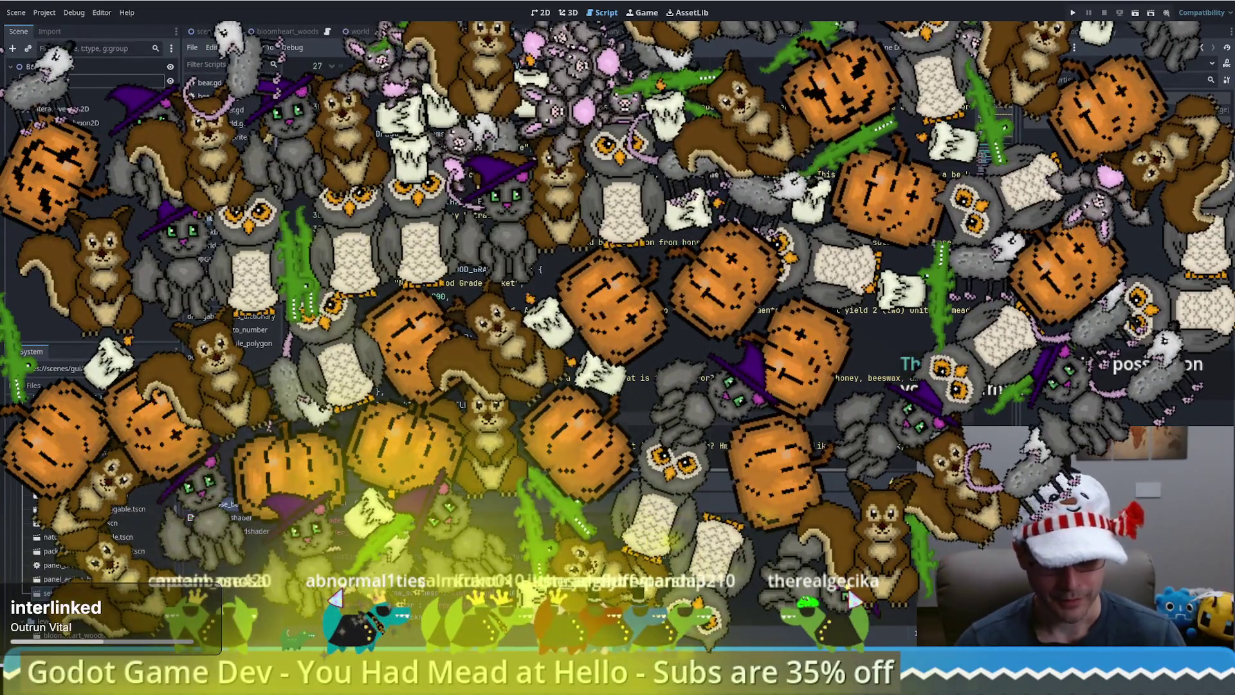
Add a SELL_BOX entry: 'Sell Box', cost 0, 'Bring goods to this box to sell them!', then save
scroll(643, 322, down, 3)
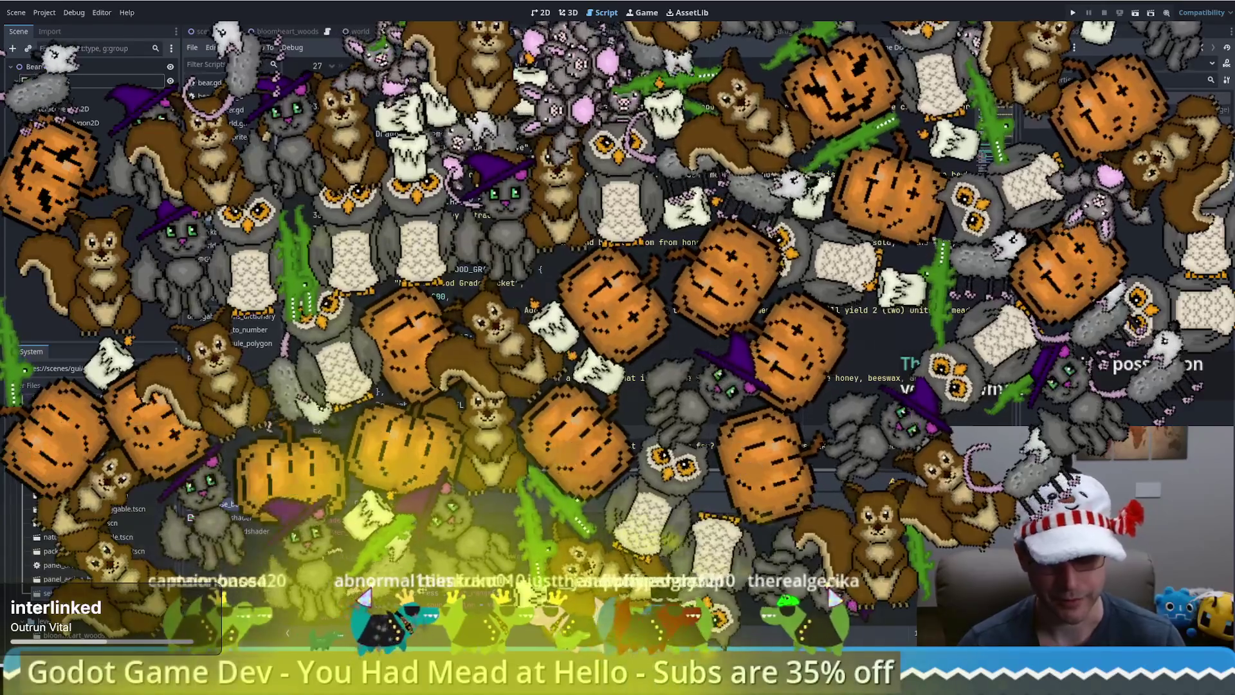
scroll(477, 283, down, 2)
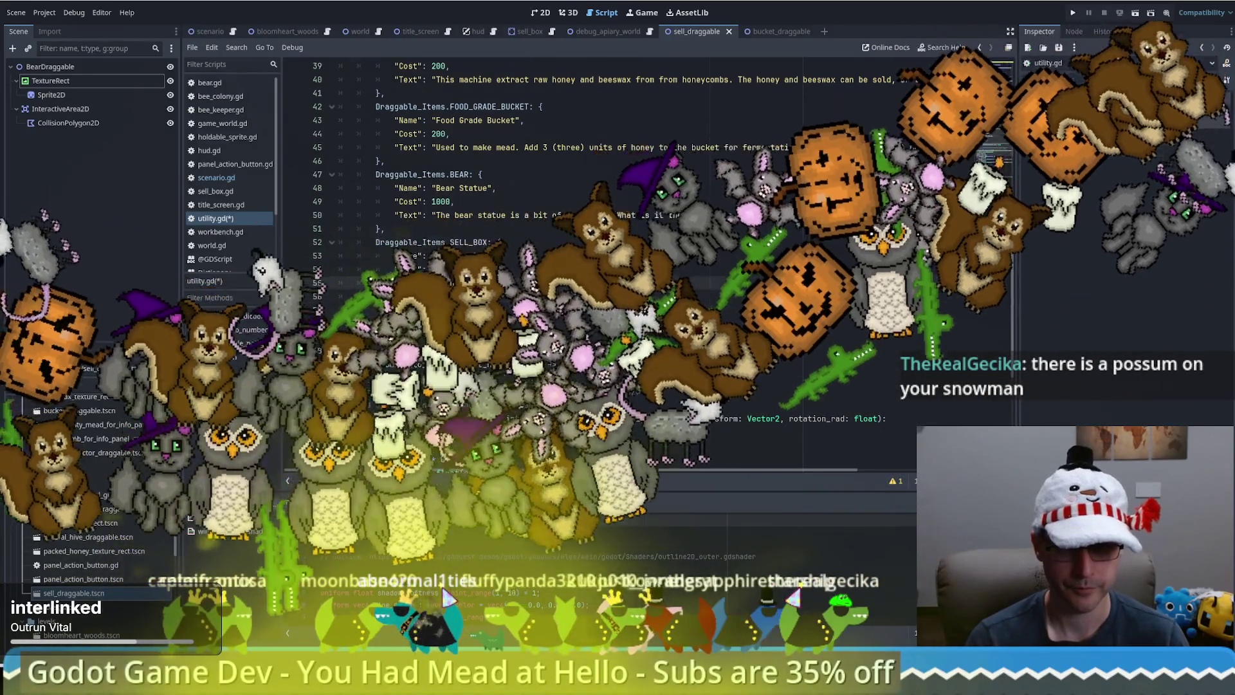
text(o thi)
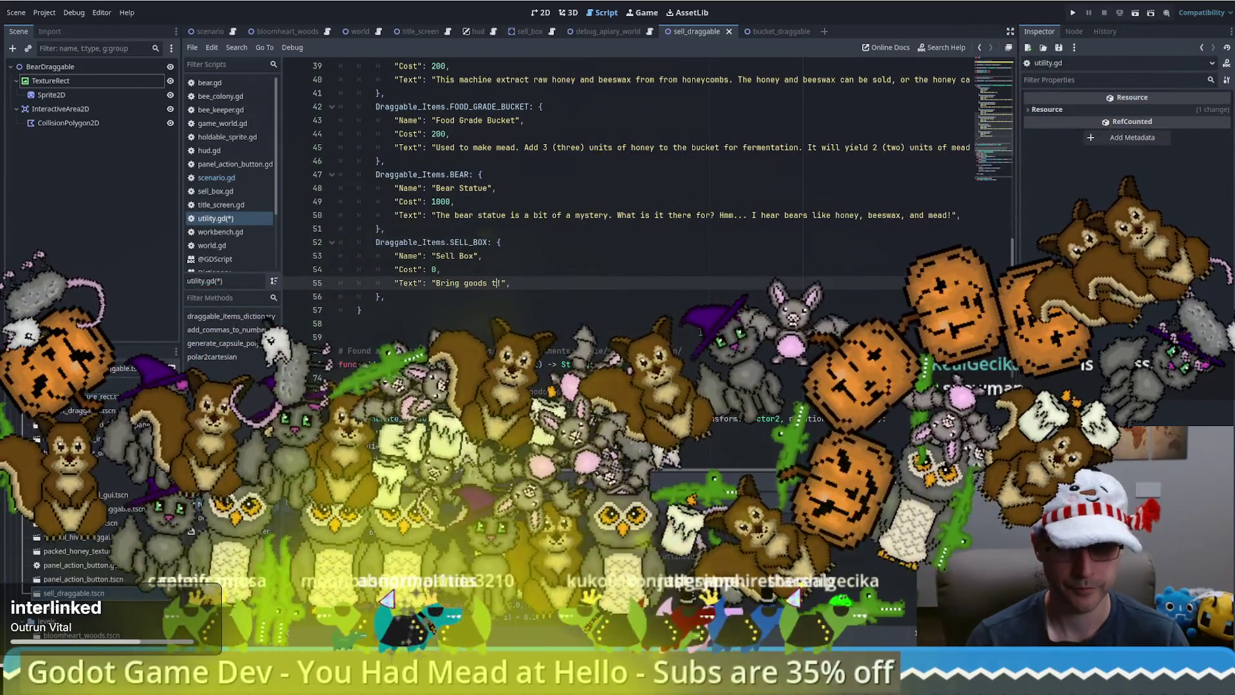
text(s box to sel)
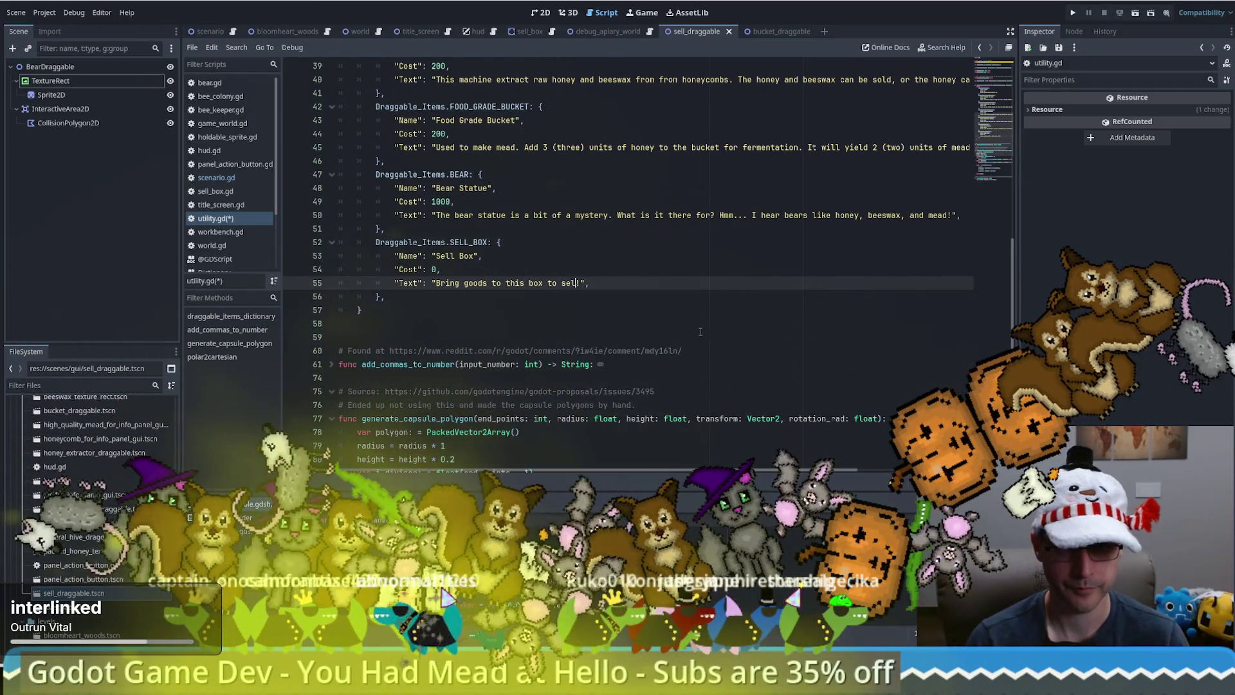
text(l them)
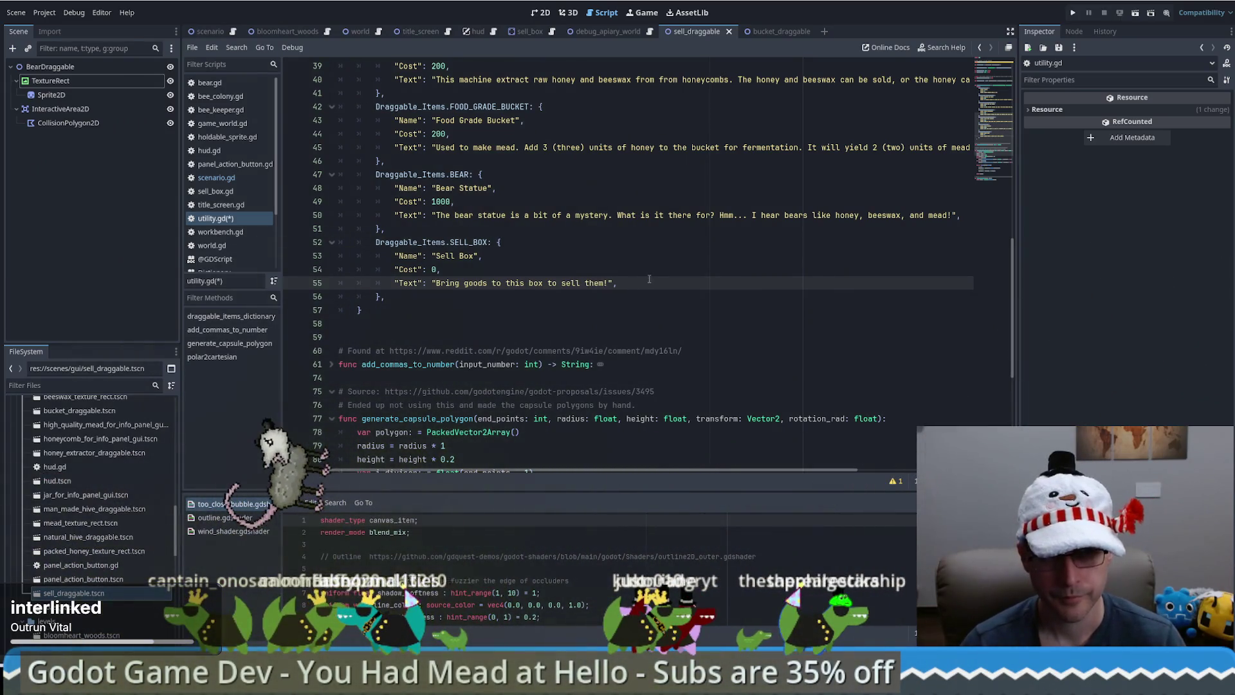
key(ctrl+s)
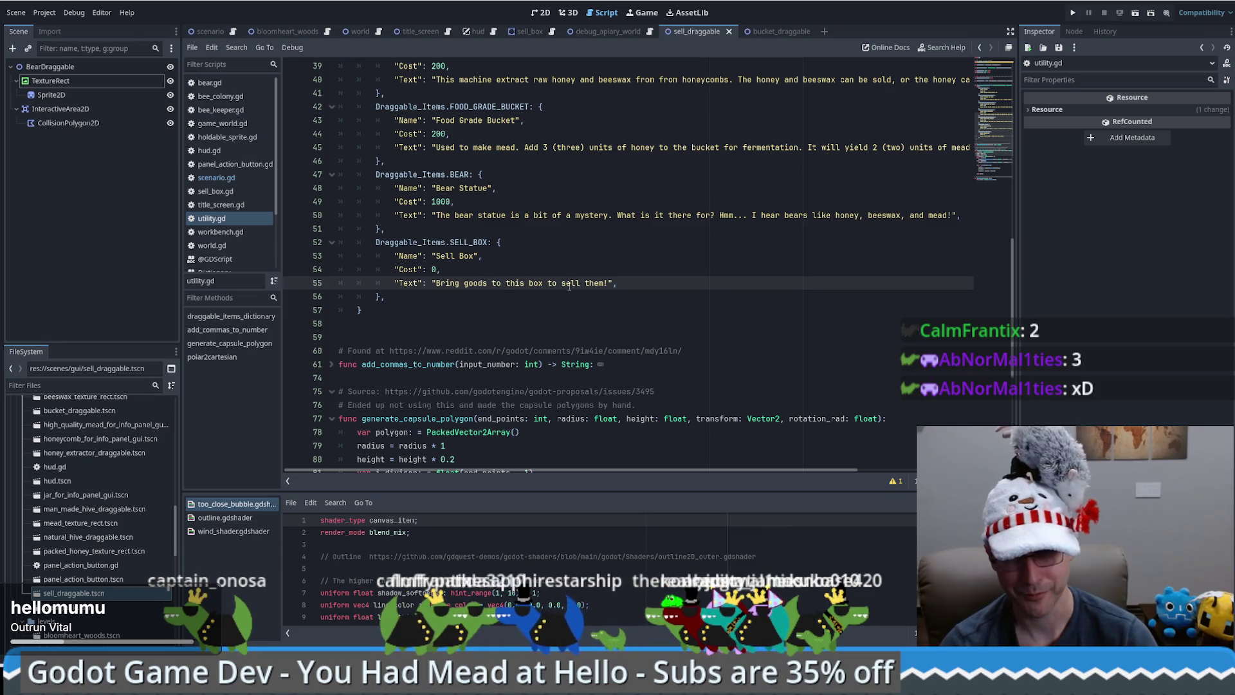
End the Sell Box description with 'sell them.' and save utility.gd
text(\)
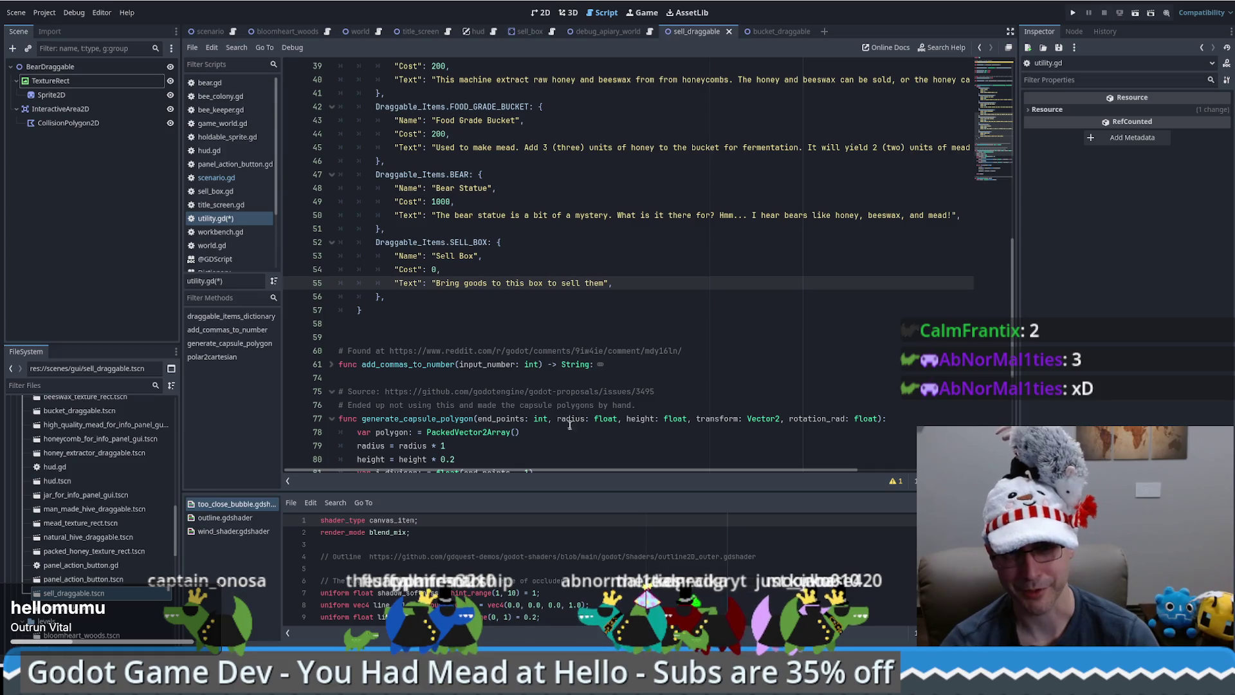
mouse_move(573, 468)
mouse_down()
mouse_move(734, 464)
mouse_move(504, 448)
mouse_up()
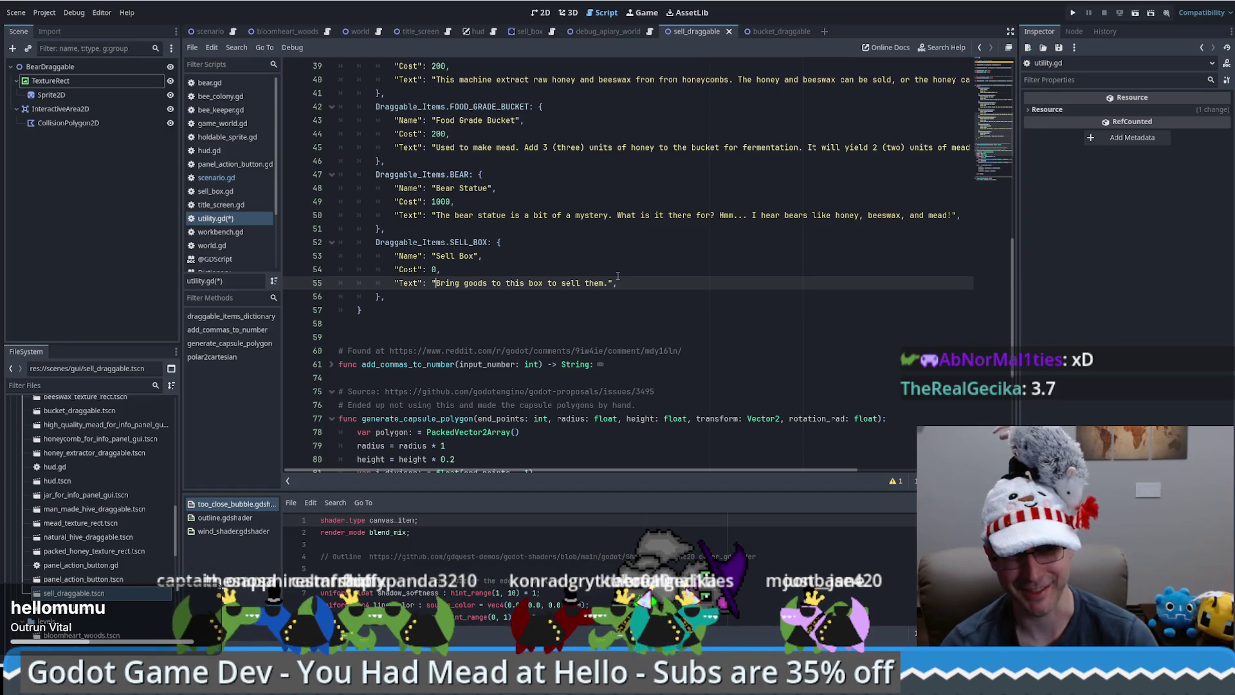
scroll(617, 277, up, 5)
scroll(633, 294, down, 7)
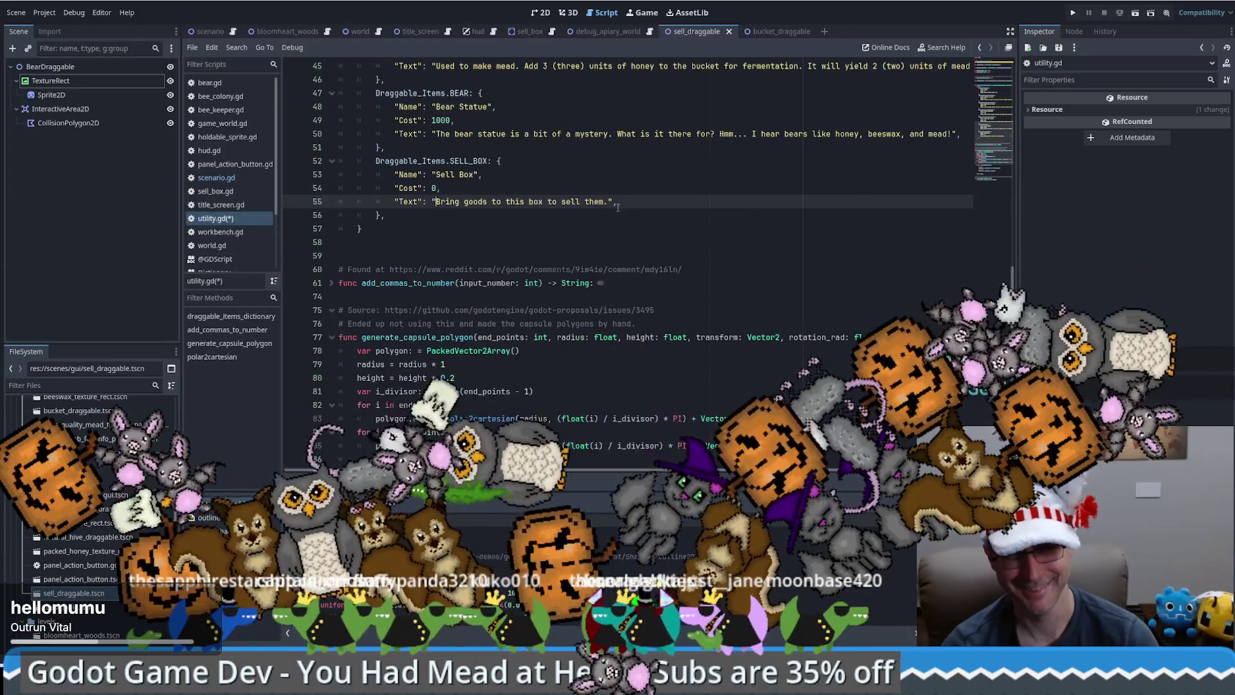
key(ctrl+s)
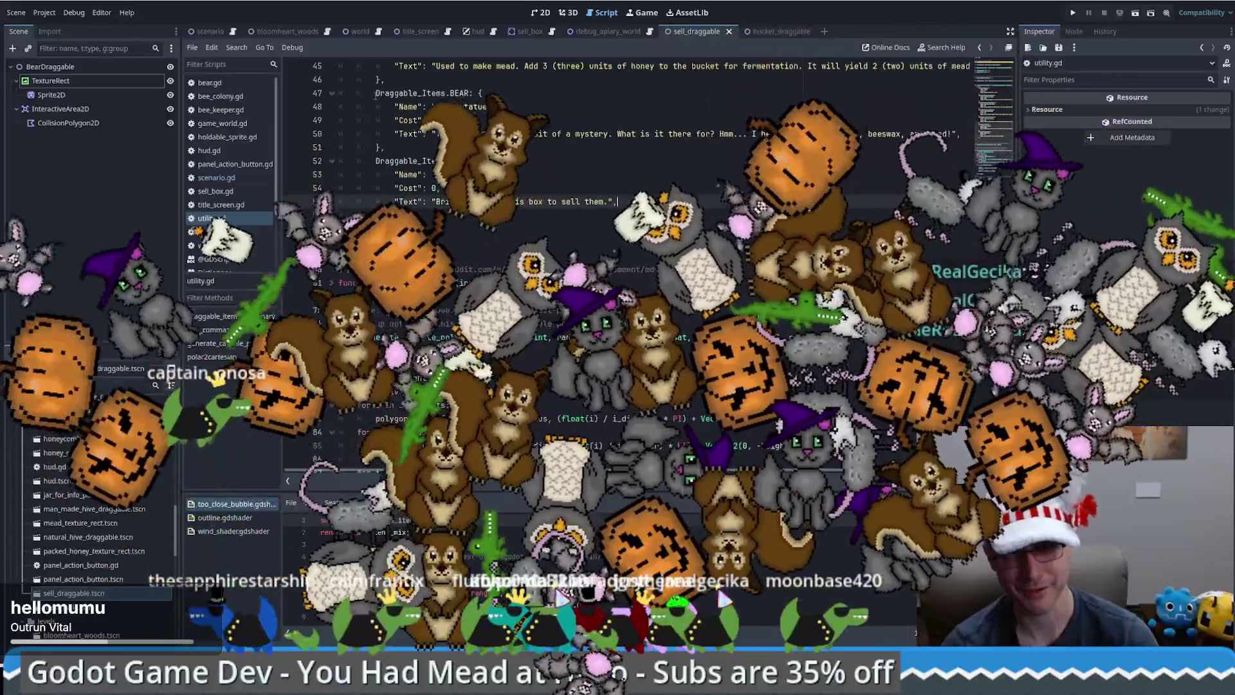
Select Draggable_Items.BEAR on line 47, then switch back to scenario.gd
drag(375, 93, 470, 93)
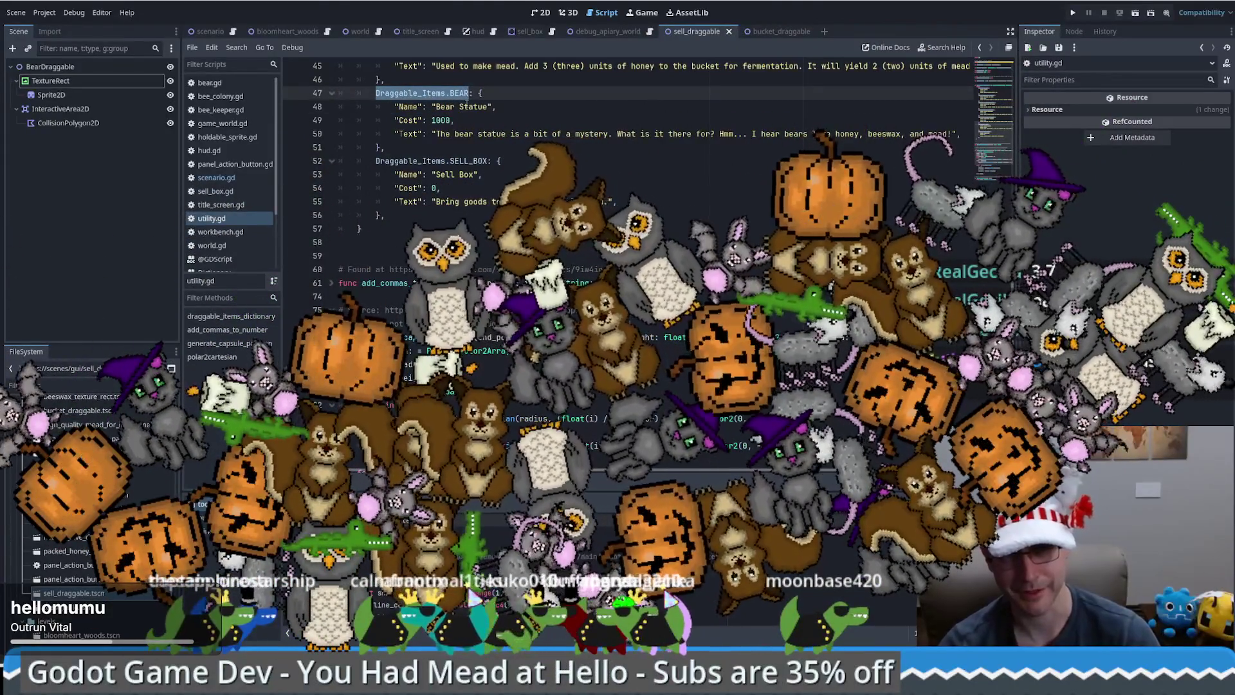
scroll(468, 99, up, 3)
scroll(467, 103, up, 4)
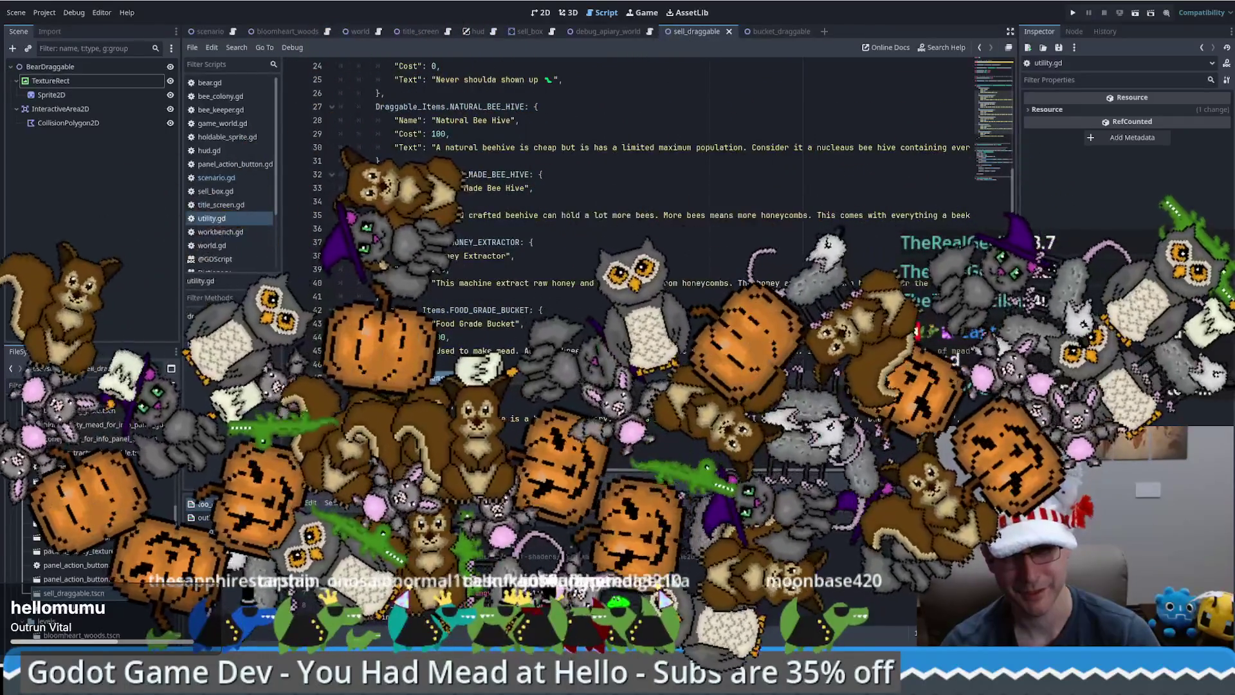
click(216, 178)
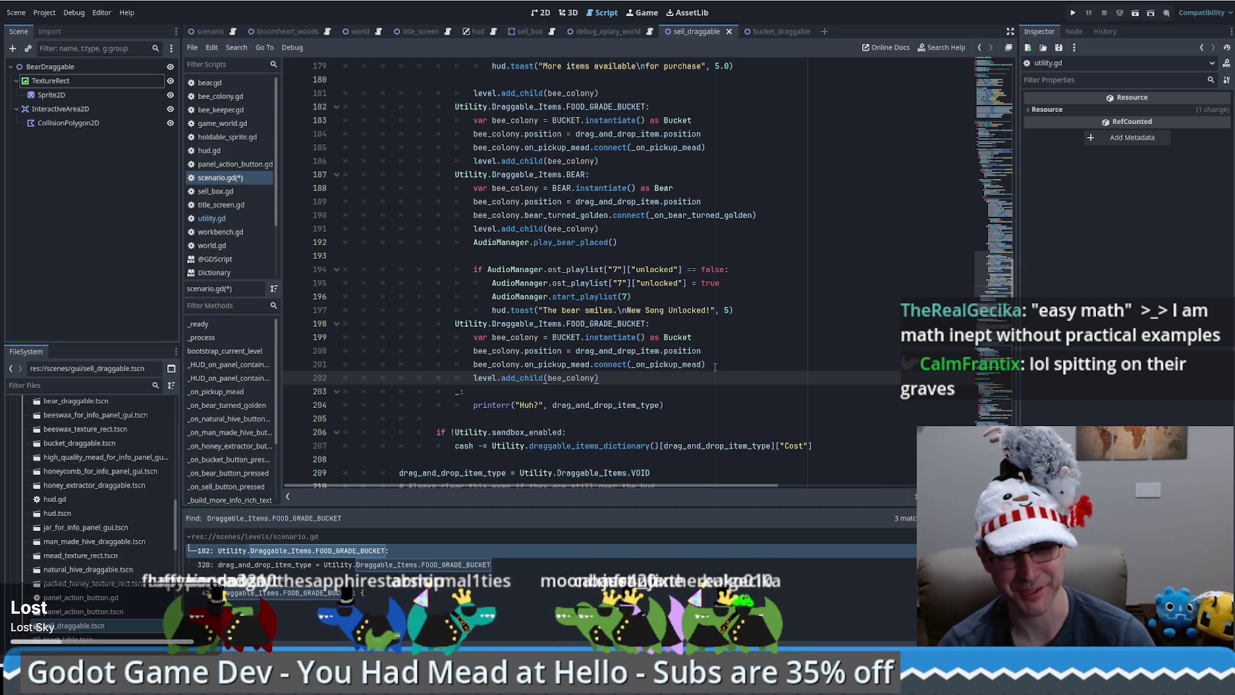
Change the cast on scenario.gd line 199 from Bucket to SellBox, then switch to bear.gd
double_click(667, 336)
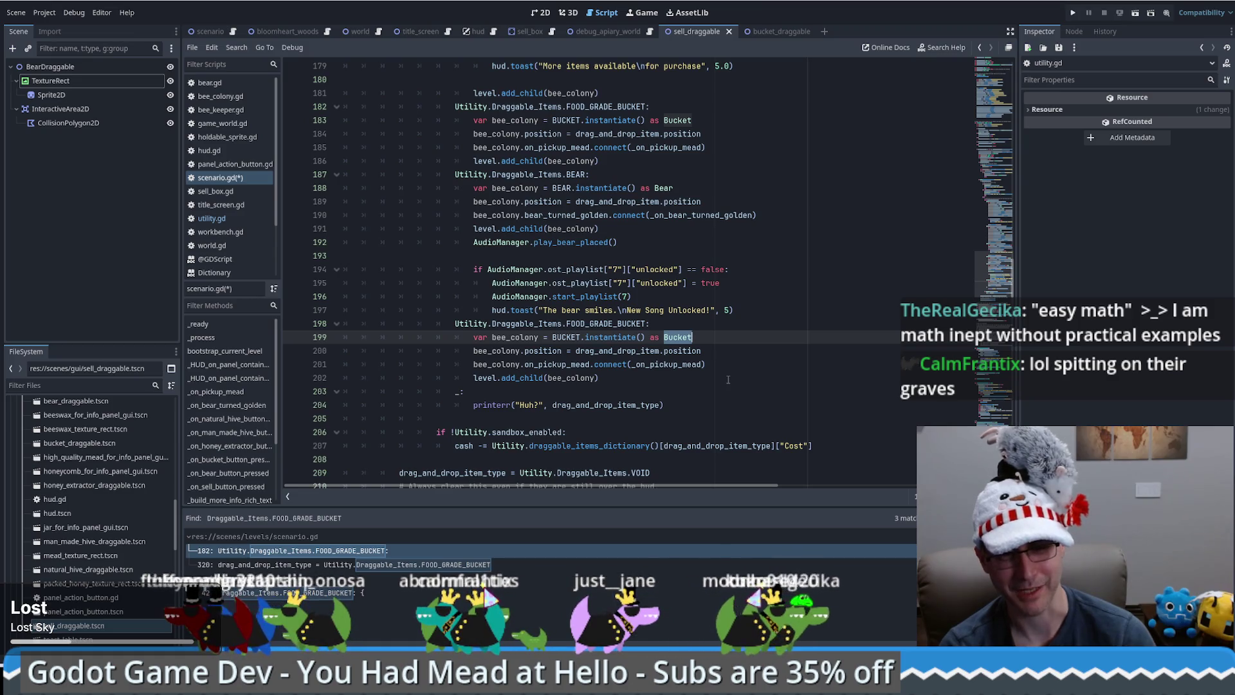
text(Sell)
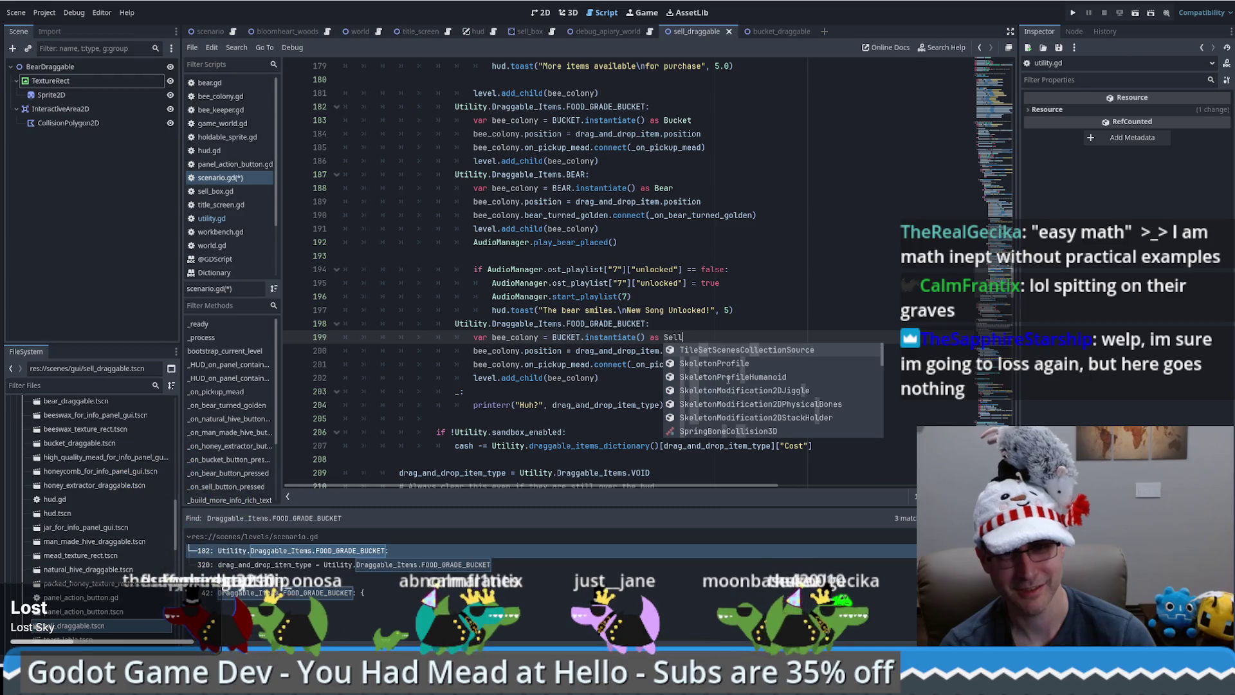
text(Box)
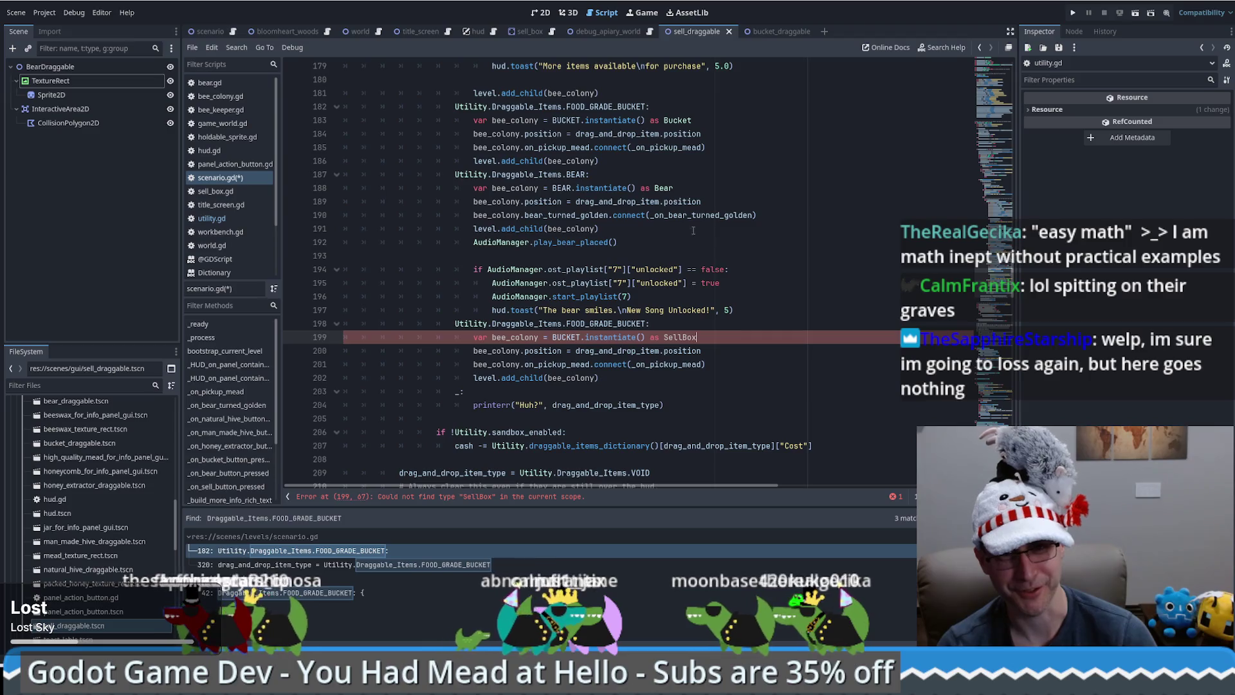
ctrl+click(661, 188)
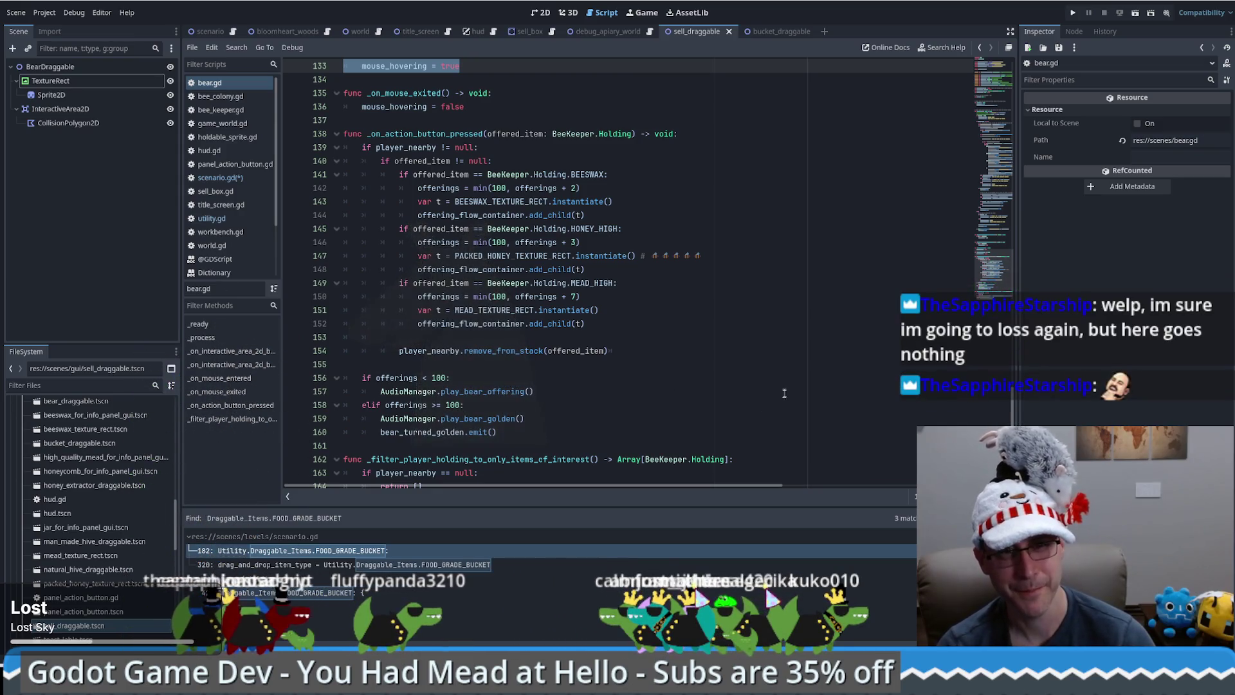
Scroll through bear.gd's hover handlers and switch to the Wolfram Alpha browser window
scroll(567, 301, up, 4)
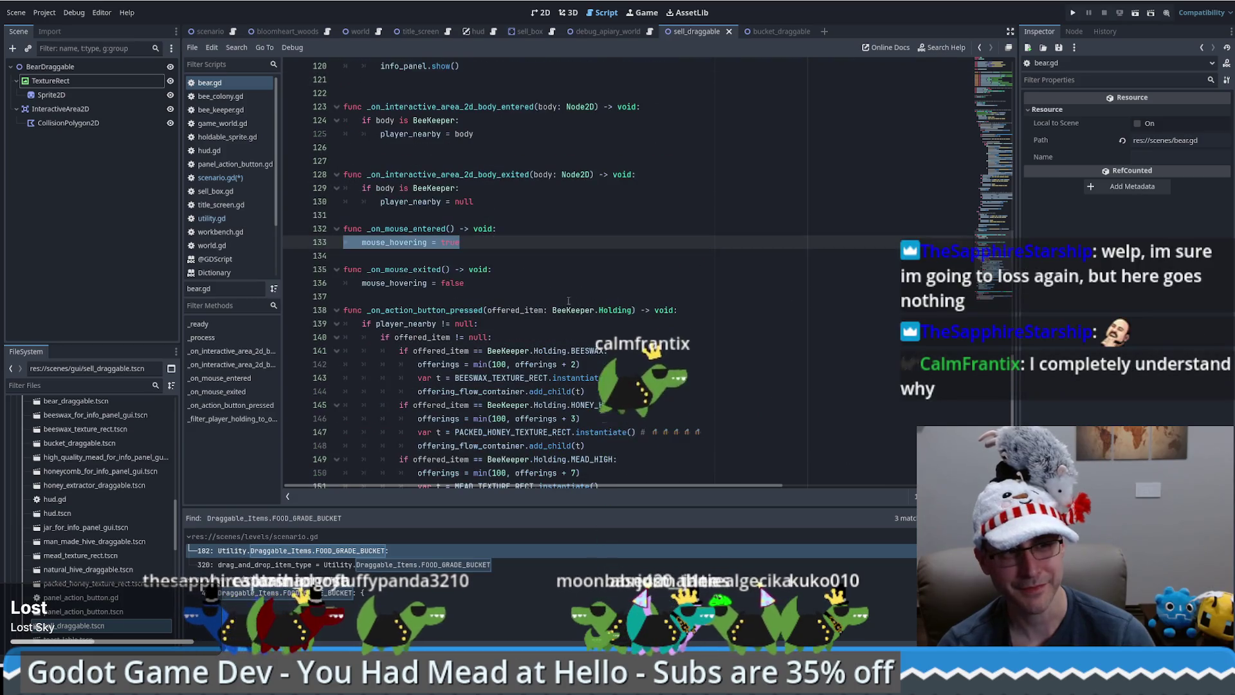
scroll(568, 301, down, 3)
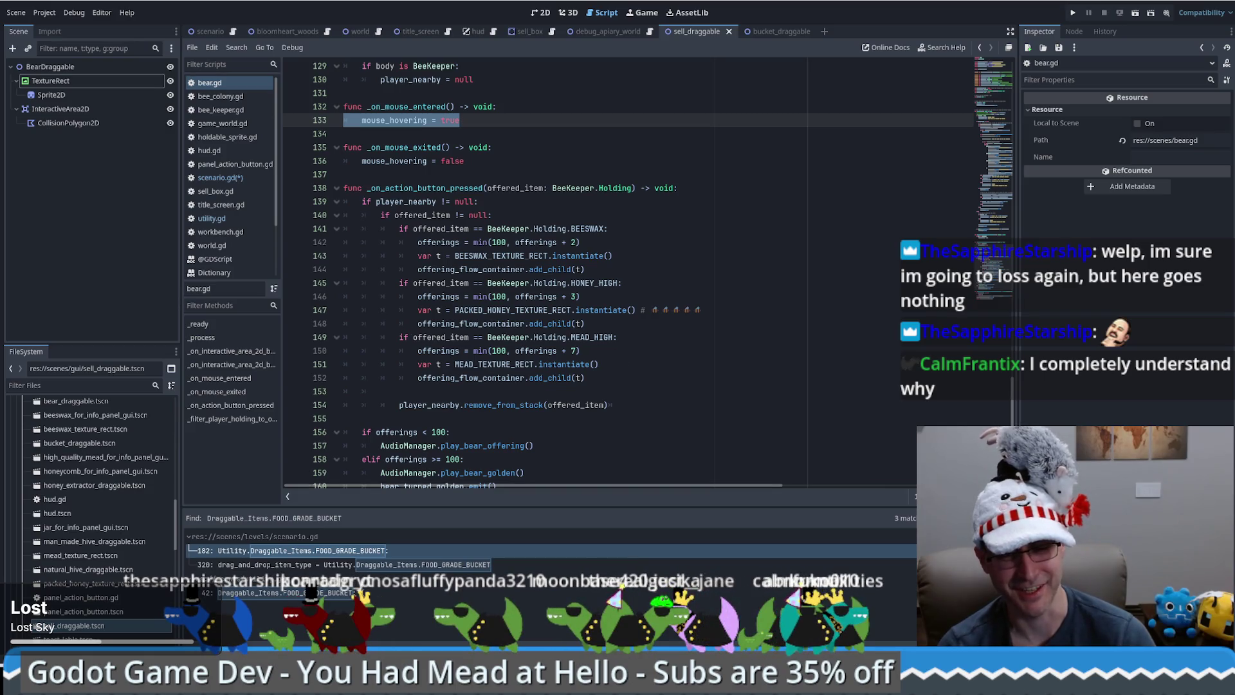
key(alt+Tab)
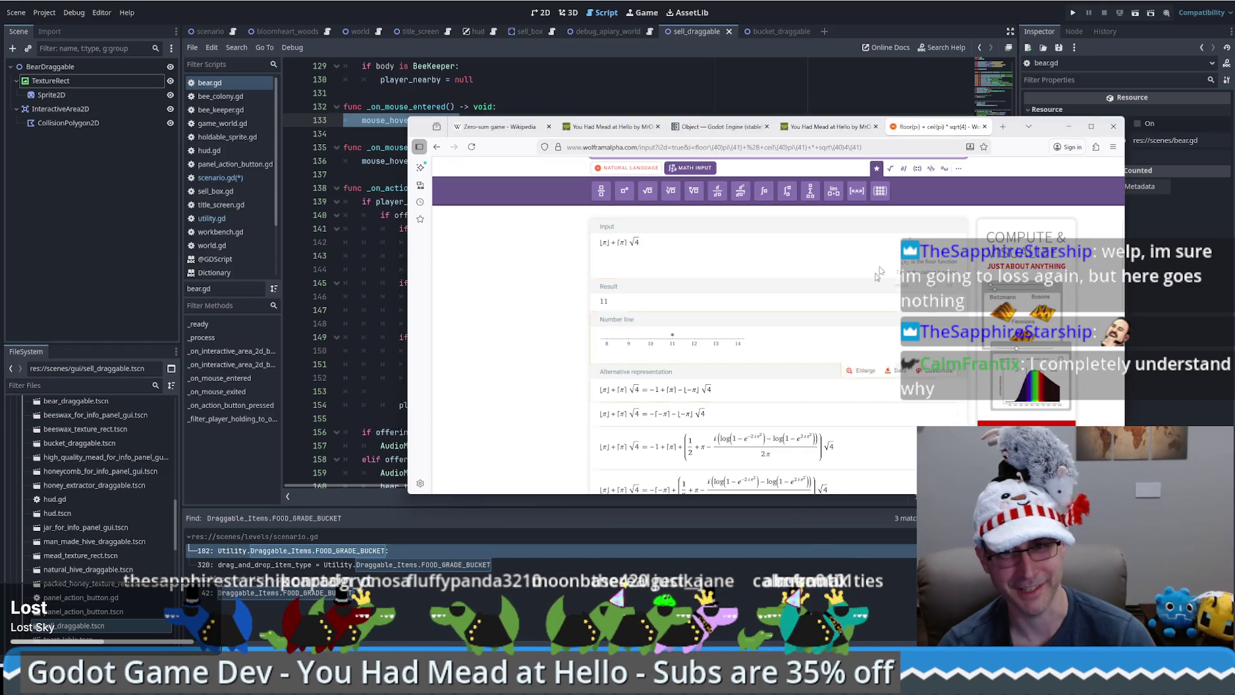
Load lichess.org in a new tab, enlarge the window, and set up a friend challenge
click(1007, 127)
text(lichess.org)
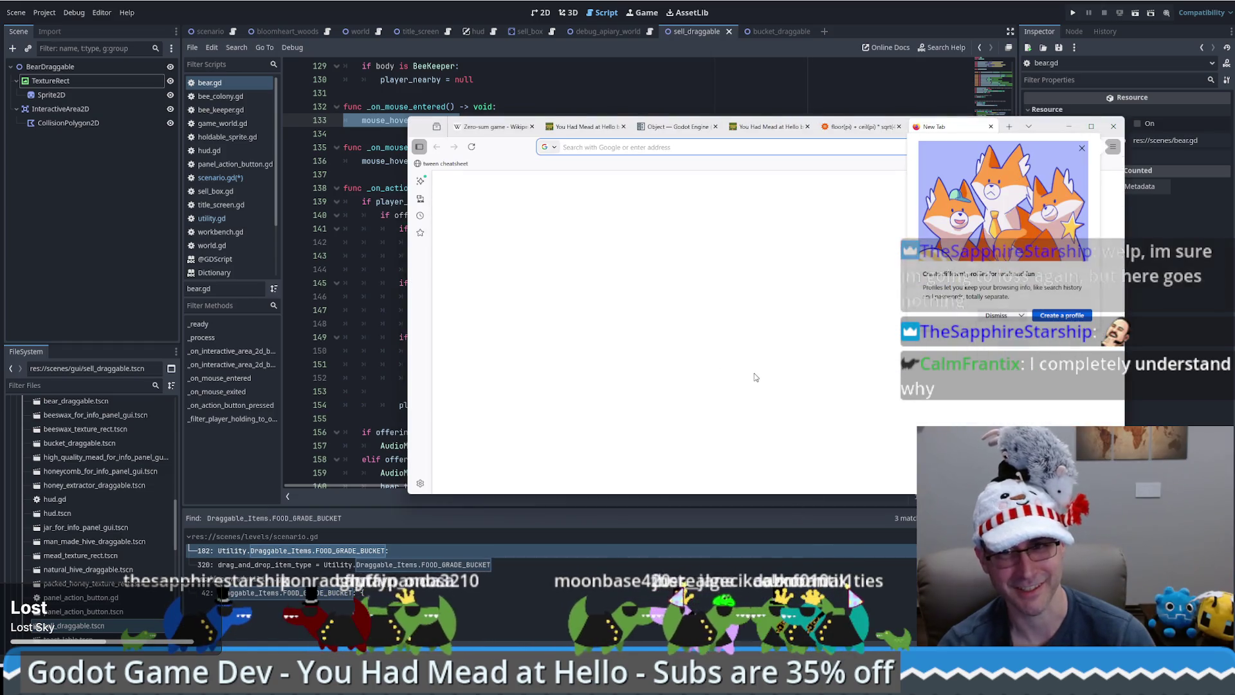
key(Return)
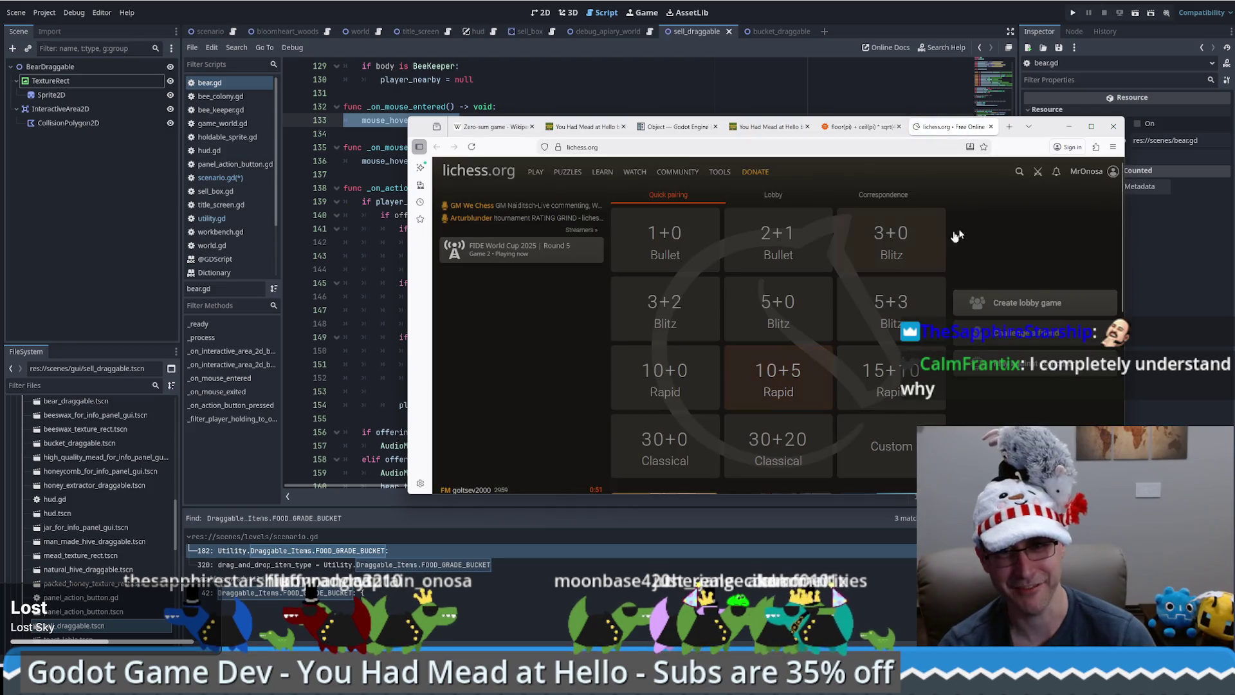
drag(1045, 133, 885, 45)
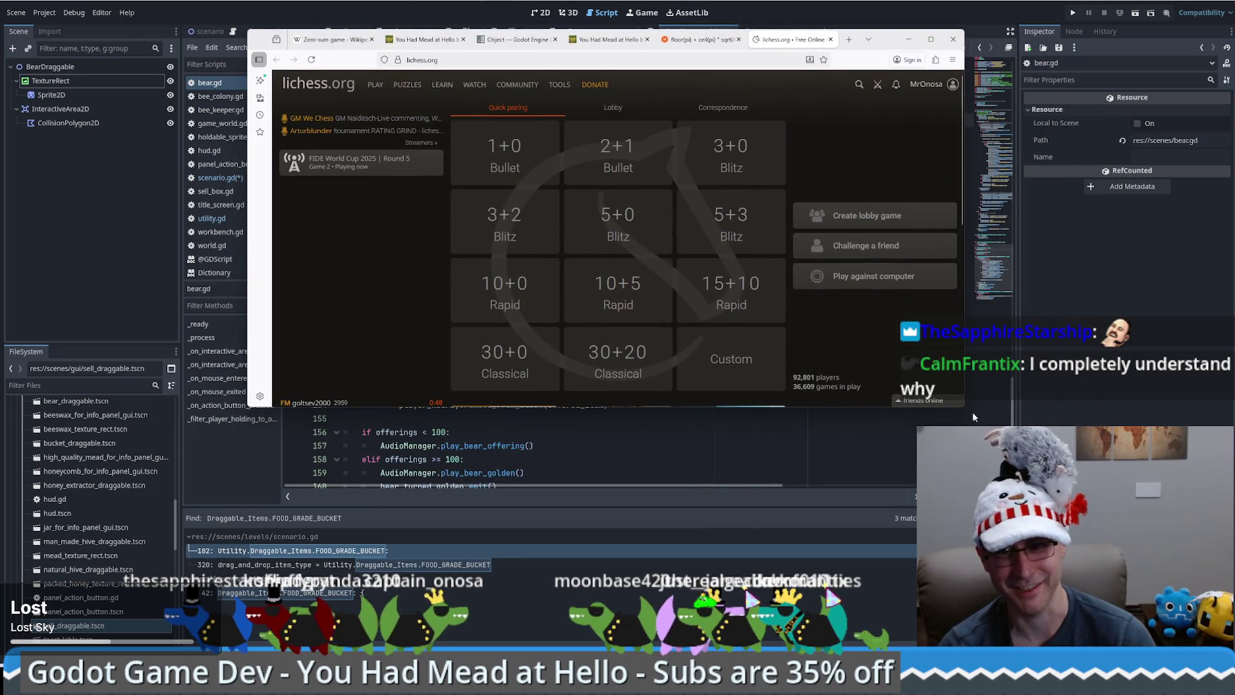
drag(964, 408, 1077, 529)
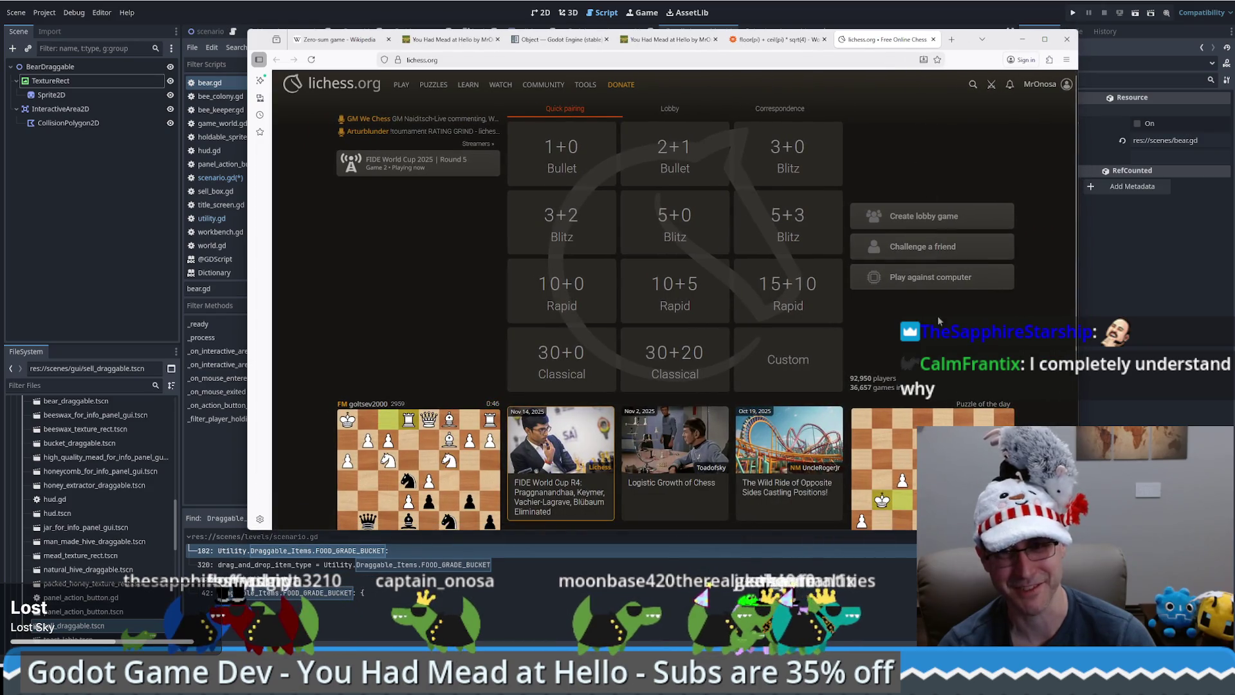
click(926, 247)
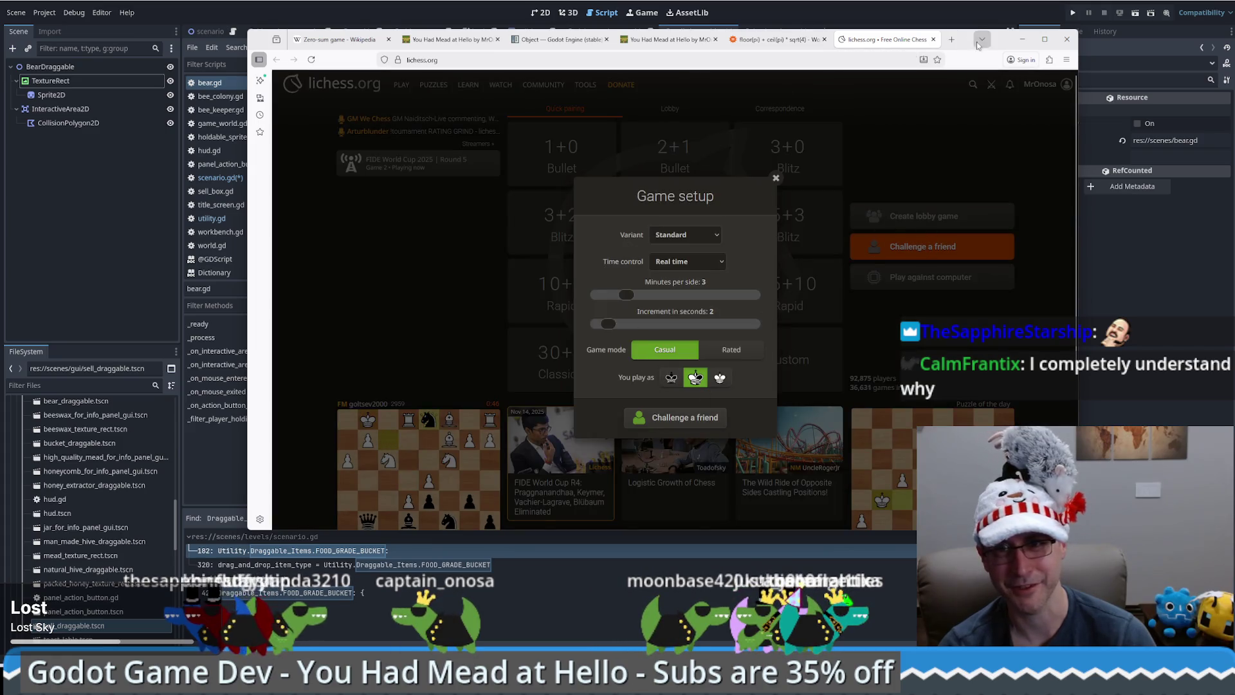
click(1022, 40)
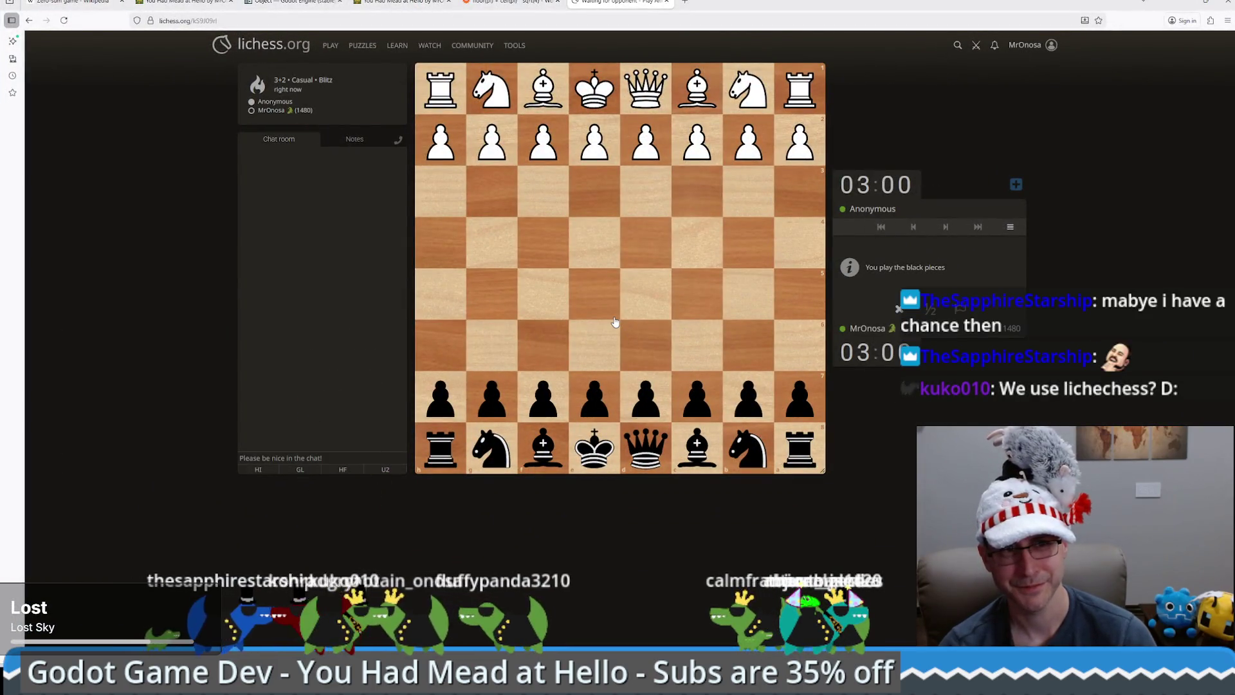
Send the opponent a good-luck greeting in the game chat
click(314, 470)
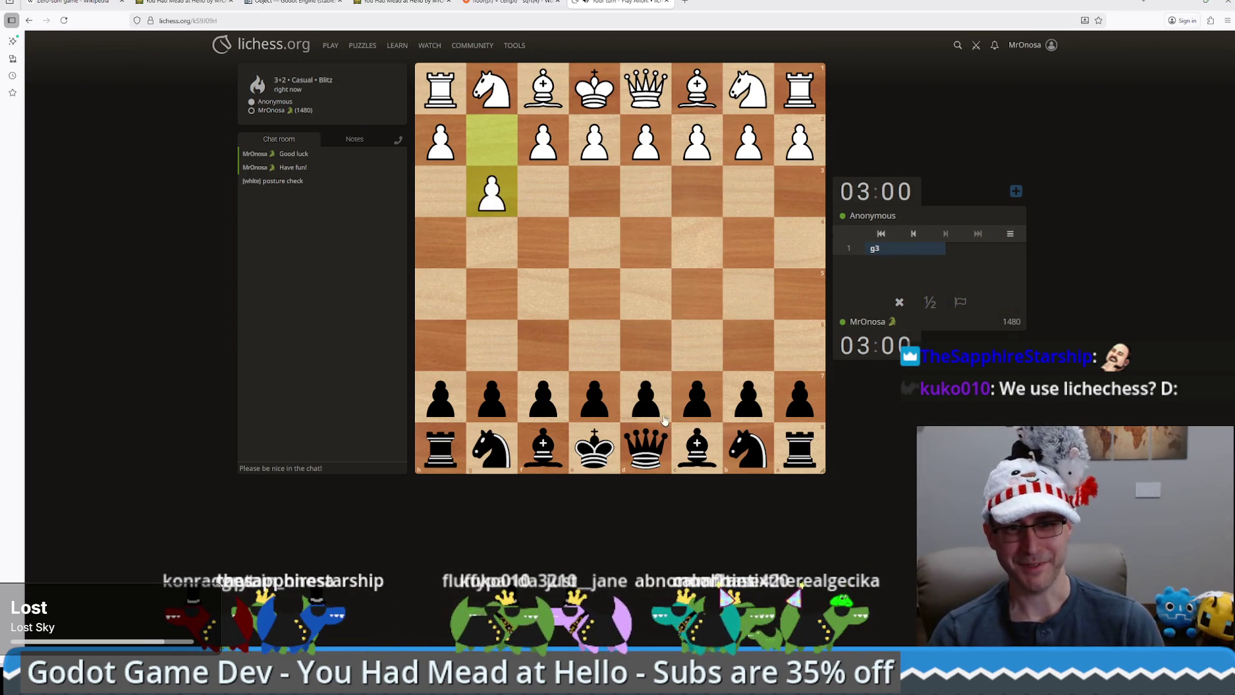
As Black play d5, Nf6, Bxh3, Bg2, and premove Bxh1
drag(662, 415, 643, 301)
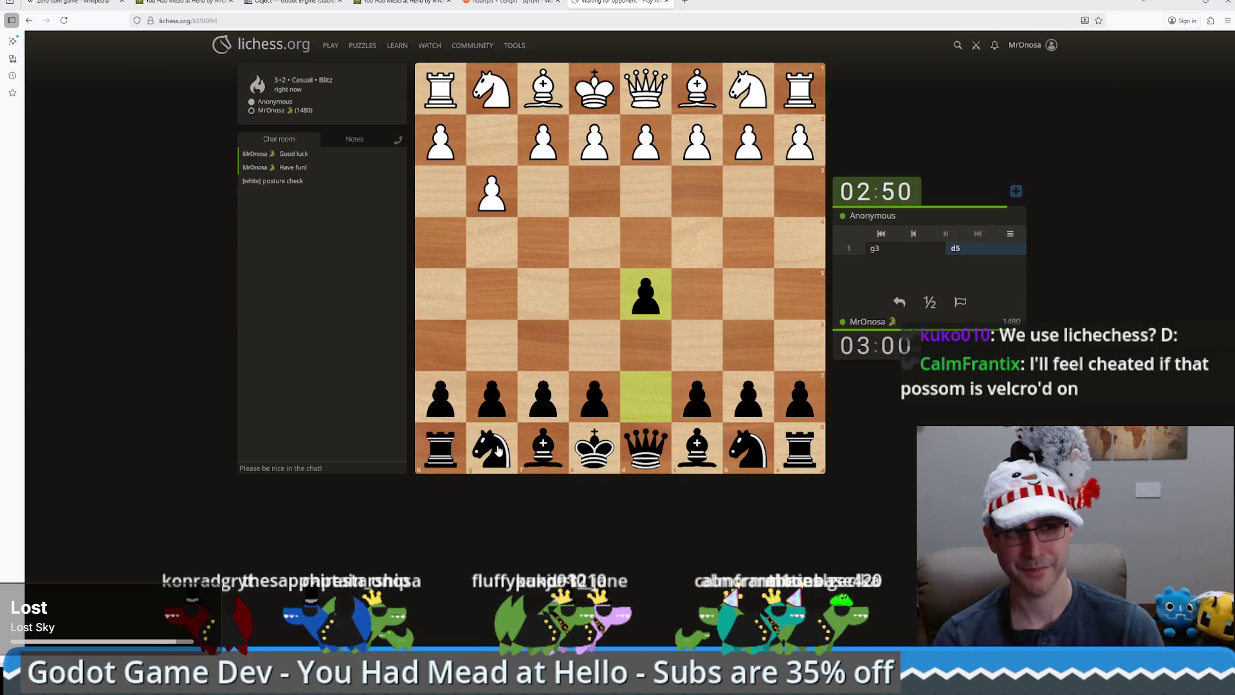
drag(498, 450, 543, 350)
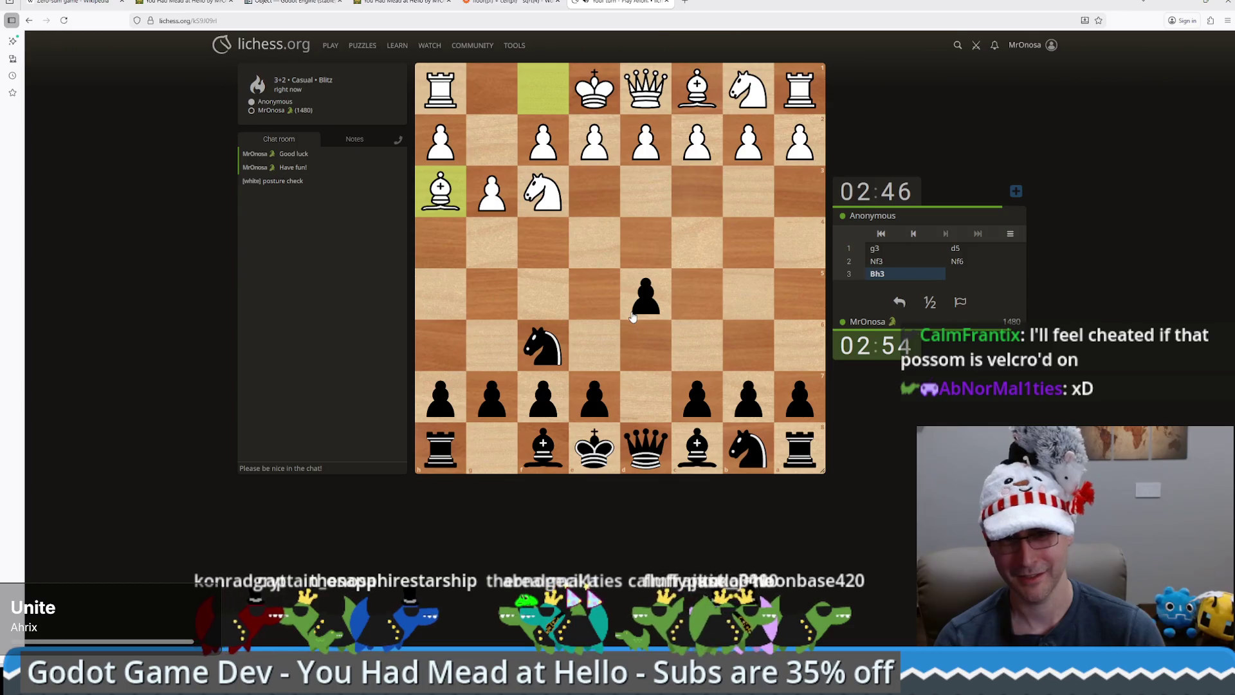
mouse_move(703, 466)
mouse_down()
mouse_move(482, 190)
mouse_move(448, 199)
mouse_up()
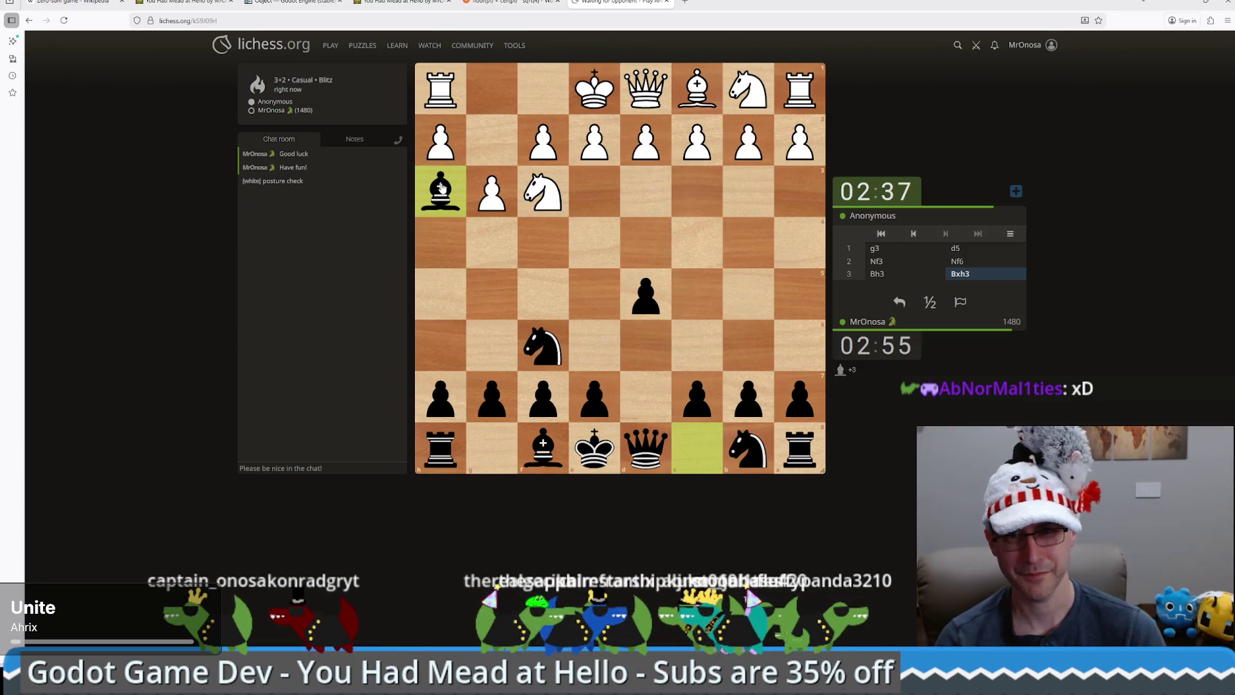
drag(442, 192, 494, 145)
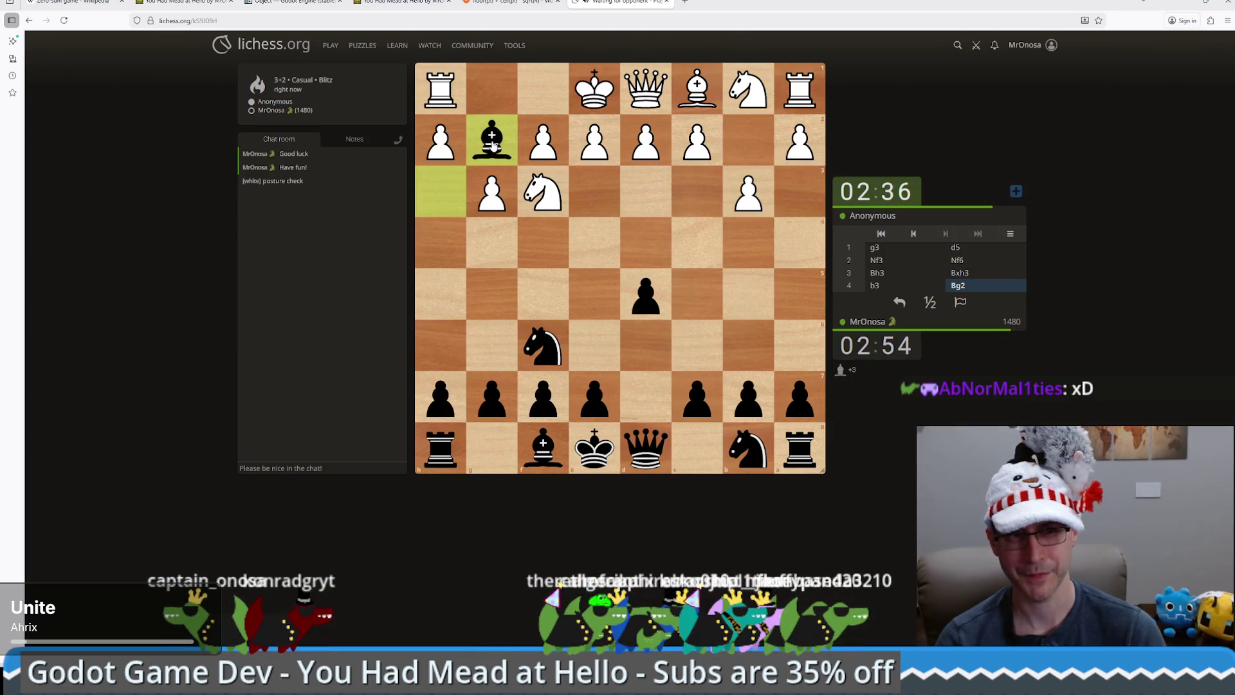
mouse_move(493, 145)
mouse_down()
mouse_move(551, 199)
mouse_move(458, 97)
mouse_up()
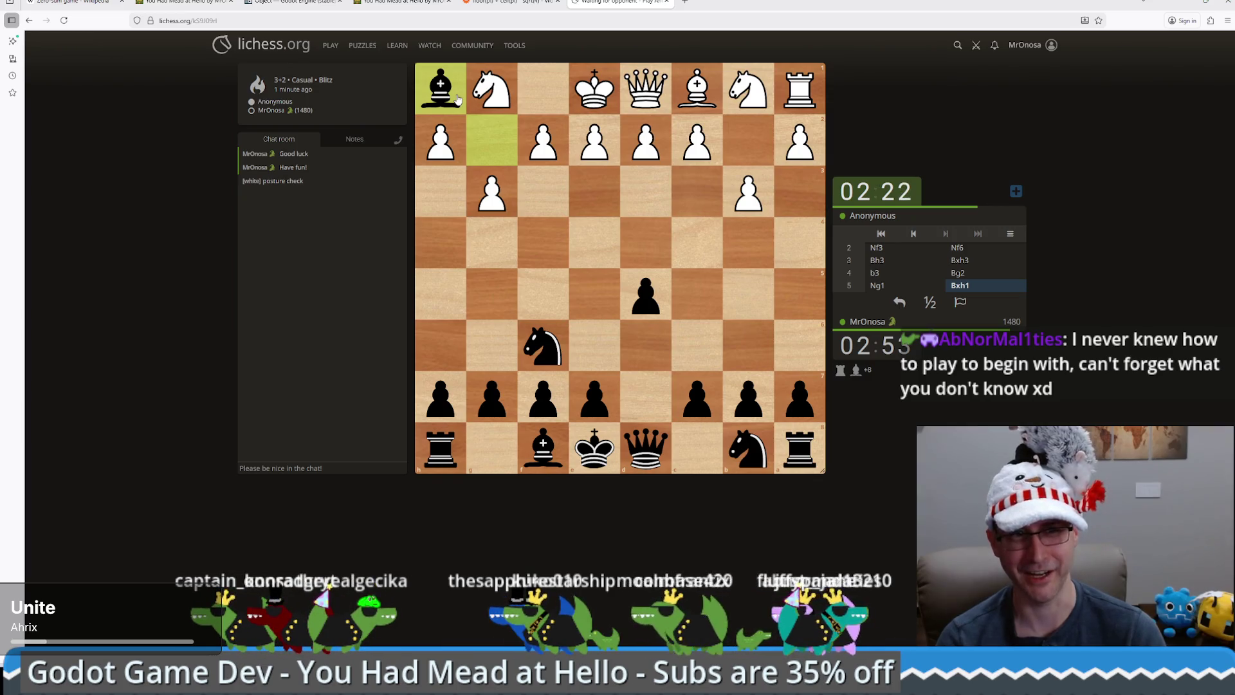
Play Qd6, e5 and Nbd7 as Black
click(457, 98)
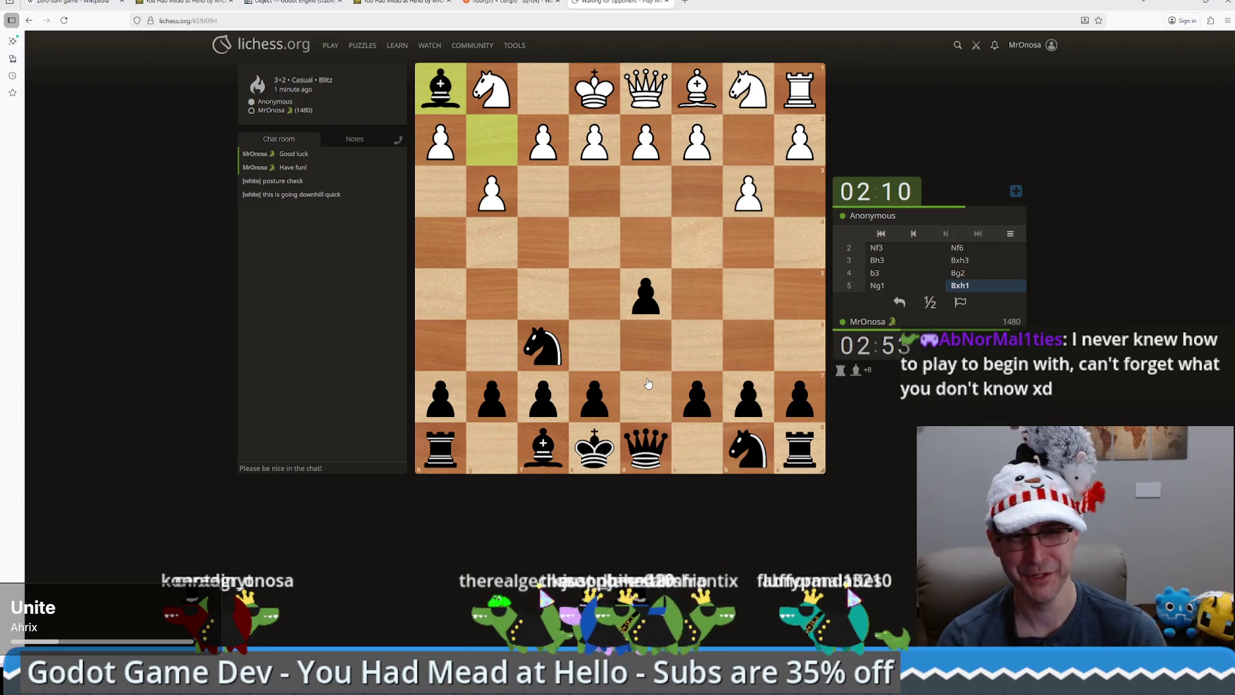
drag(653, 453, 640, 344)
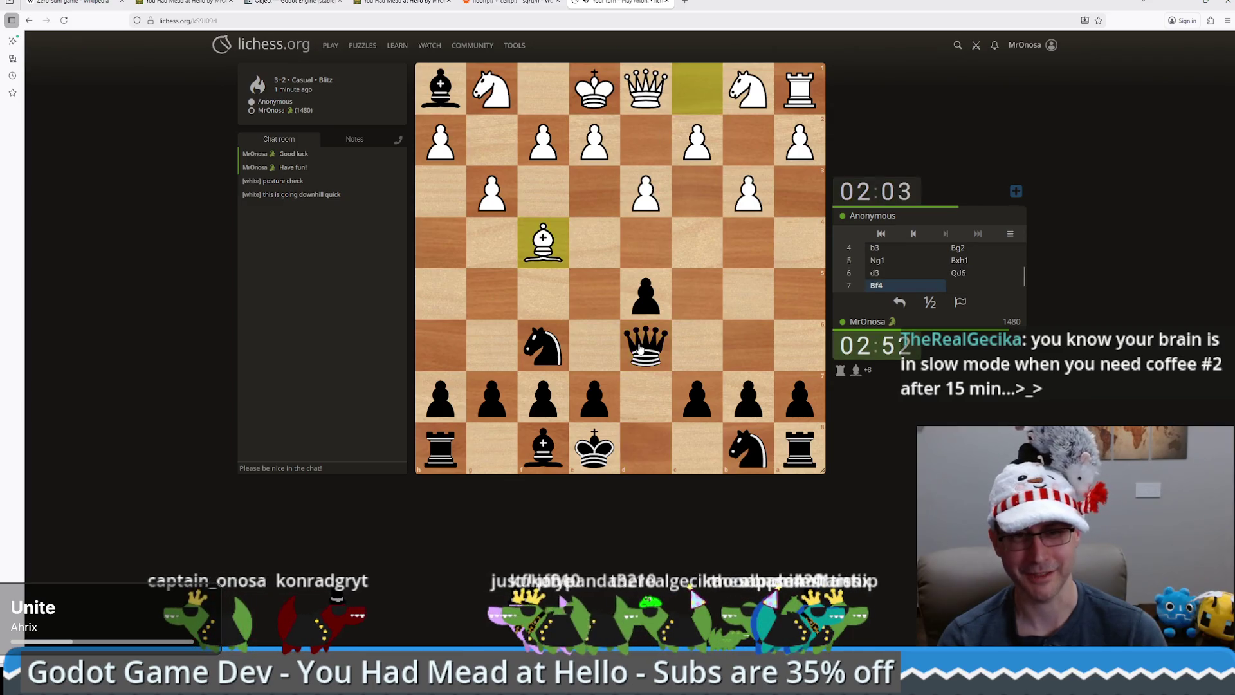
drag(594, 398, 592, 295)
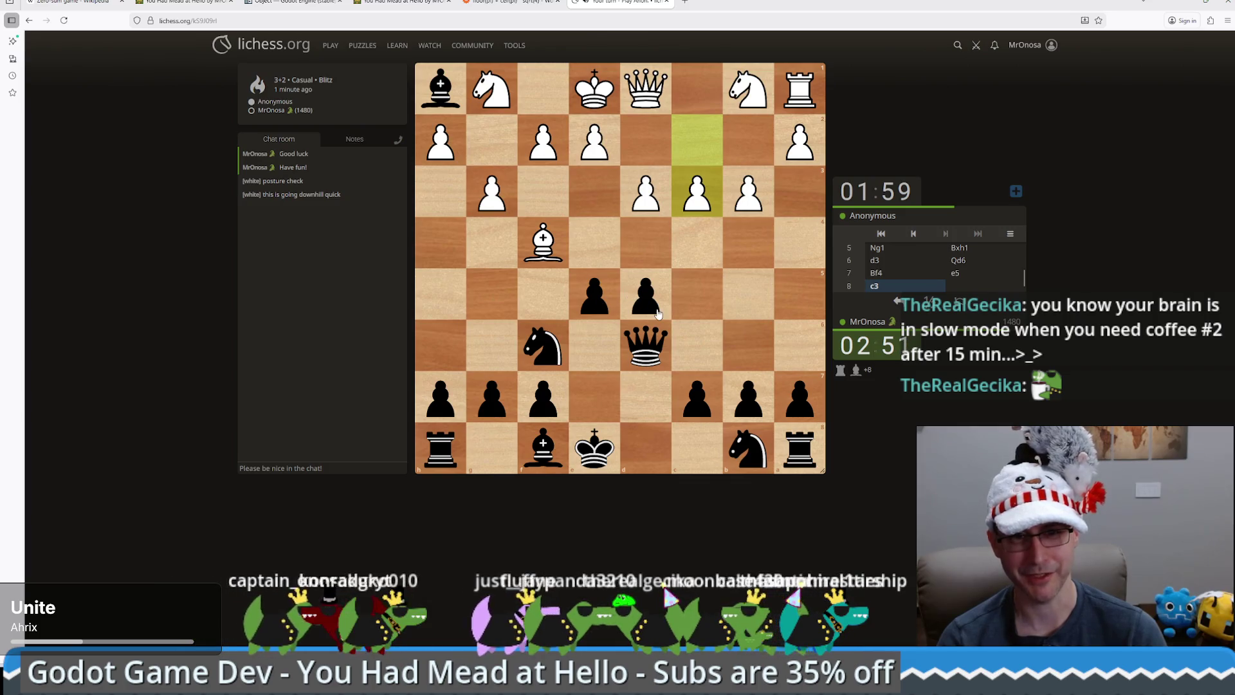
drag(740, 447, 658, 404)
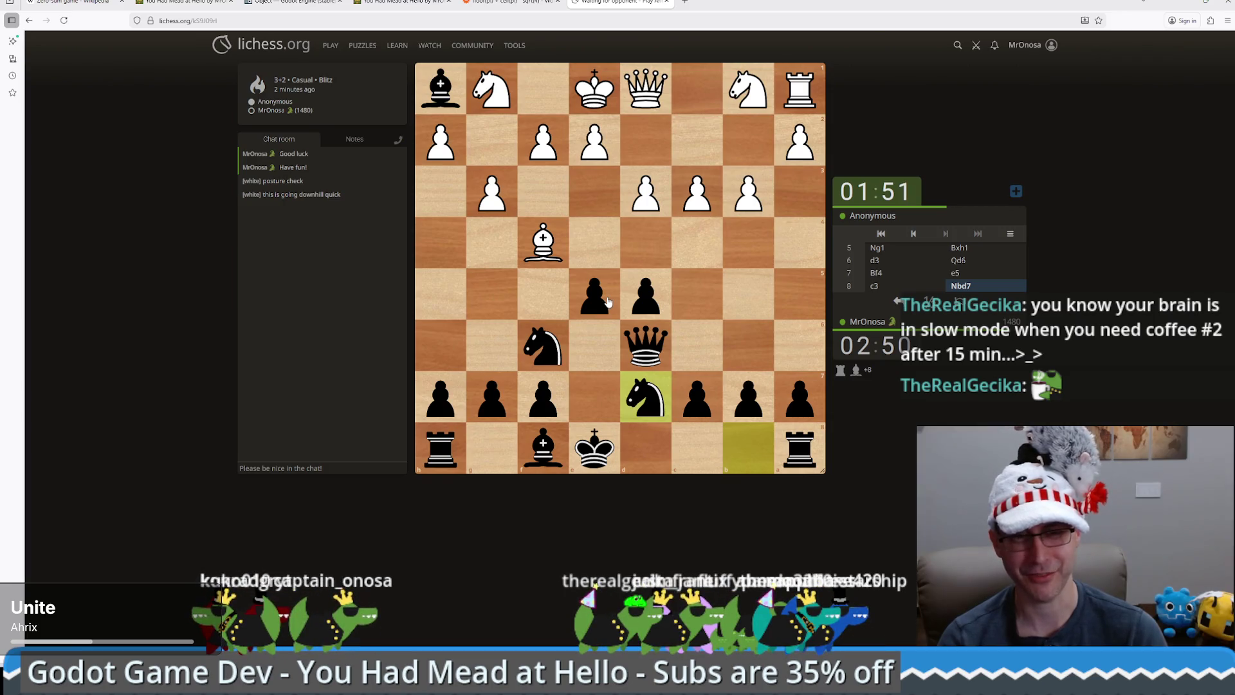
Push d4, recapture exd4, and castle queenside
click(643, 296)
click(645, 243)
drag(611, 283, 640, 244)
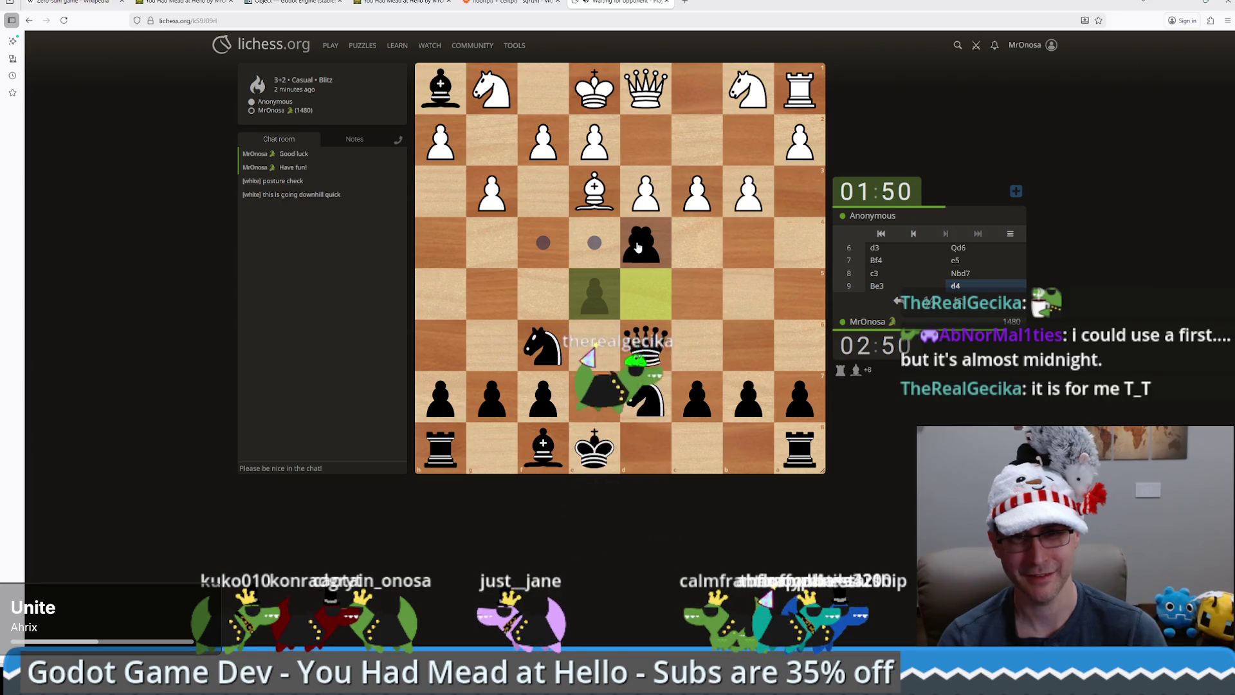
mouse_move(643, 332)
mouse_down()
mouse_move(639, 243)
mouse_move(648, 249)
mouse_up()
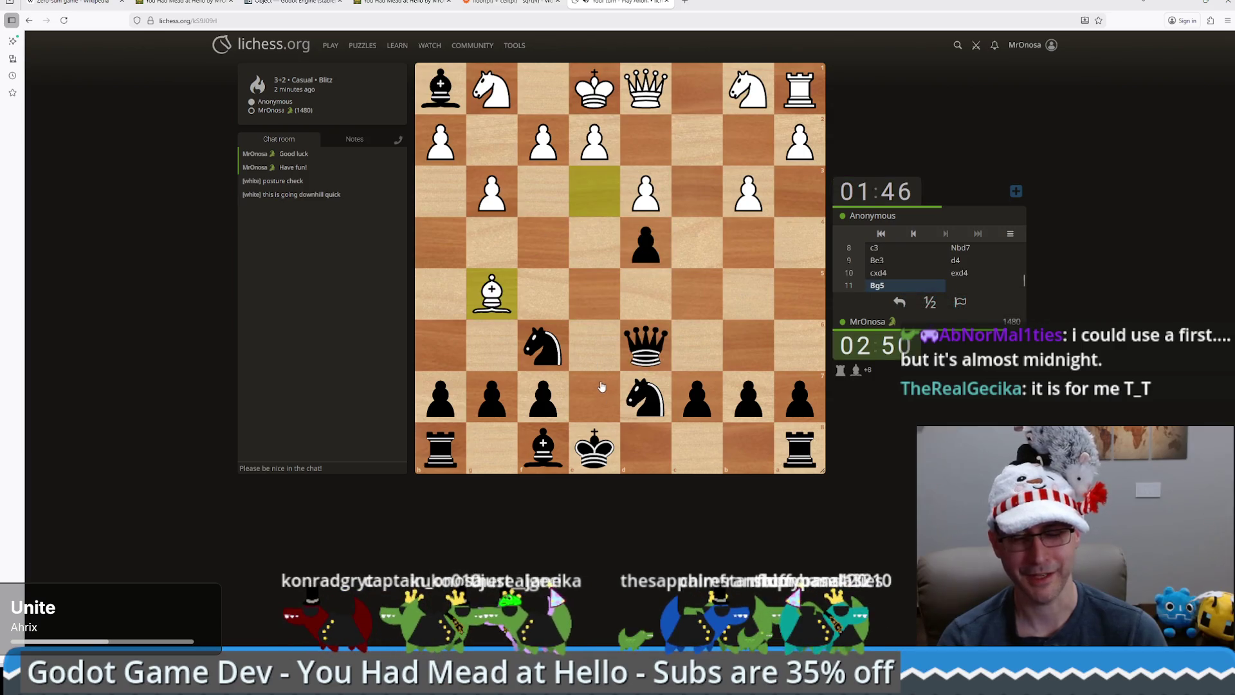
drag(593, 447, 696, 447)
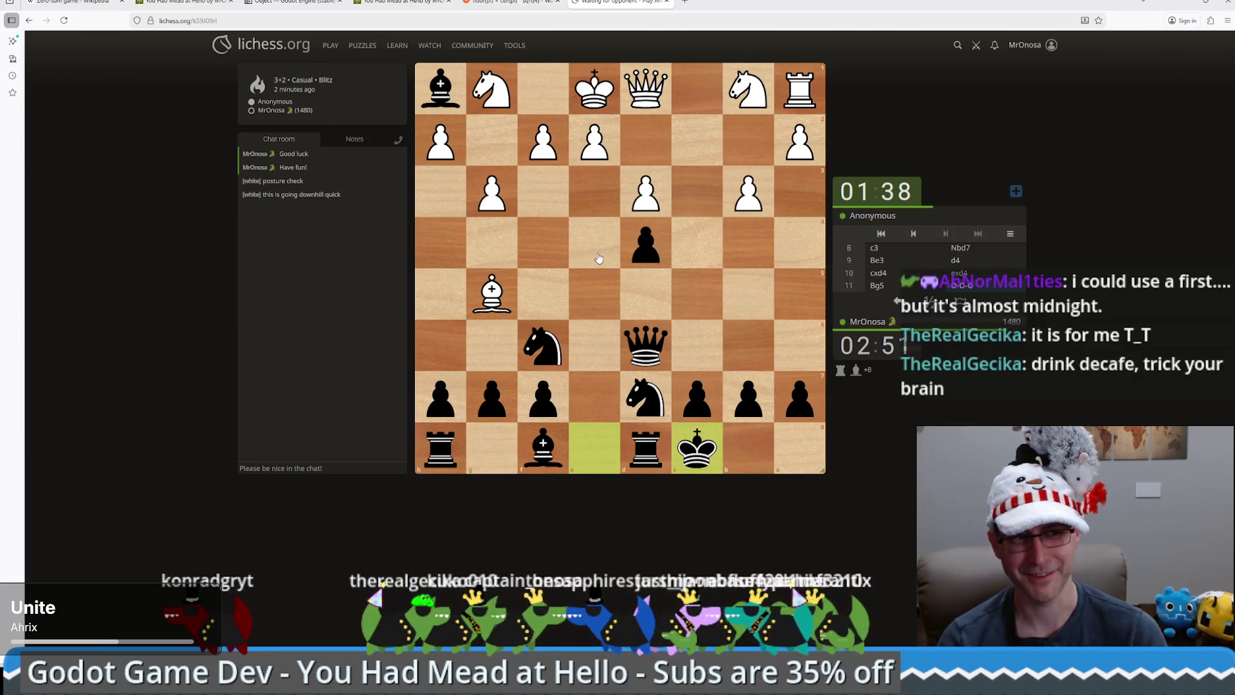
Play the black queen to e5 and e3, then Qxg1+, and the d8 rook to e8
drag(644, 352, 597, 302)
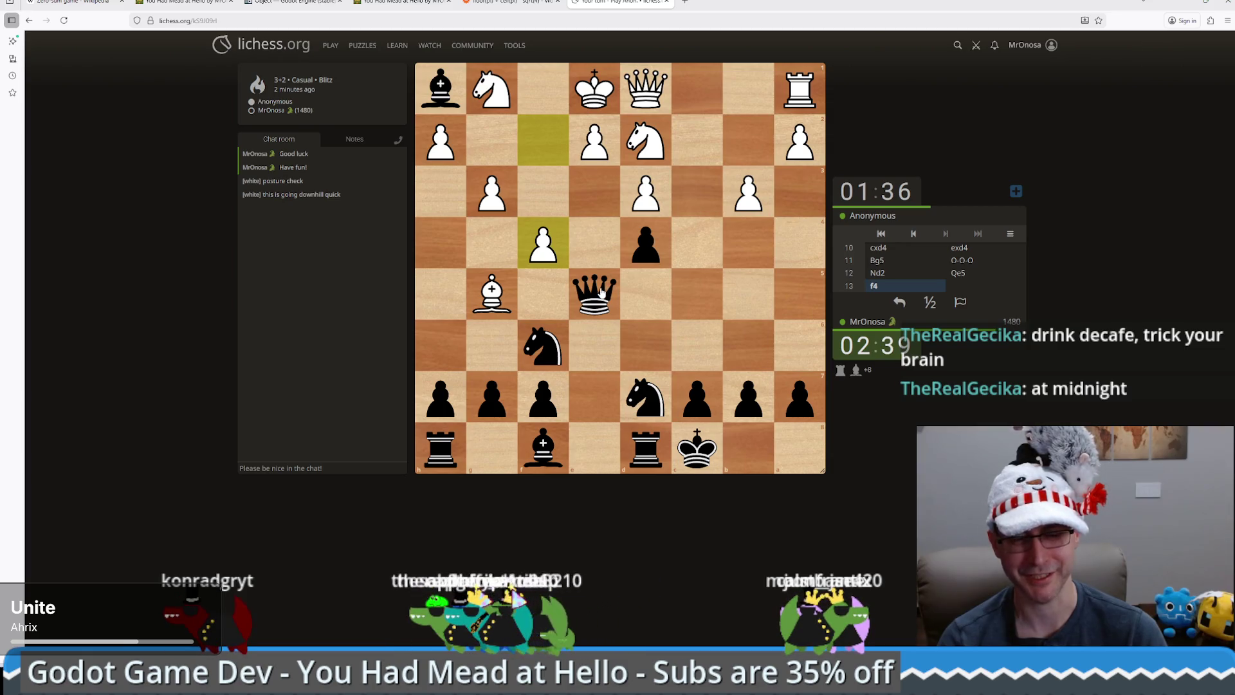
mouse_move(598, 295)
mouse_down()
mouse_move(579, 203)
mouse_move(589, 206)
mouse_up()
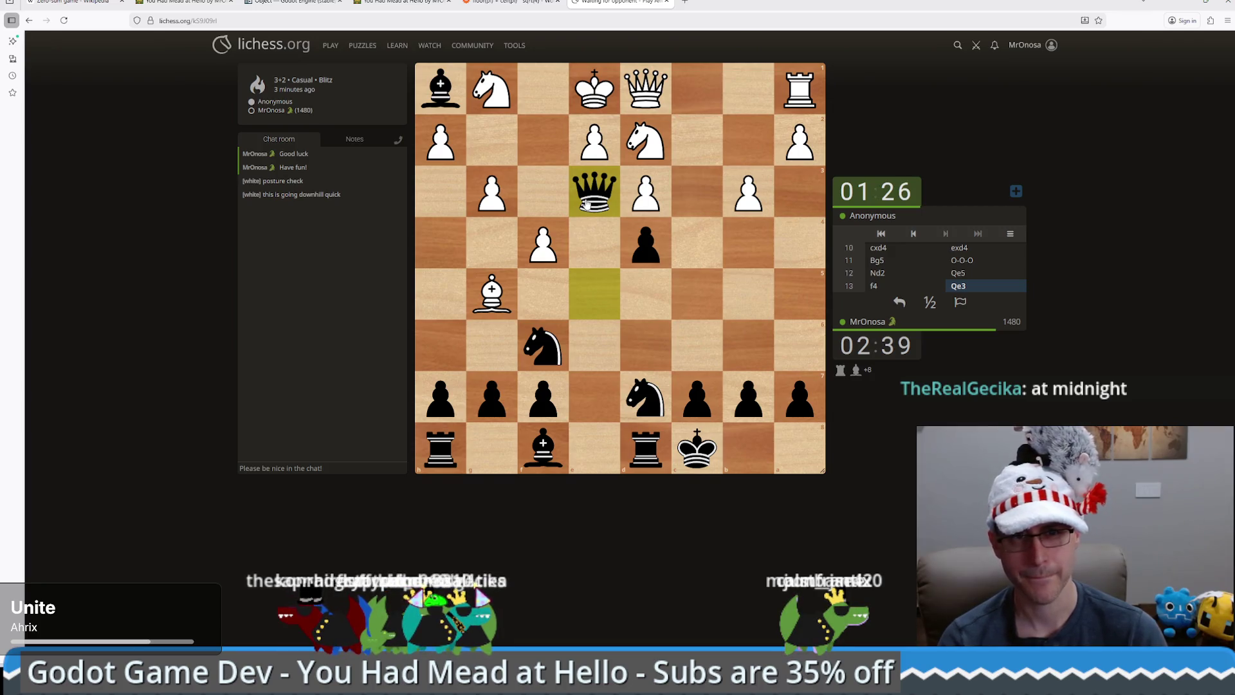
mouse_move(587, 203)
mouse_down()
mouse_move(484, 90)
mouse_move(476, 98)
mouse_up()
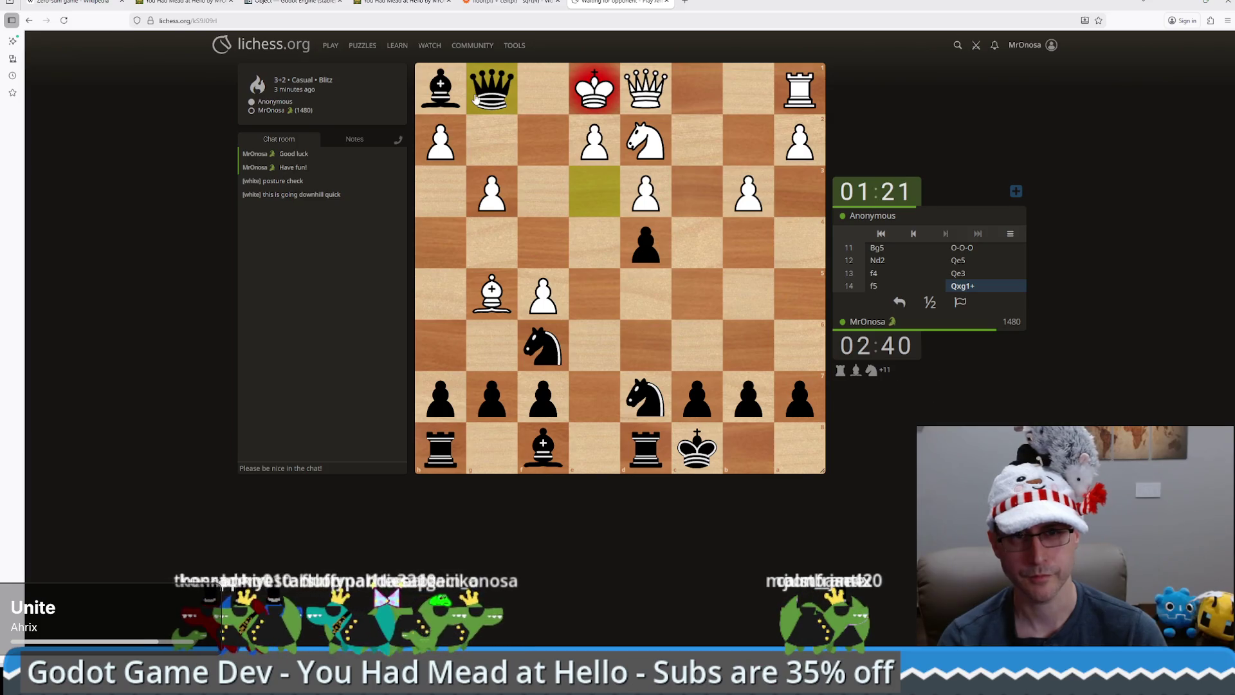
drag(646, 450, 591, 452)
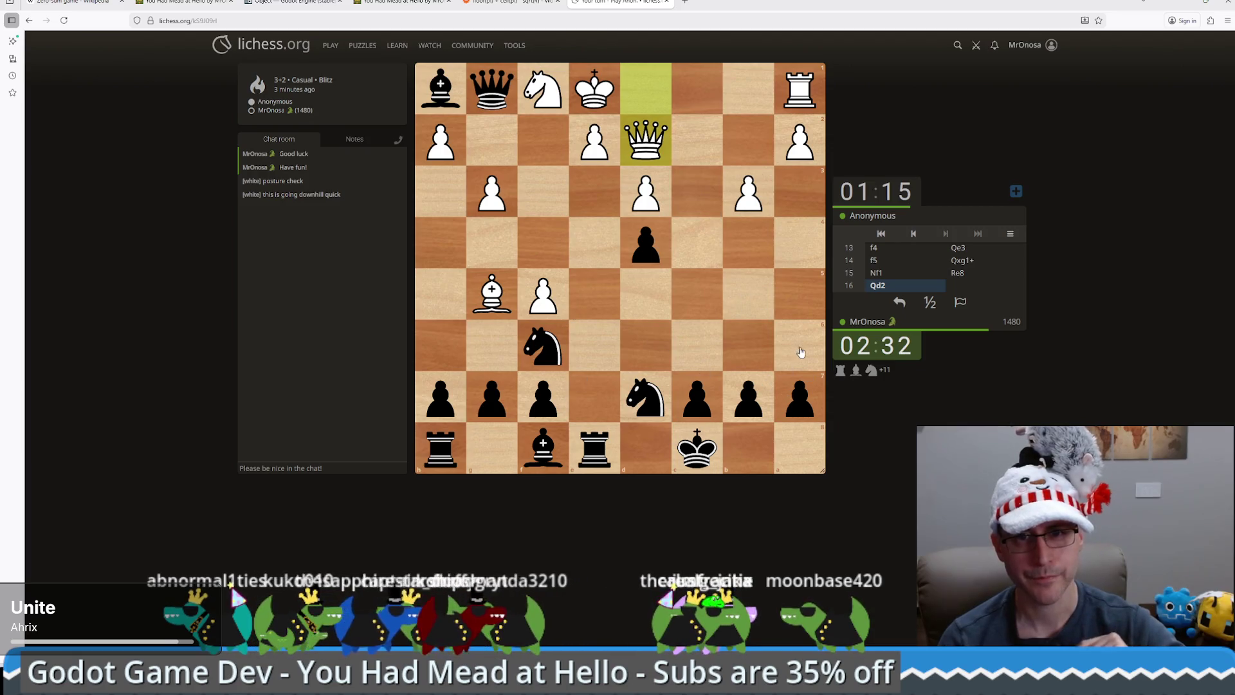
Move Black's knight to d5
click(651, 402)
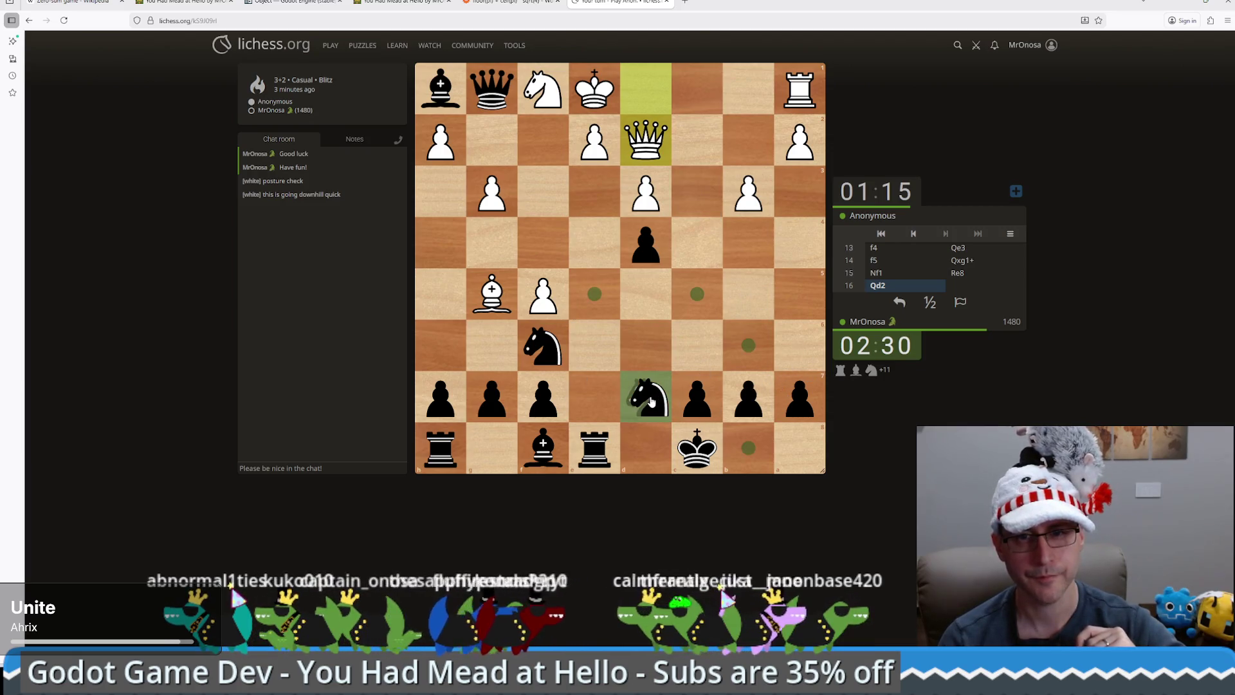
click(650, 401)
click(550, 355)
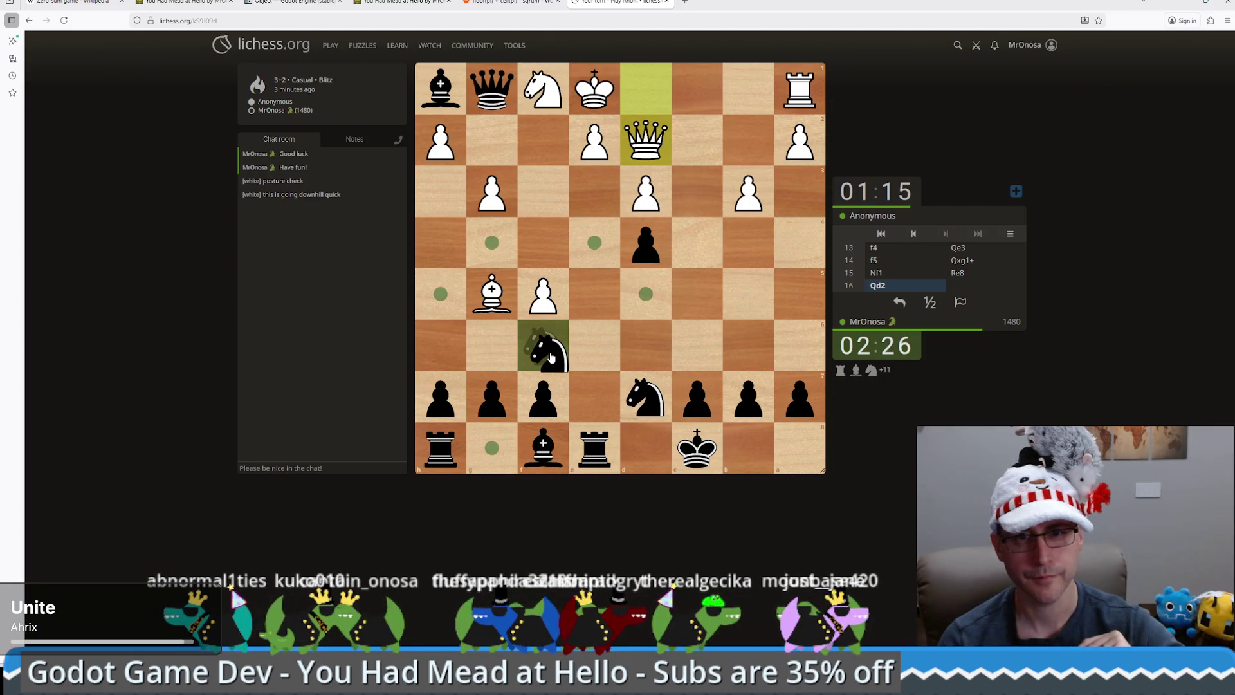
click(646, 296)
drag(647, 298, 647, 298)
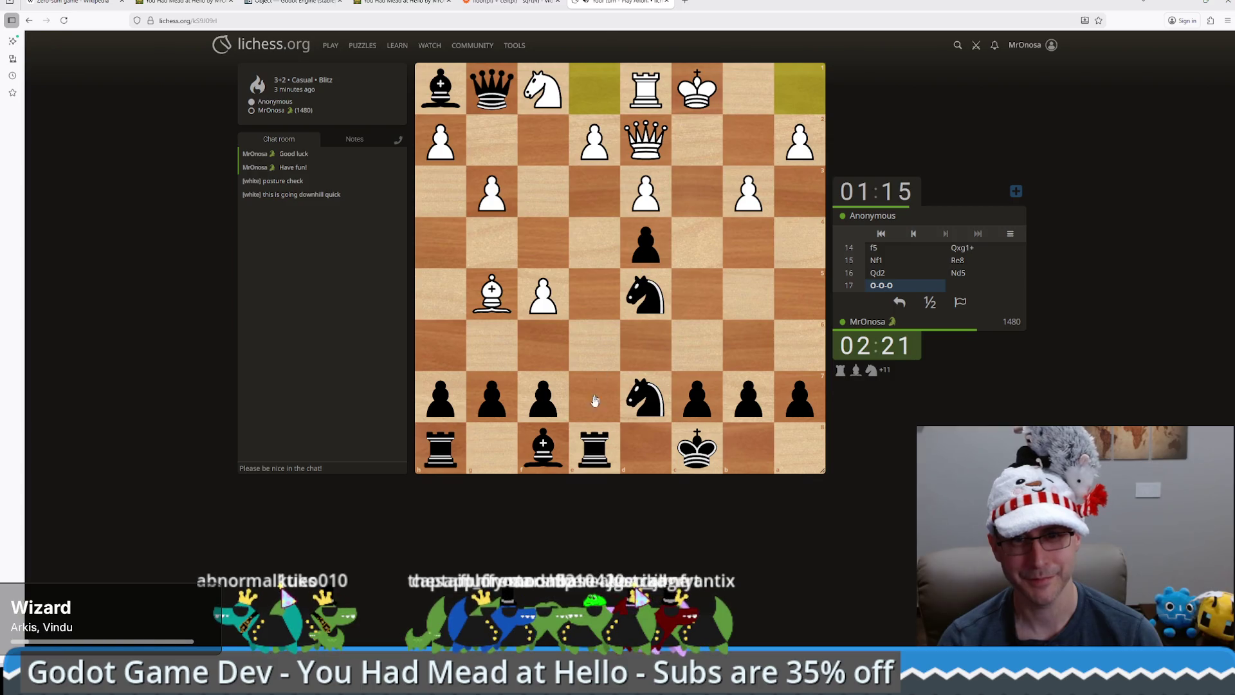
Play Bb4 and Ne3, then premove Qxe3+ with the queen
click(543, 448)
click(748, 244)
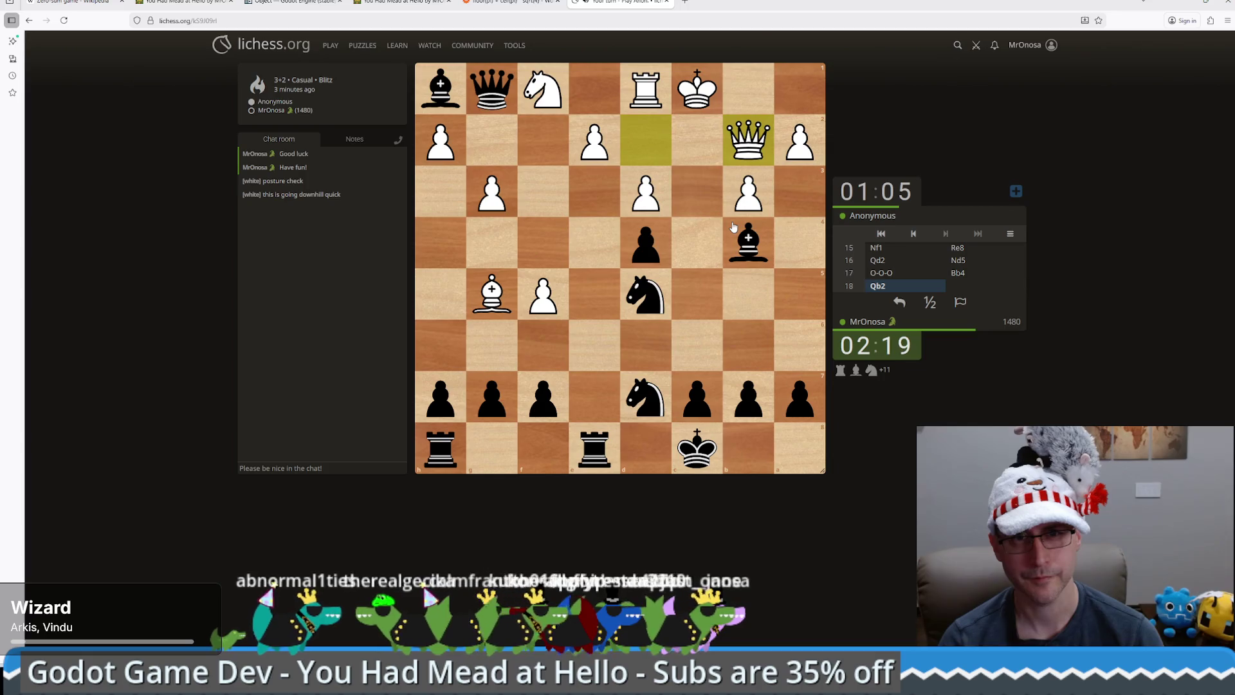
drag(645, 295, 599, 204)
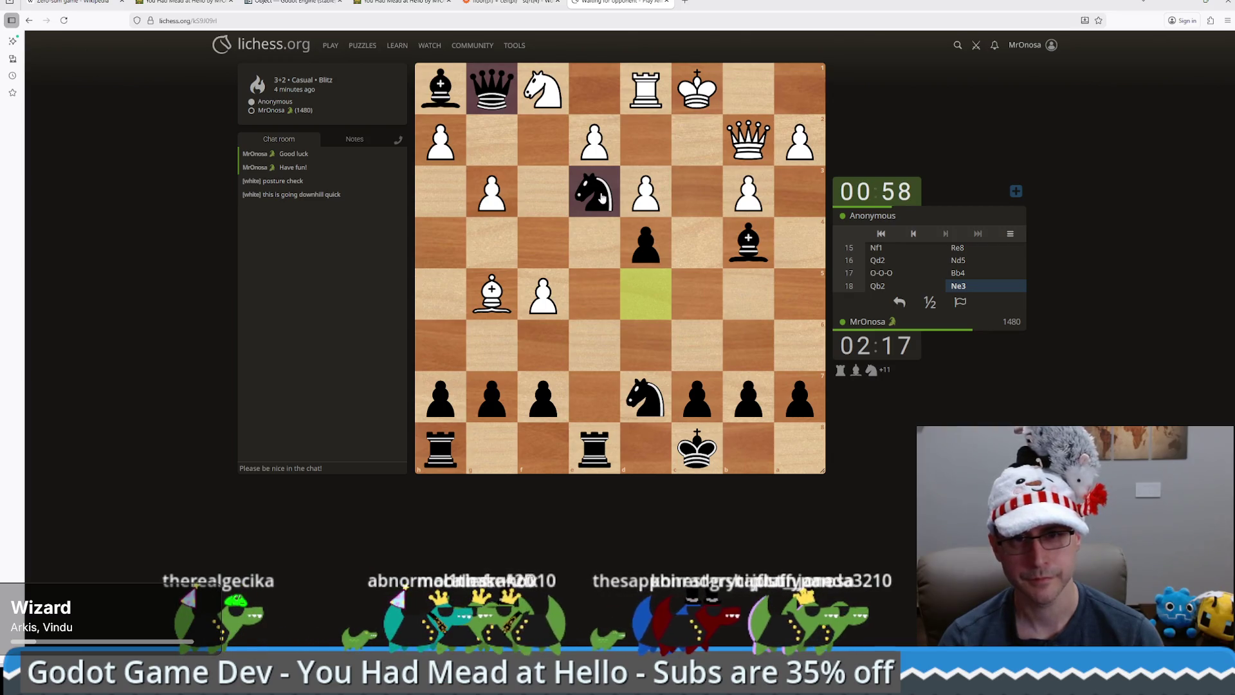
click(601, 198)
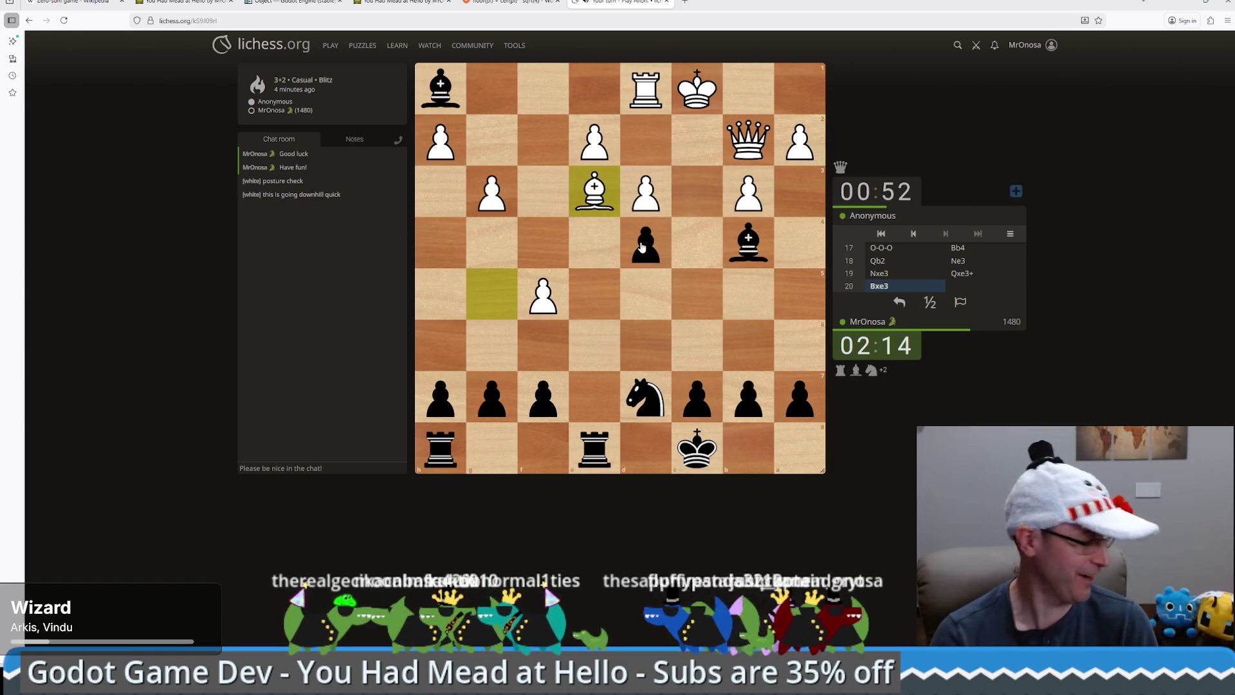
Recapture dxe3 with the d4 pawn, check with Bd2+, then select the h1 bishop
drag(641, 246, 591, 193)
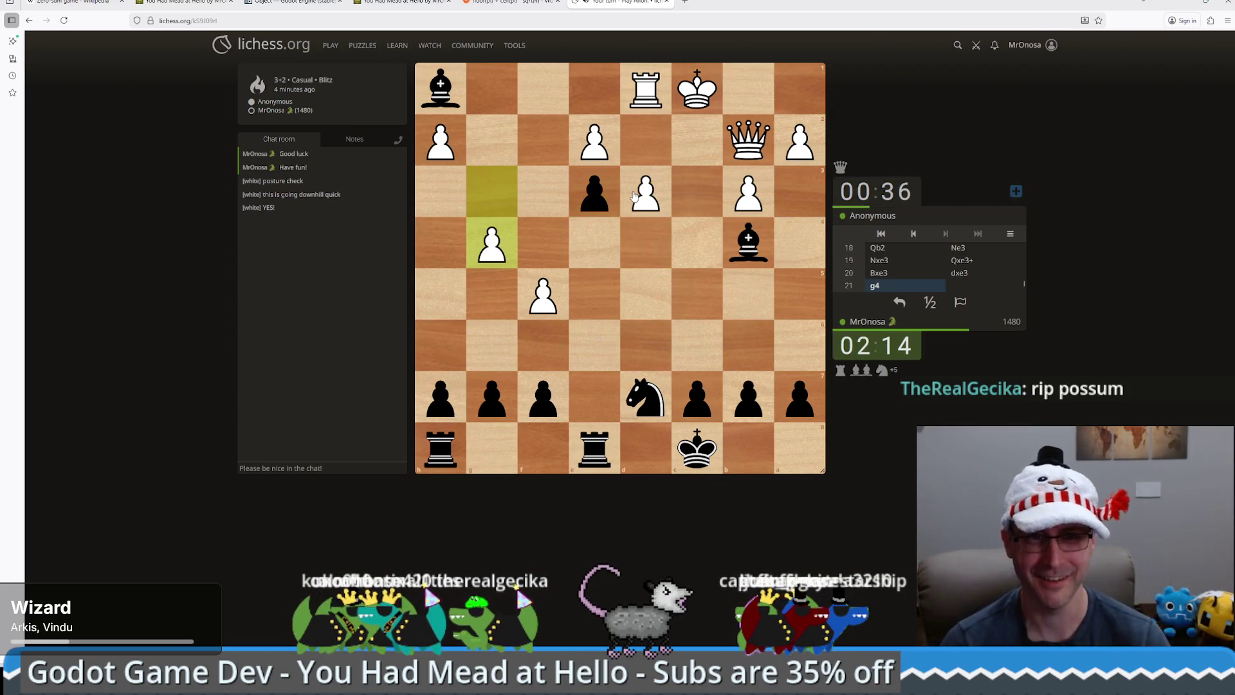
mouse_move(448, 92)
mouse_down()
mouse_move(640, 295)
mouse_move(501, 126)
mouse_move(458, 96)
mouse_up()
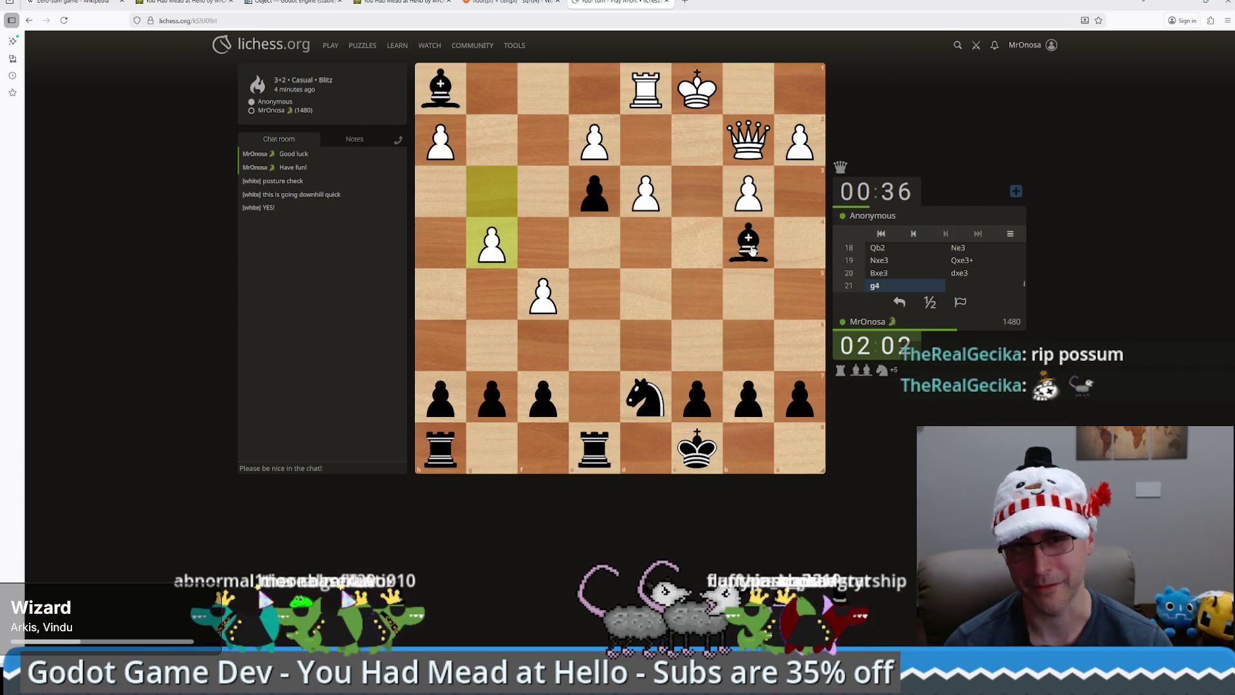
mouse_move(752, 250)
mouse_down()
mouse_move(633, 141)
mouse_move(645, 152)
mouse_up()
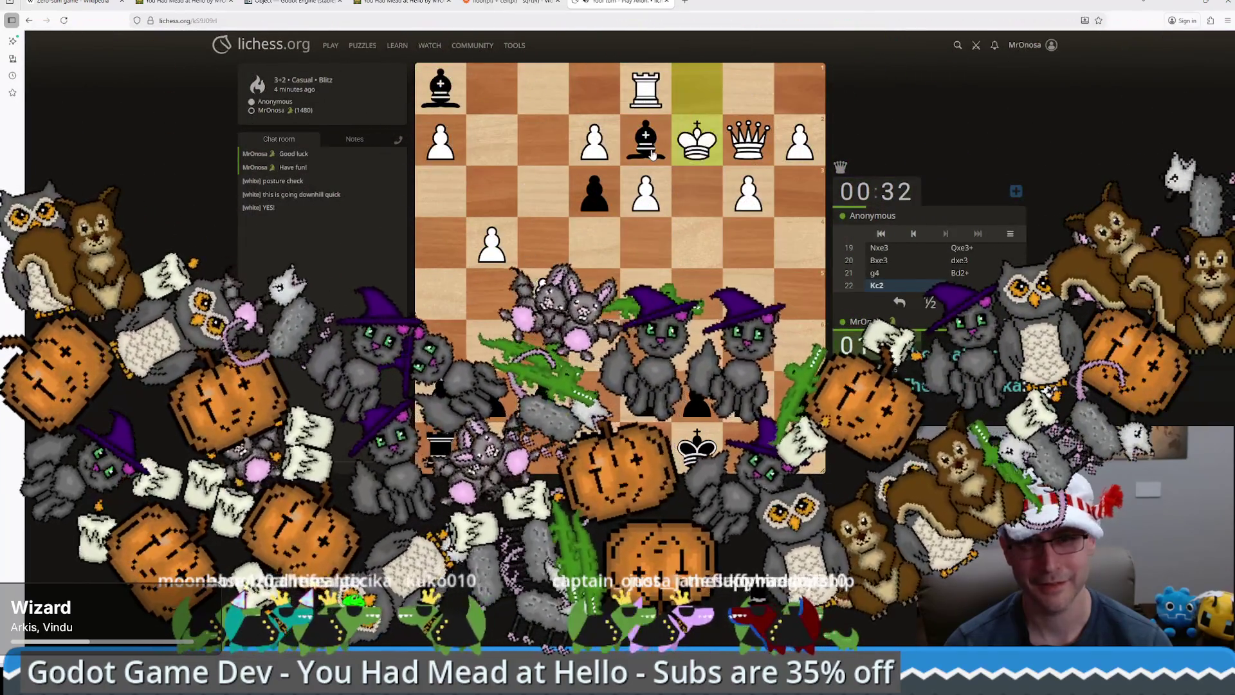
click(440, 88)
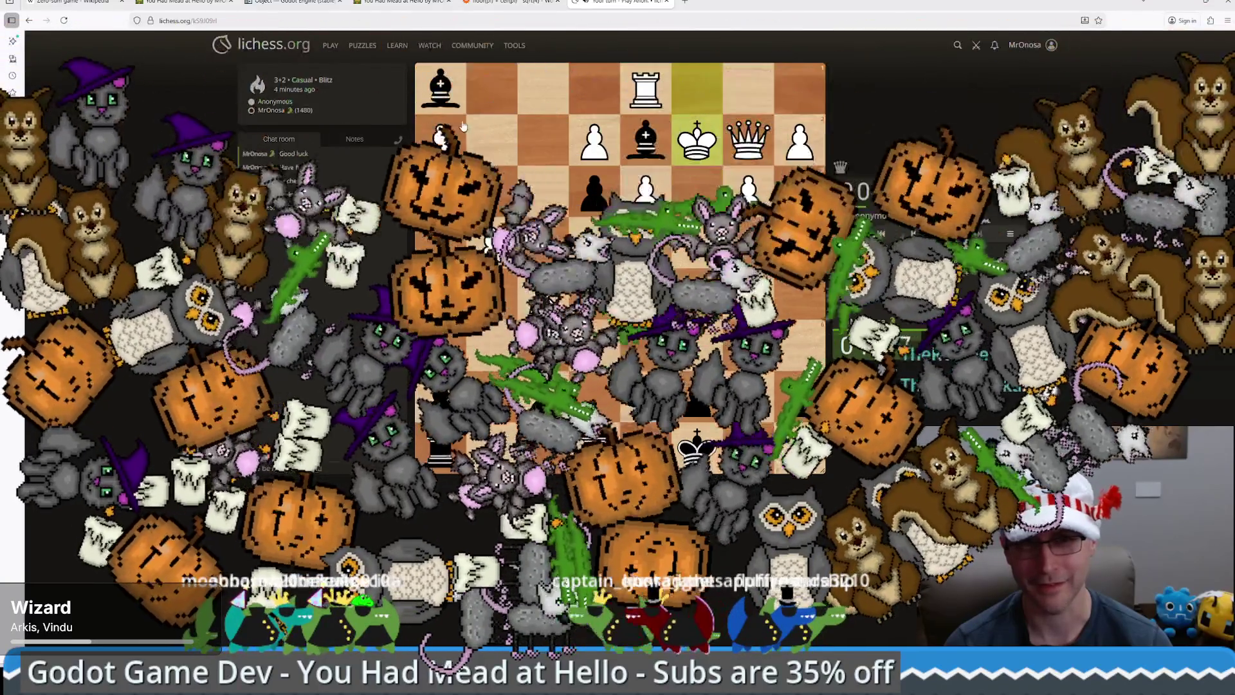
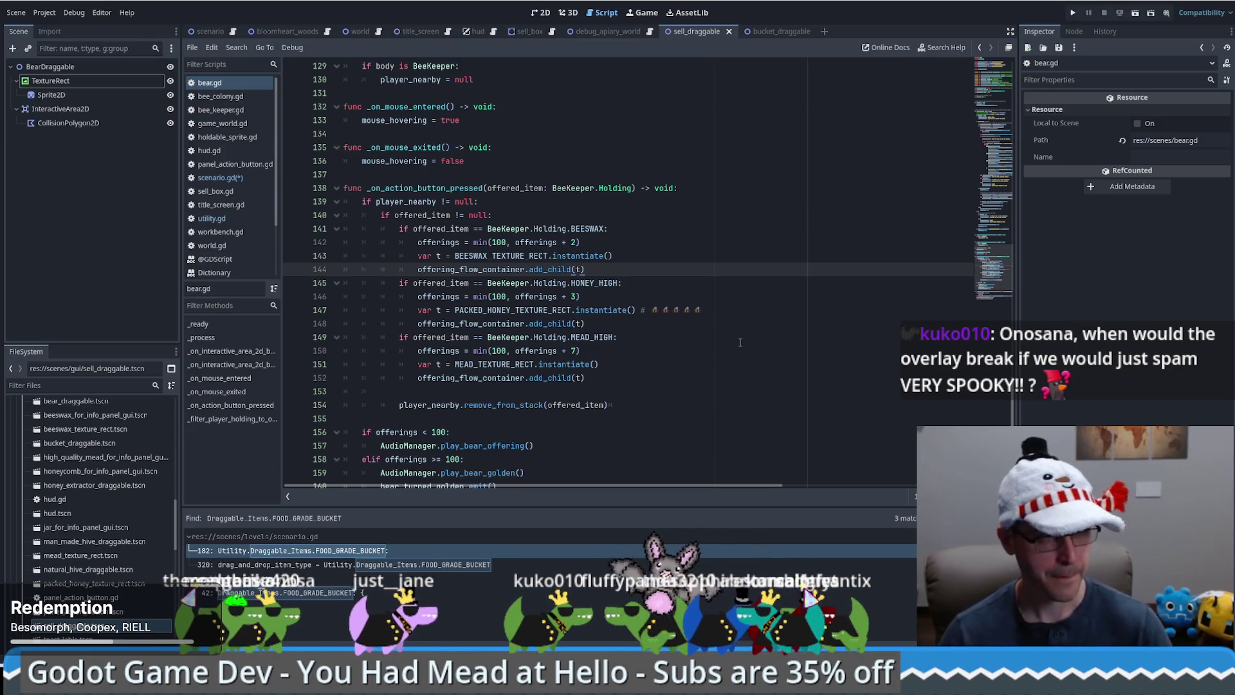
Review the mead offering, remove_from_stack and golden-bear condition code in the script
click(733, 364)
scroll(663, 374, down, 2)
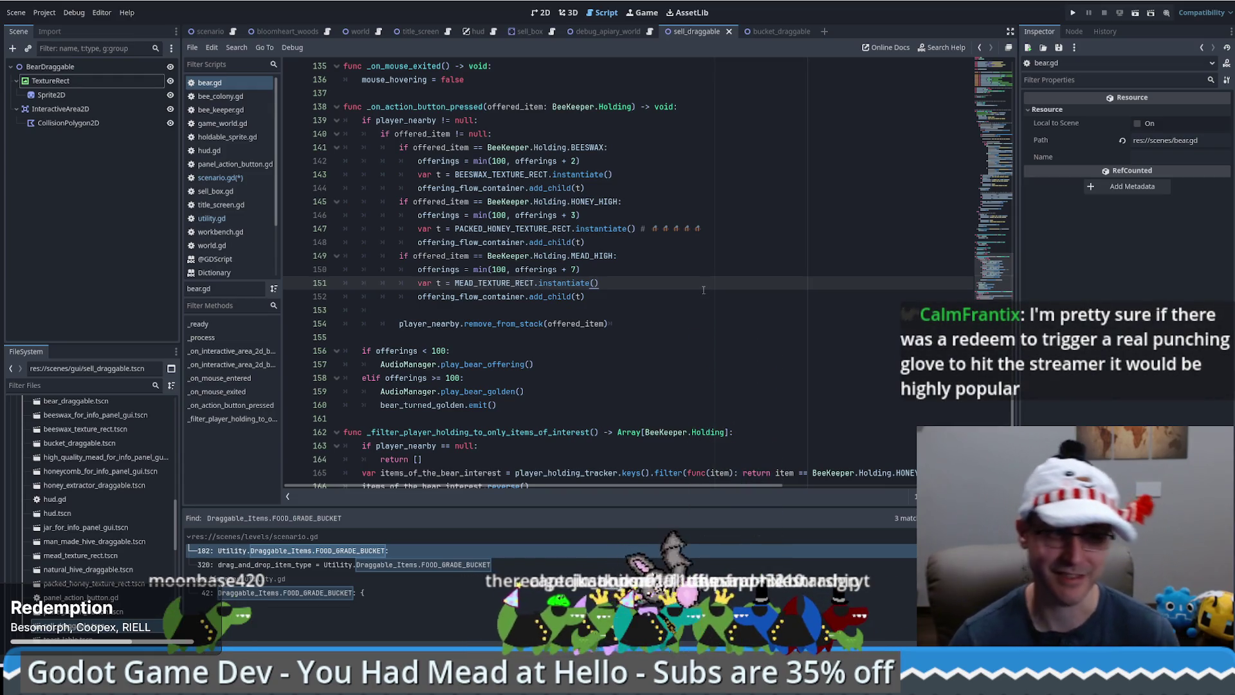
mouse_move(607, 258)
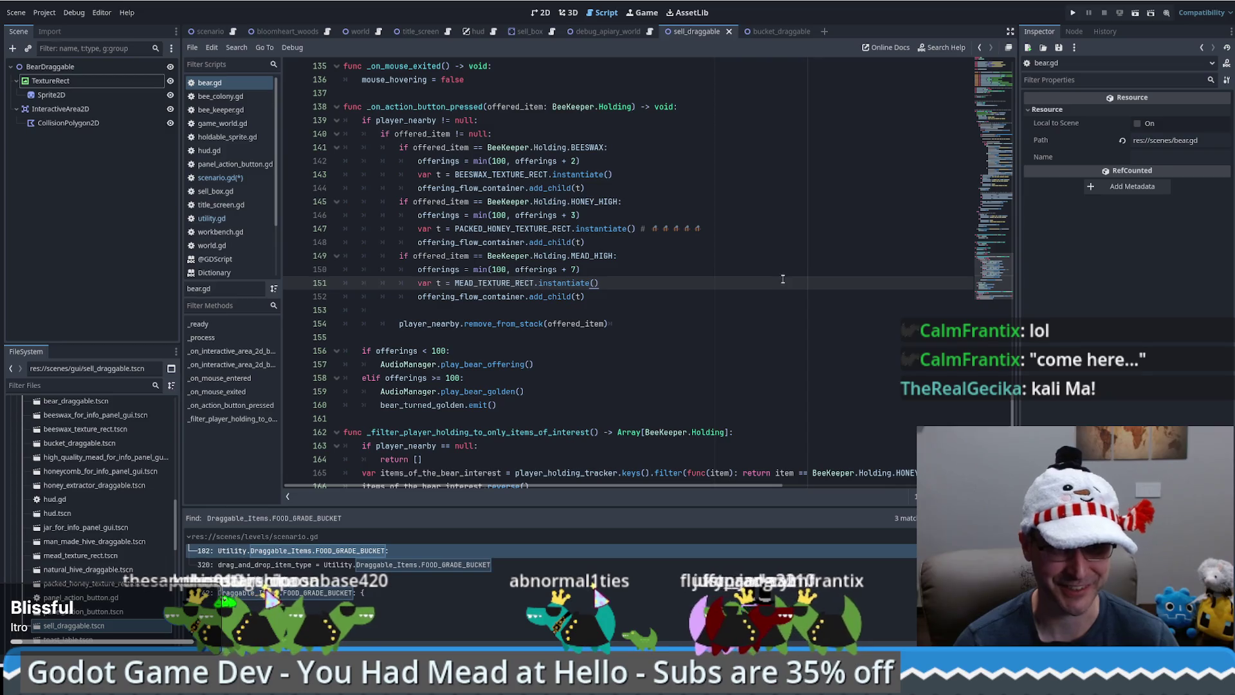
click(640, 320)
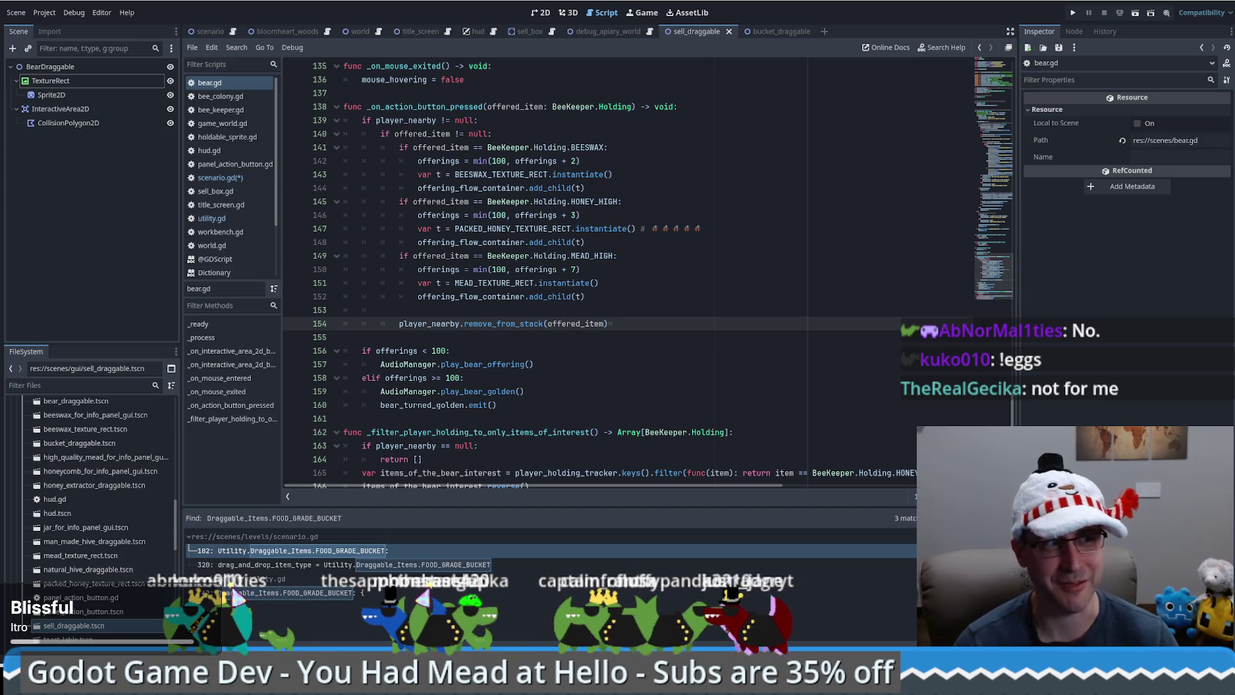
click(647, 416)
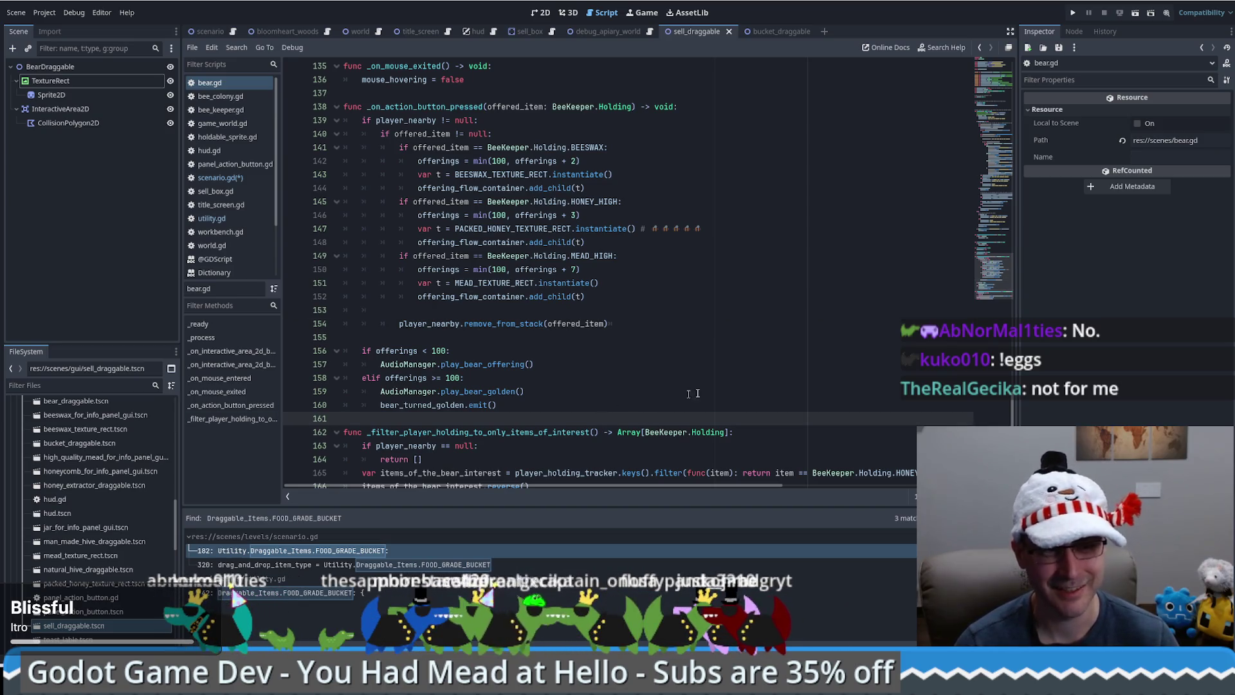
click(744, 382)
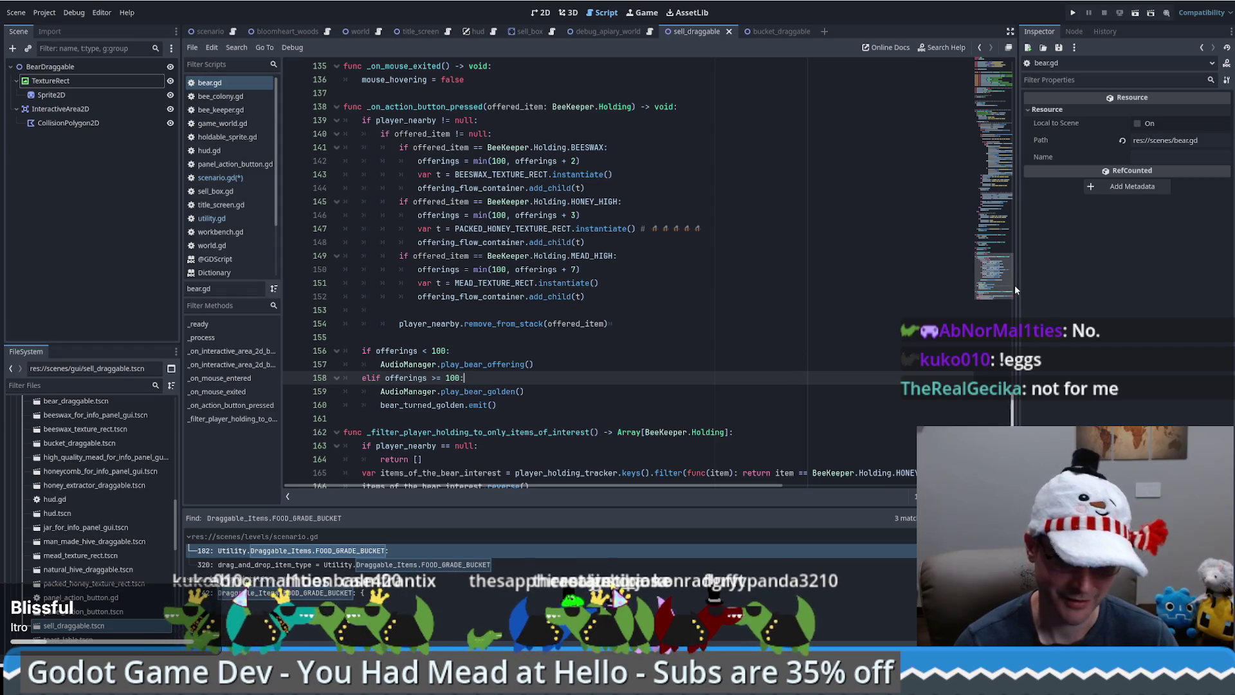
scroll(1002, 281, up, 2)
scroll(1003, 287, down, 3)
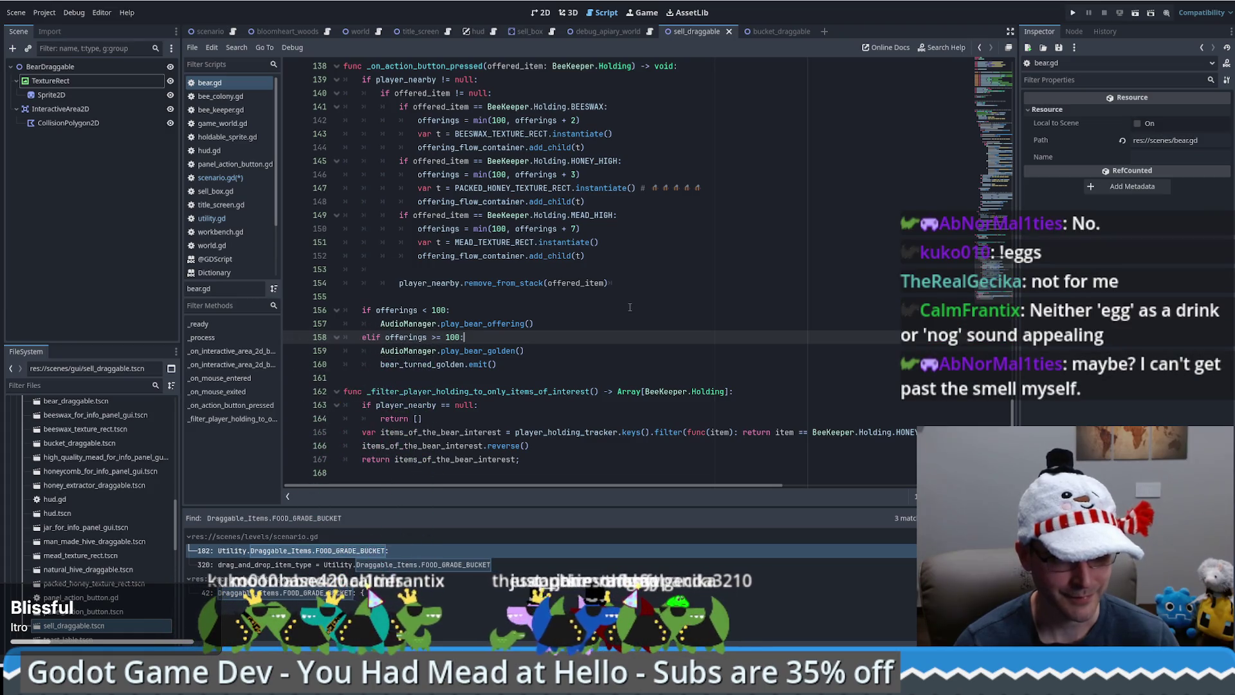
click(689, 301)
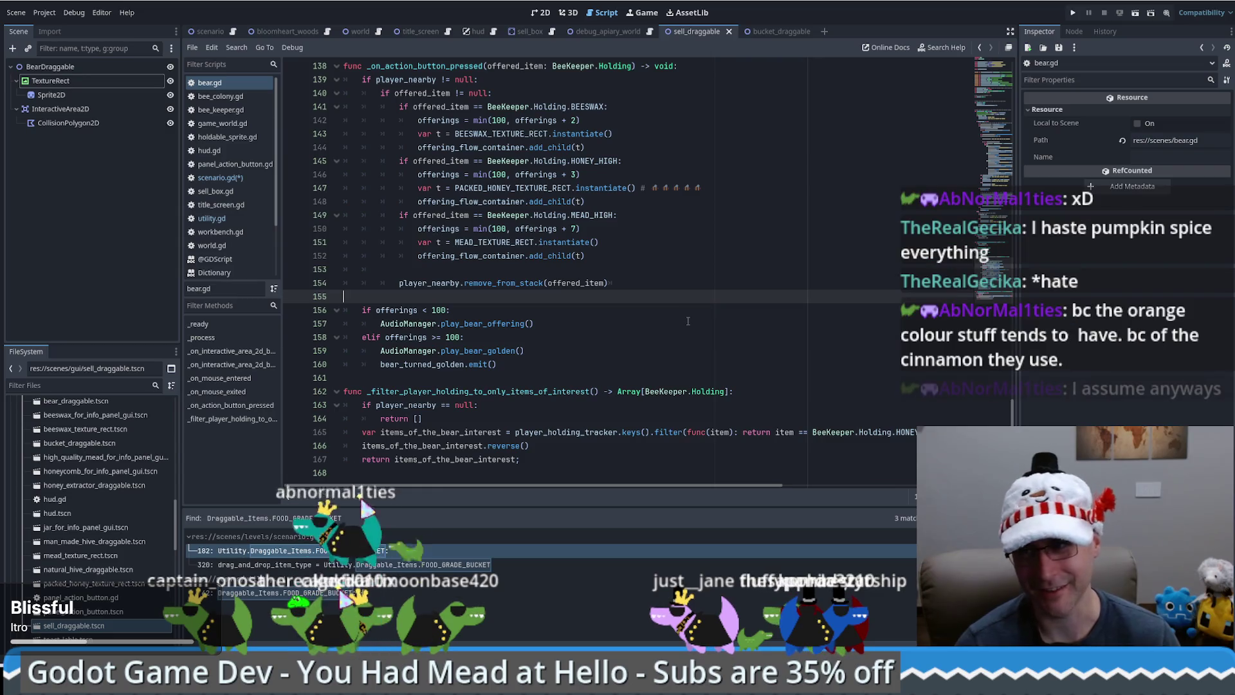
scroll(680, 320, up, 3)
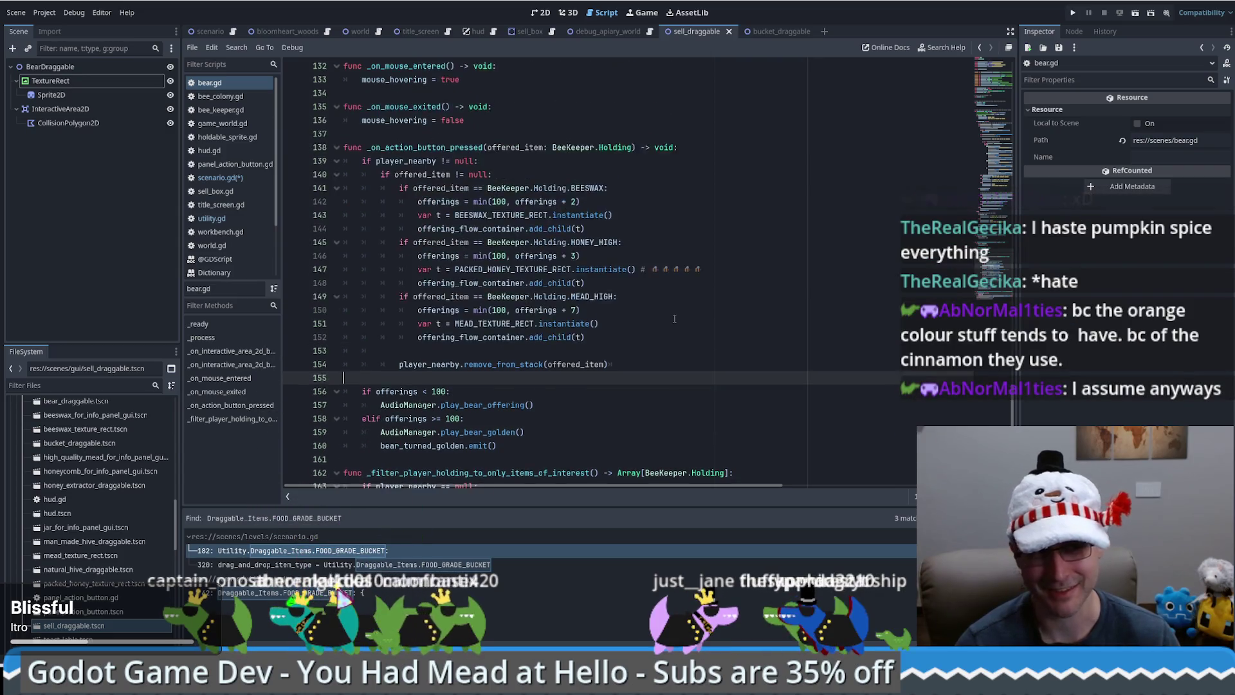
scroll(674, 318, up, 3)
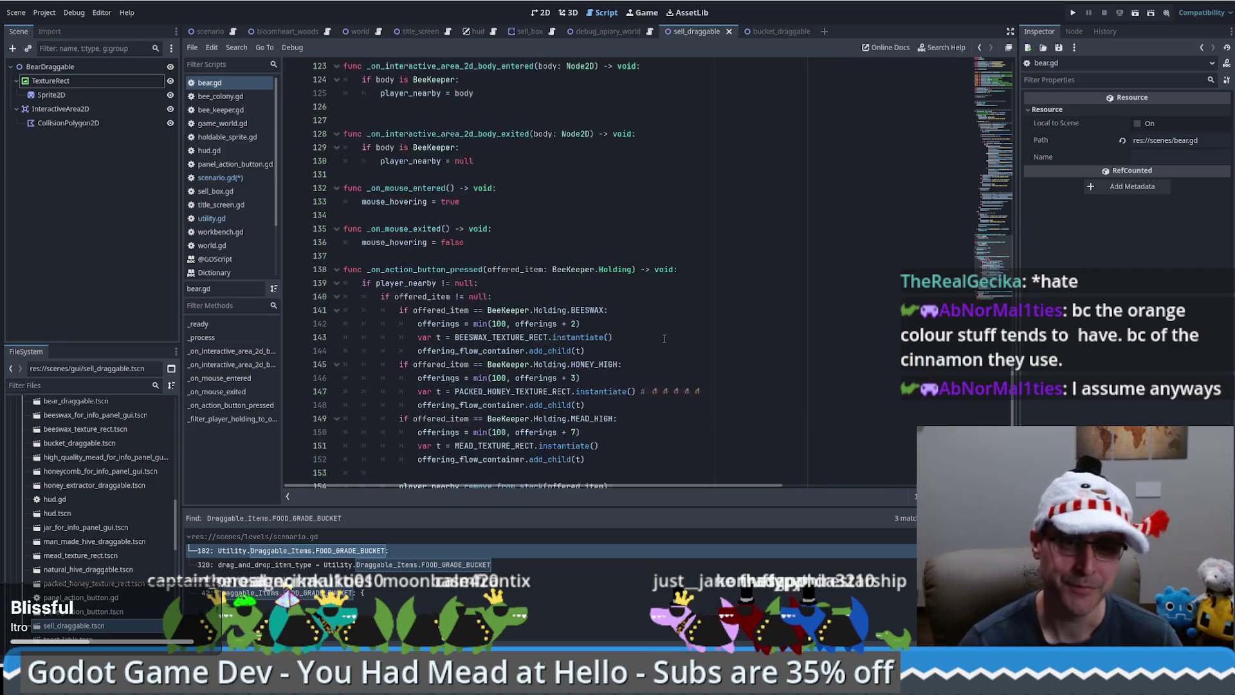
scroll(668, 323, down, 3)
scroll(698, 321, down, 2)
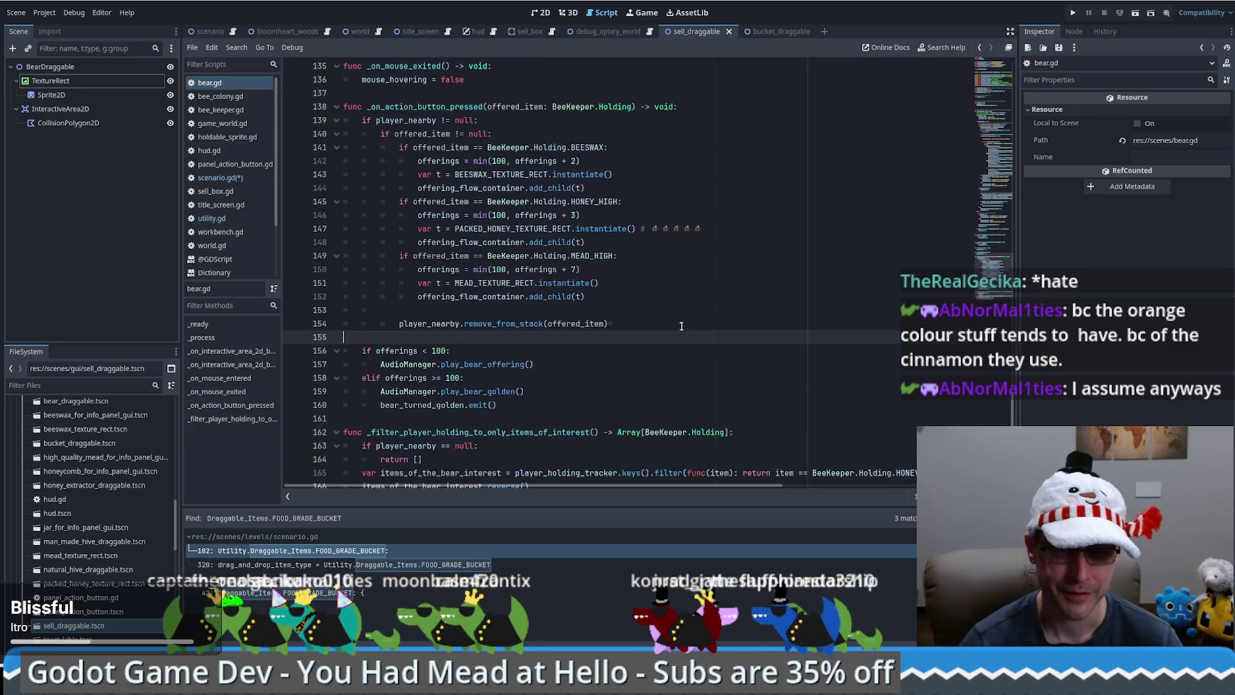
click(673, 276)
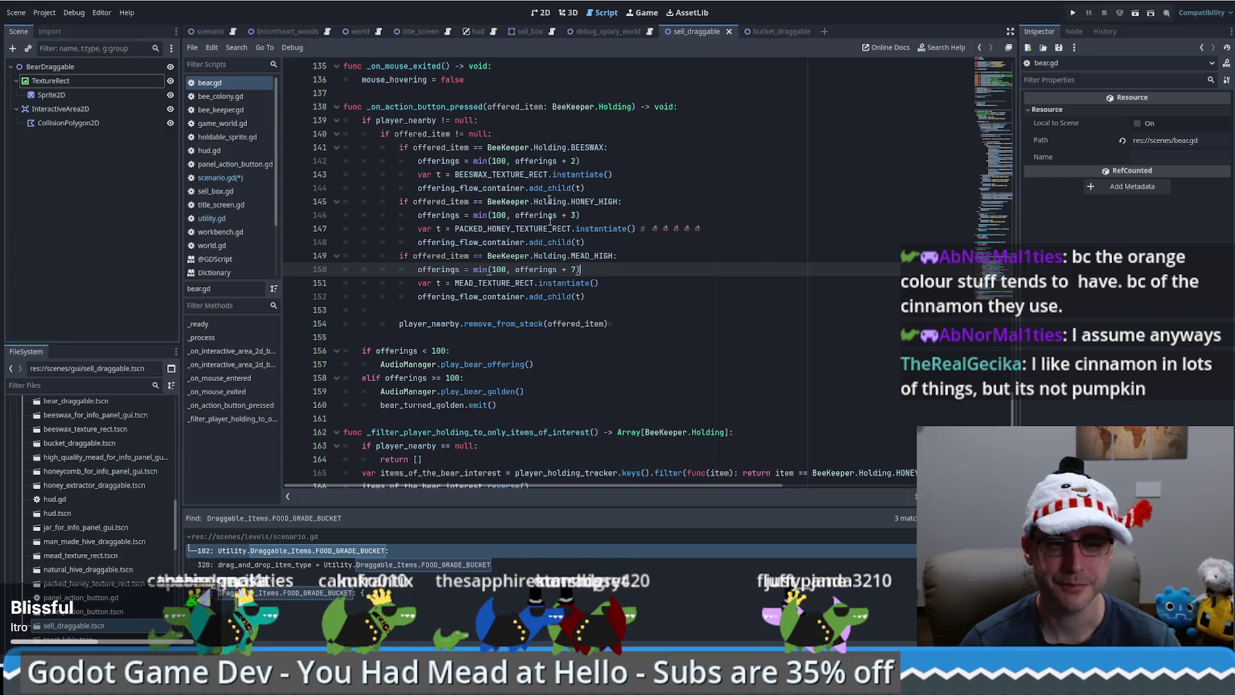
Turn the duplicated FOOD_GRADE_BUCKET branch into a SELL_BOX branch calling SELL_BOX.instantiate()
click(345, 550)
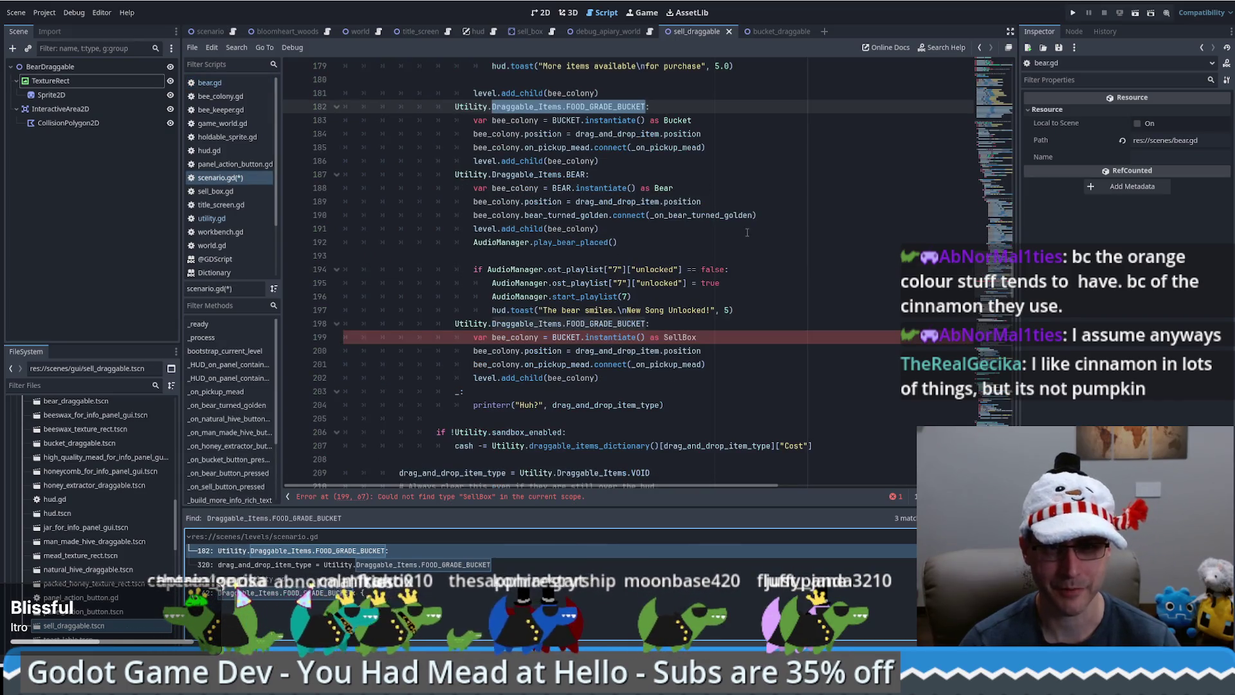
double_click(604, 322)
text(S)
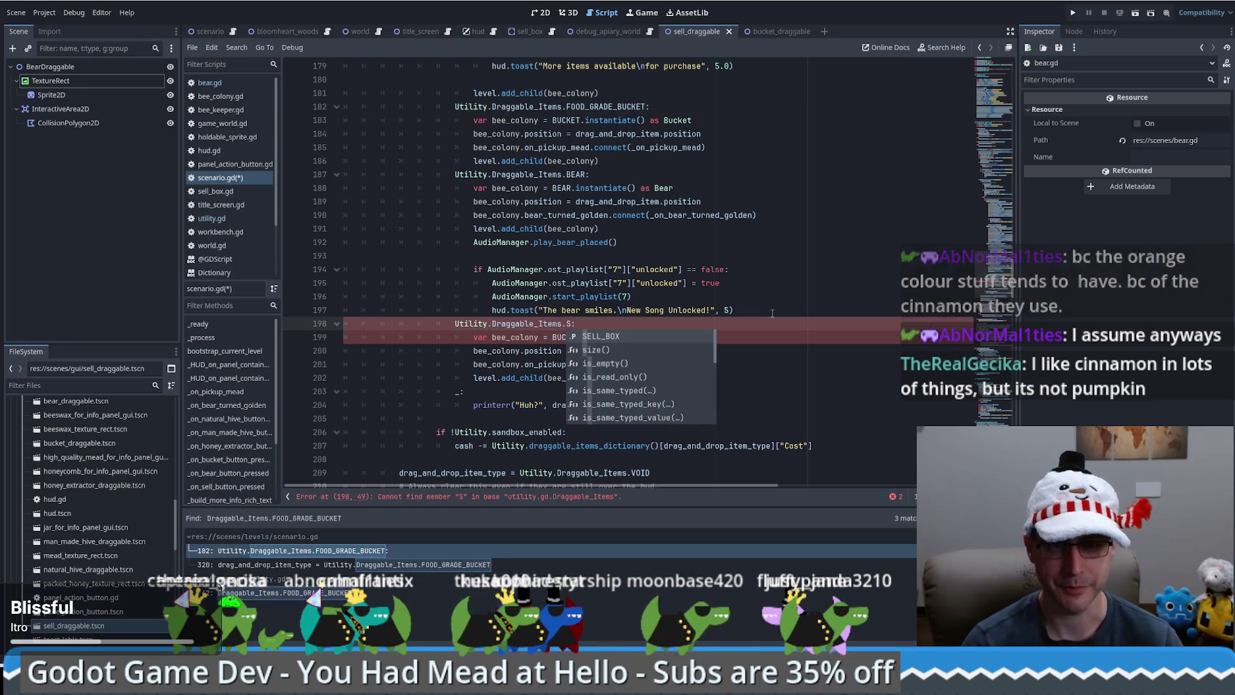
key(Return)
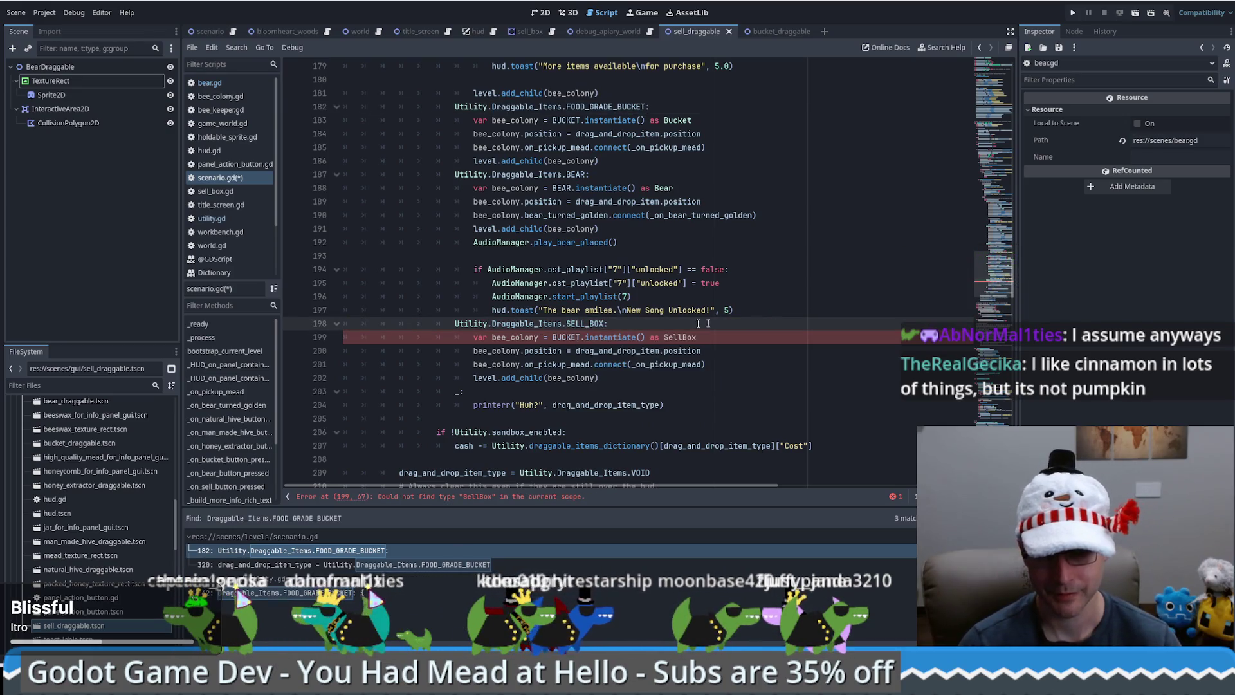
double_click(566, 338)
text(SELL_B)
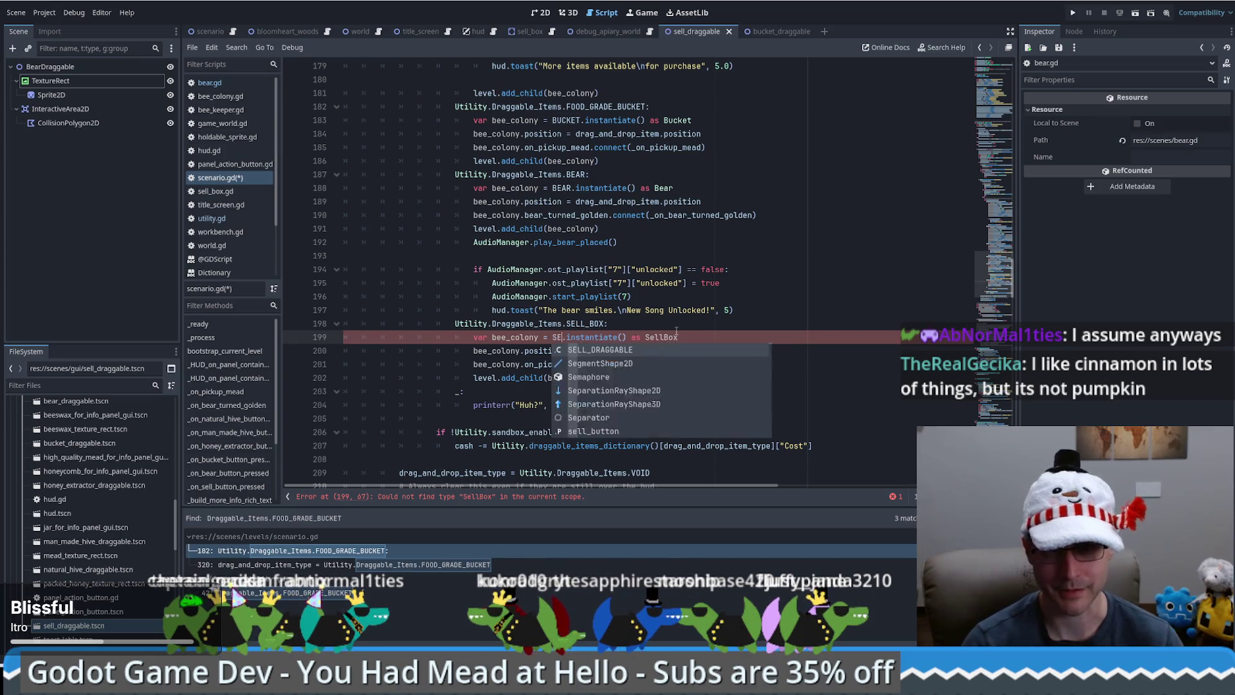
text(OX)
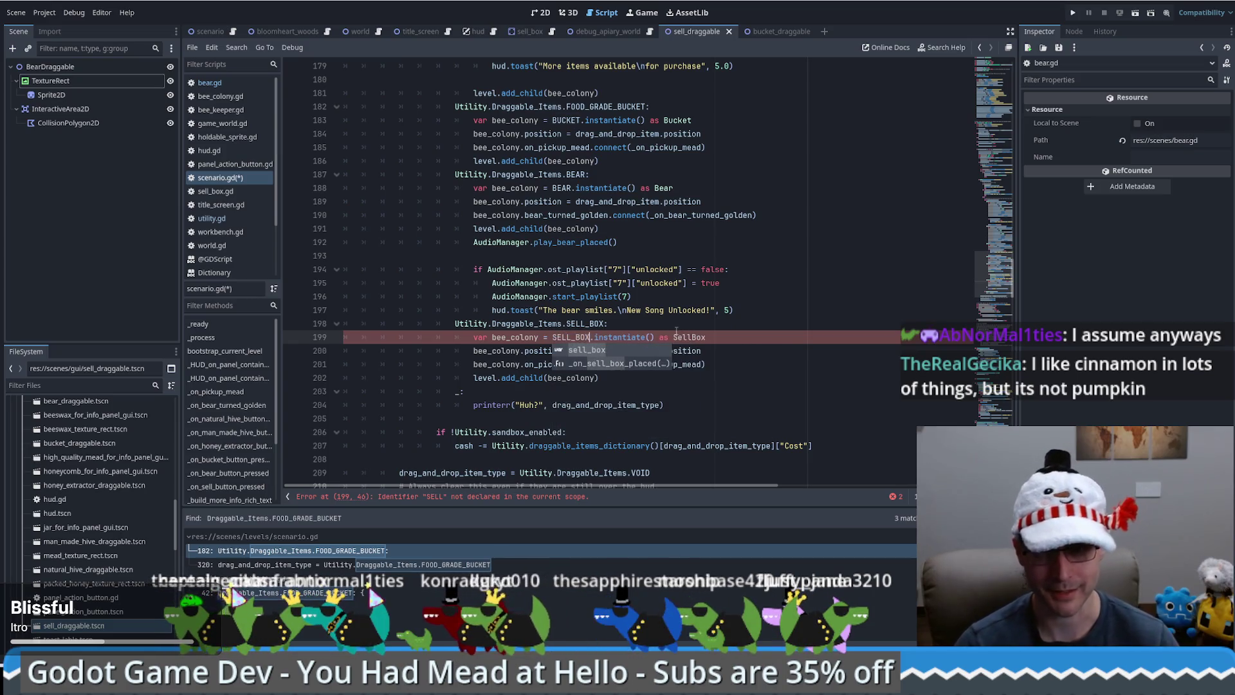
click(676, 328)
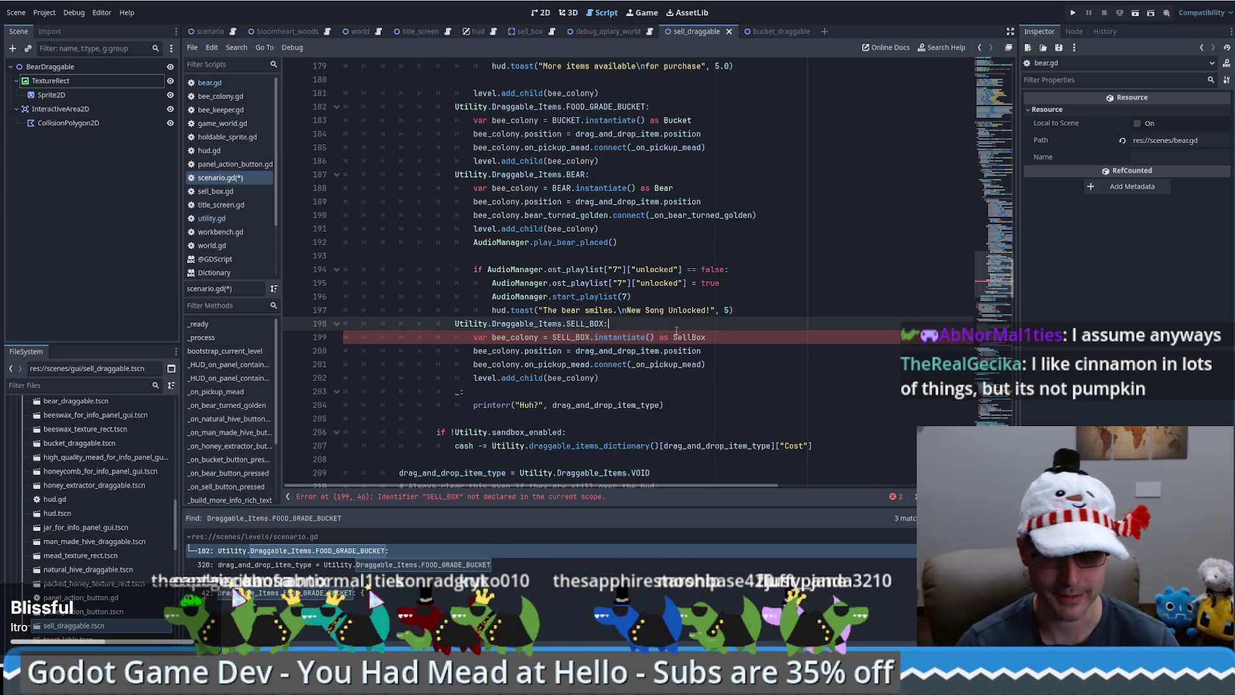
Add a SELL_BOX preload constant for sell_box.tscn beside the BEAR constant
ctrl+click(561, 189)
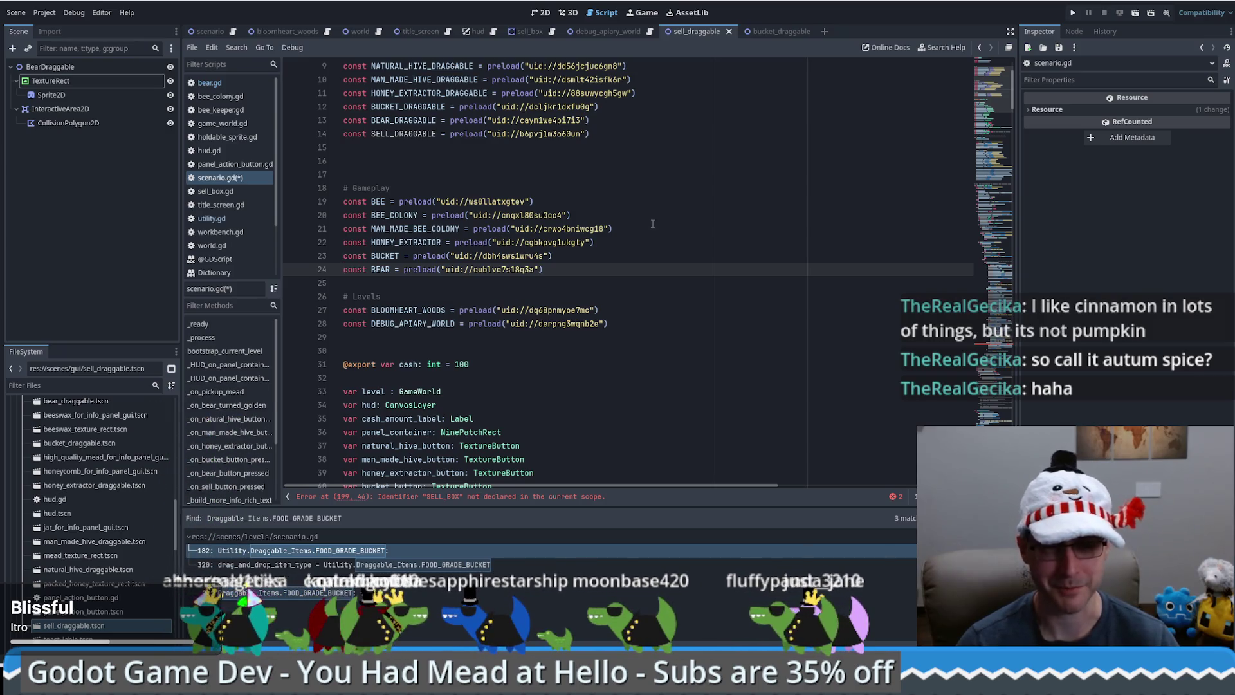
click(632, 299)
click(617, 258)
click(612, 271)
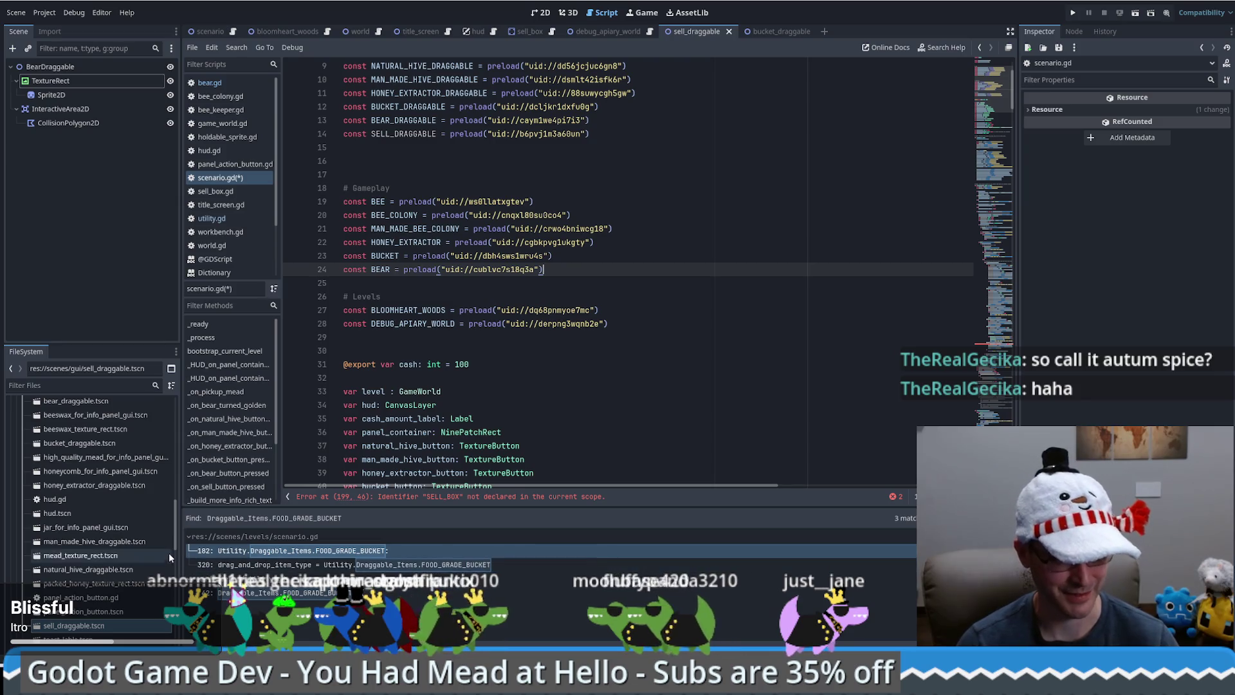
scroll(172, 546, down, 10)
scroll(168, 579, up, 8)
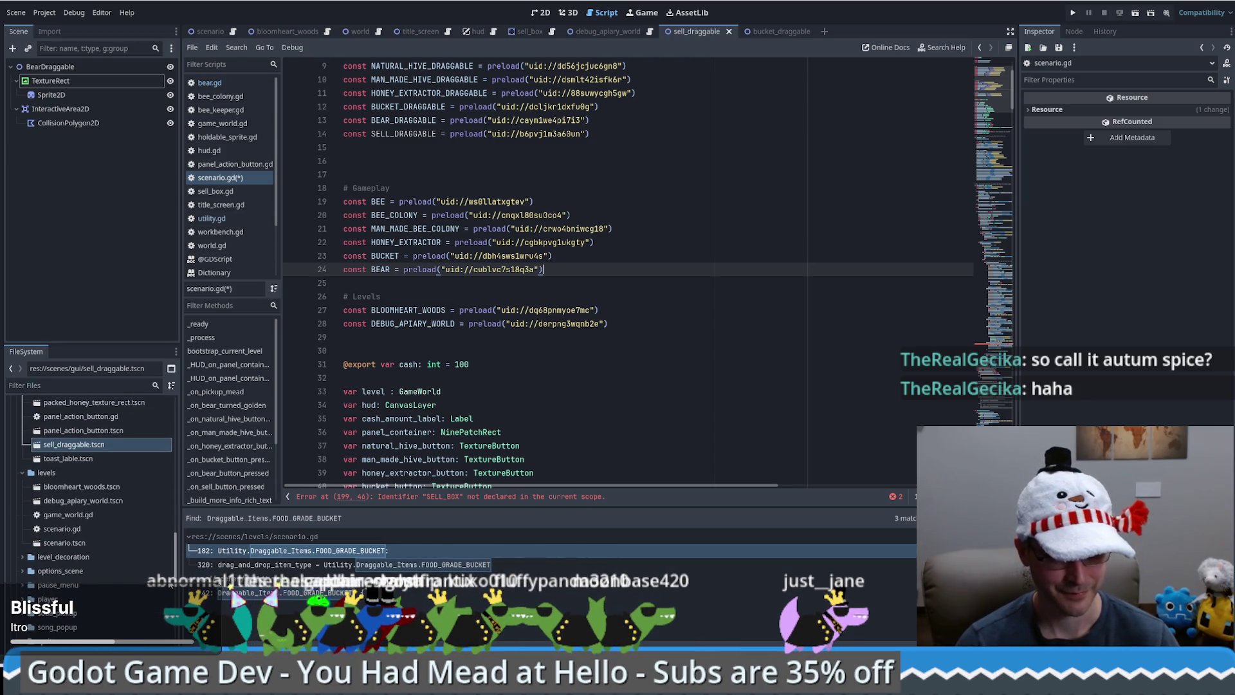
scroll(165, 533, up, 5)
scroll(164, 514, down, 1)
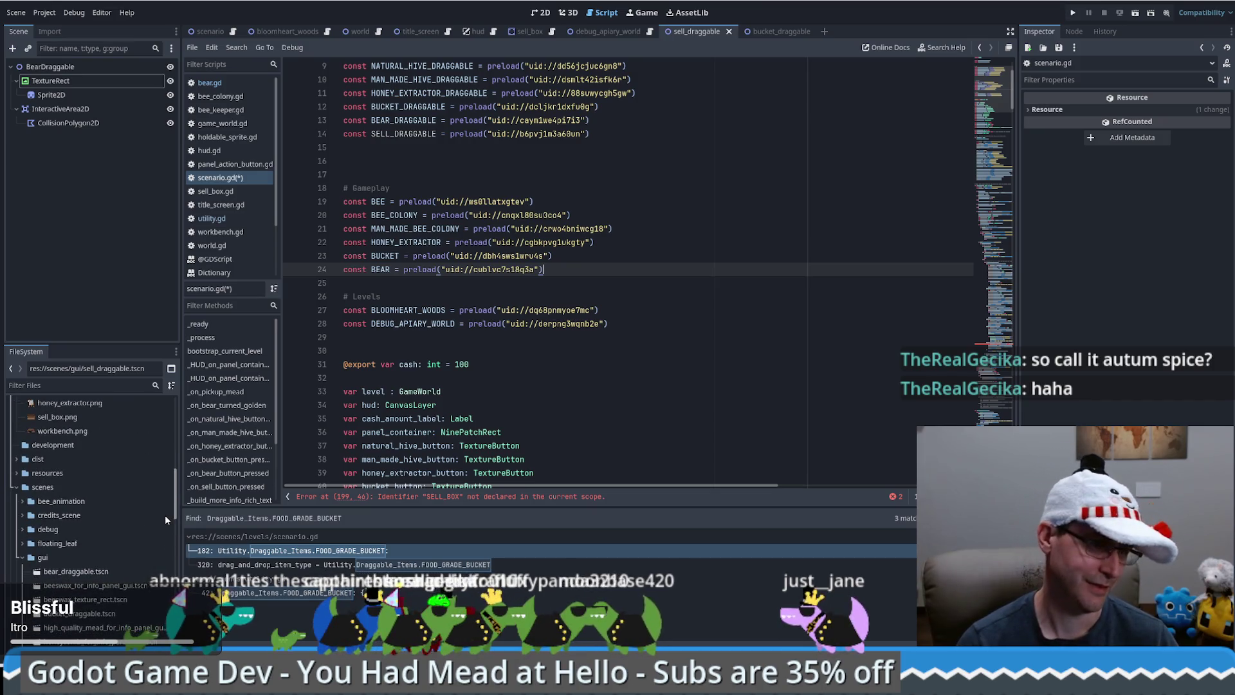
scroll(154, 566, down, 10)
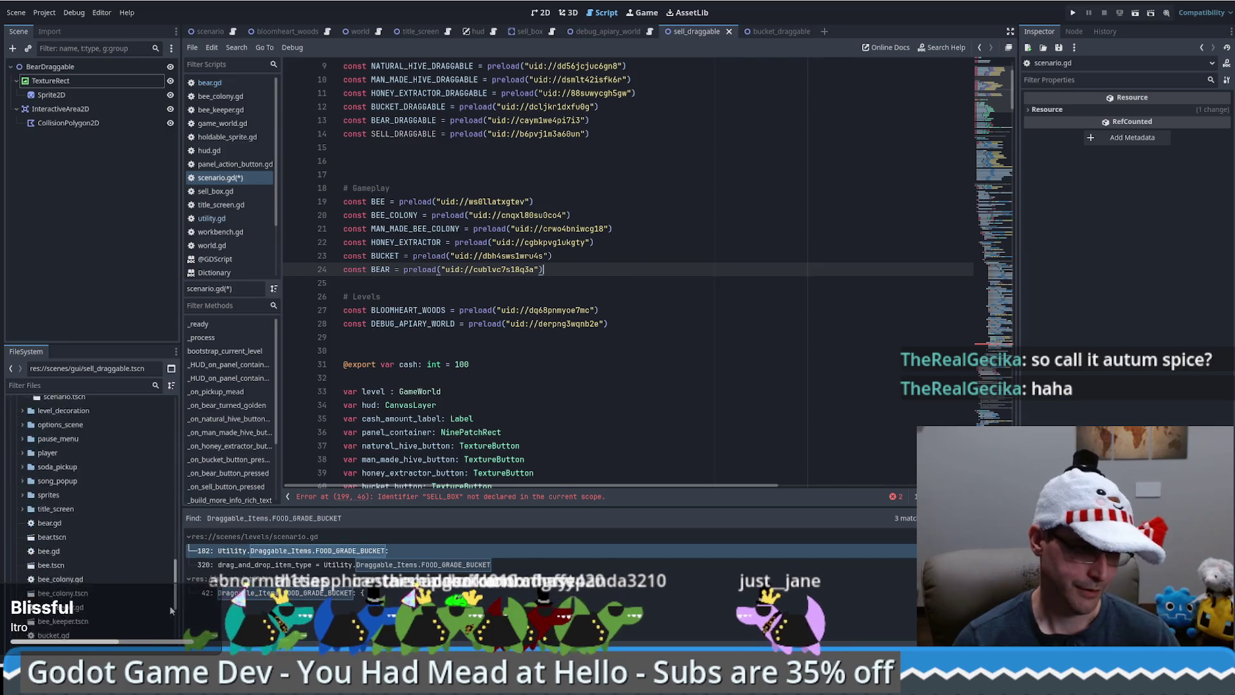
mouse_move(61, 558)
mouse_down()
mouse_move(193, 501)
mouse_move(437, 330)
mouse_move(460, 294)
mouse_up()
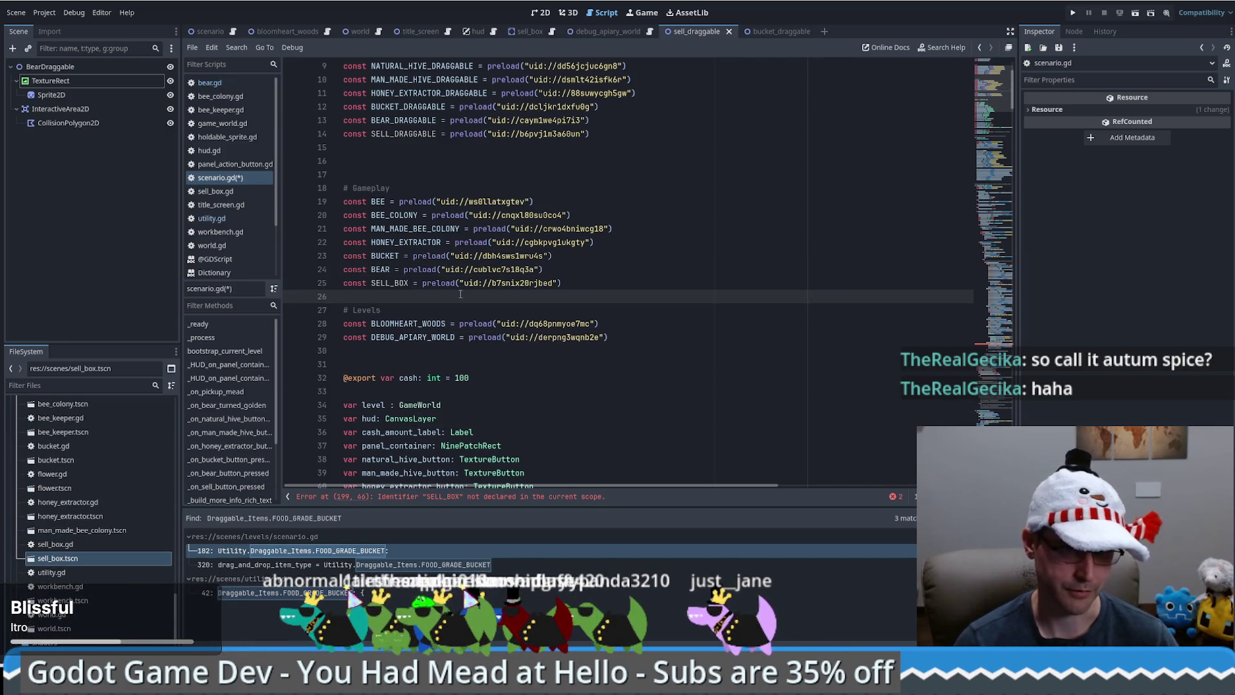
click(583, 281)
Save scenario.gd and open the sell_box scene
scroll(583, 281, down, 20)
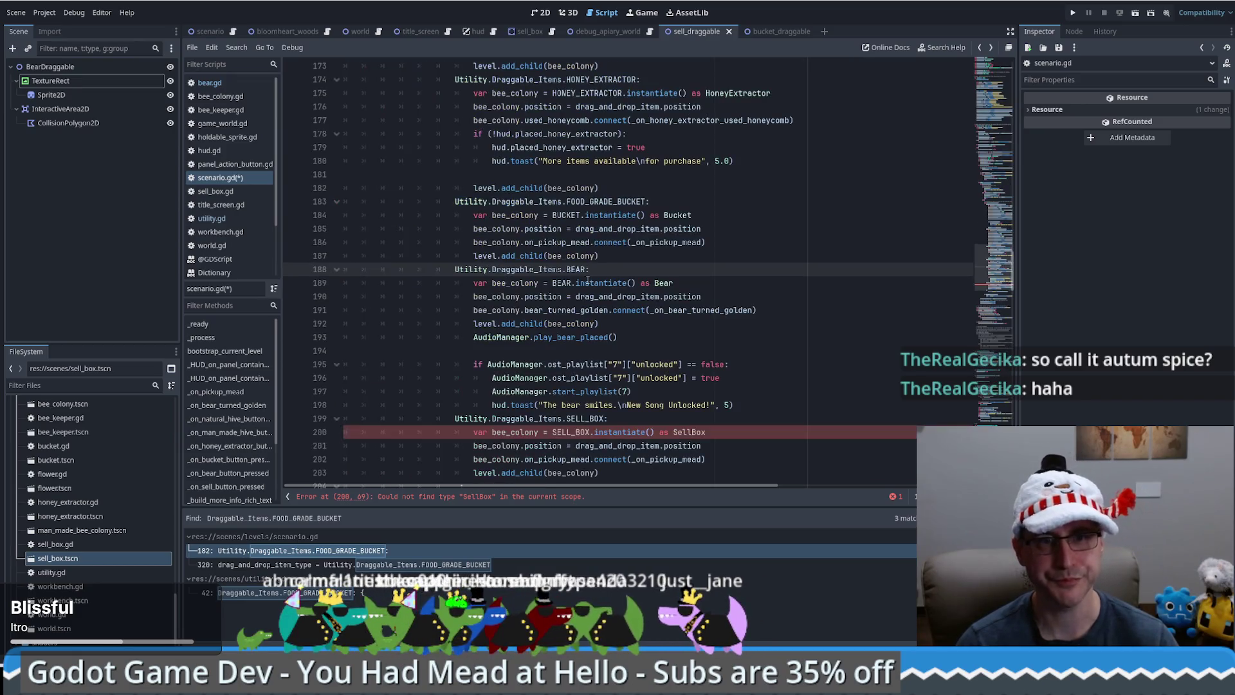
key(ctrl+s)
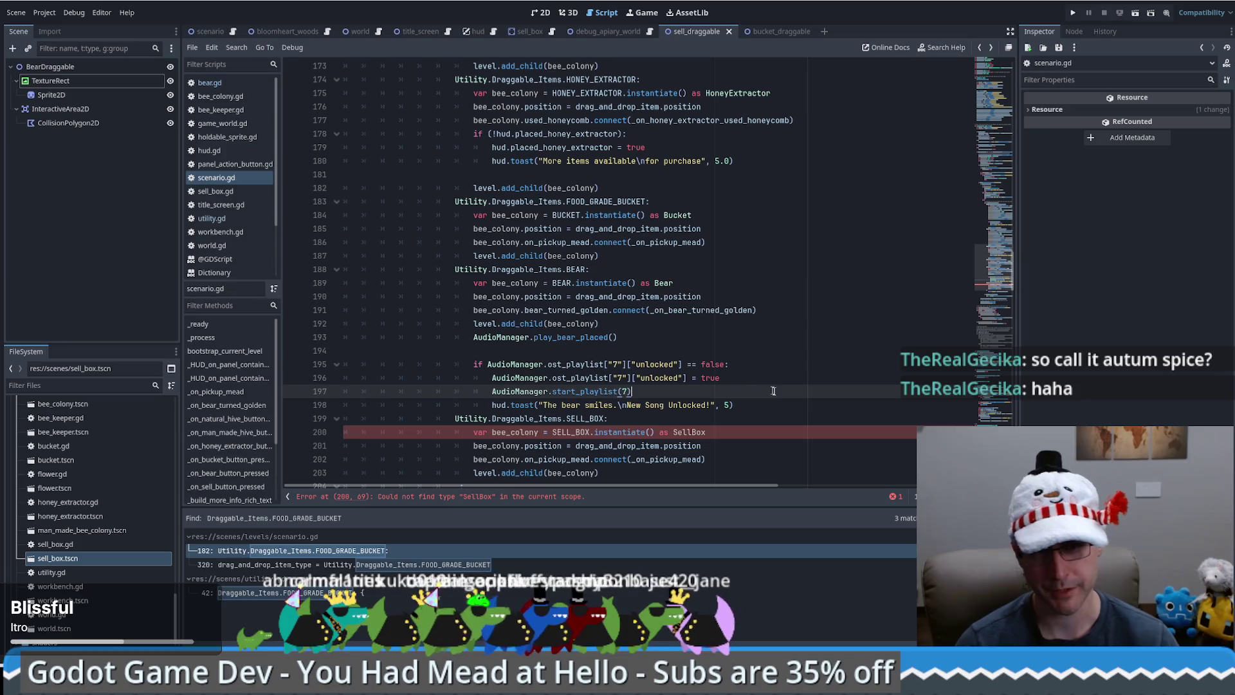
scroll(739, 362, down, 2)
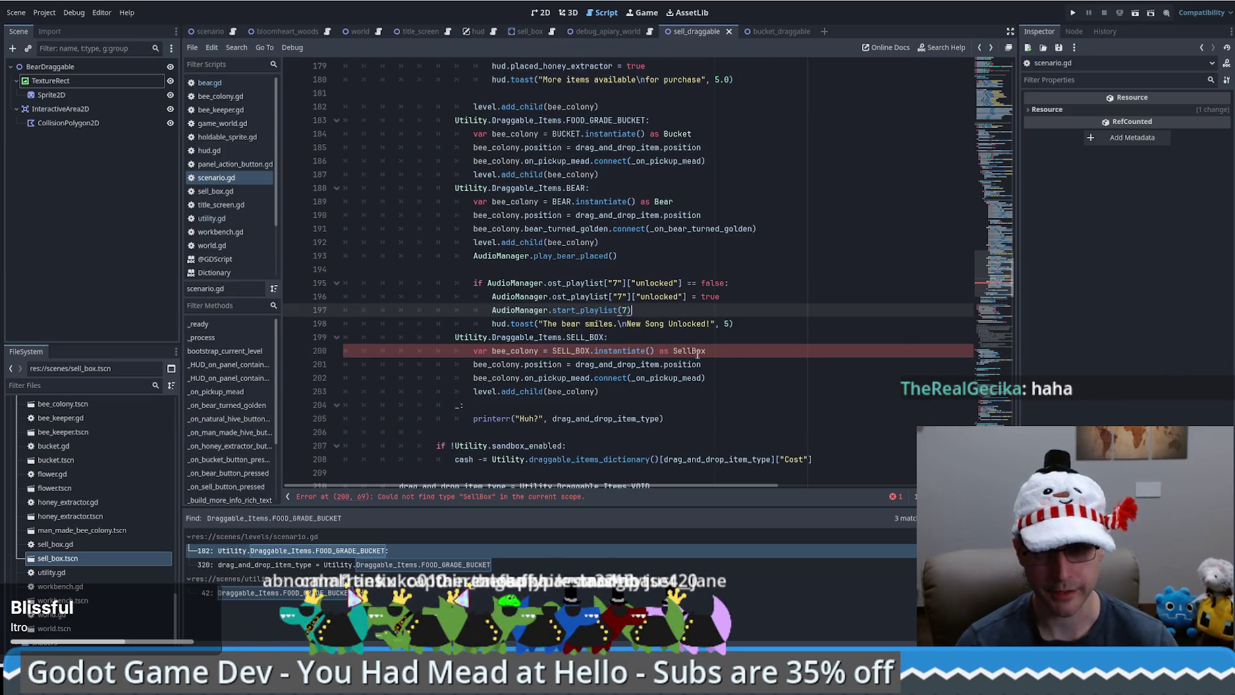
double_click(64, 558)
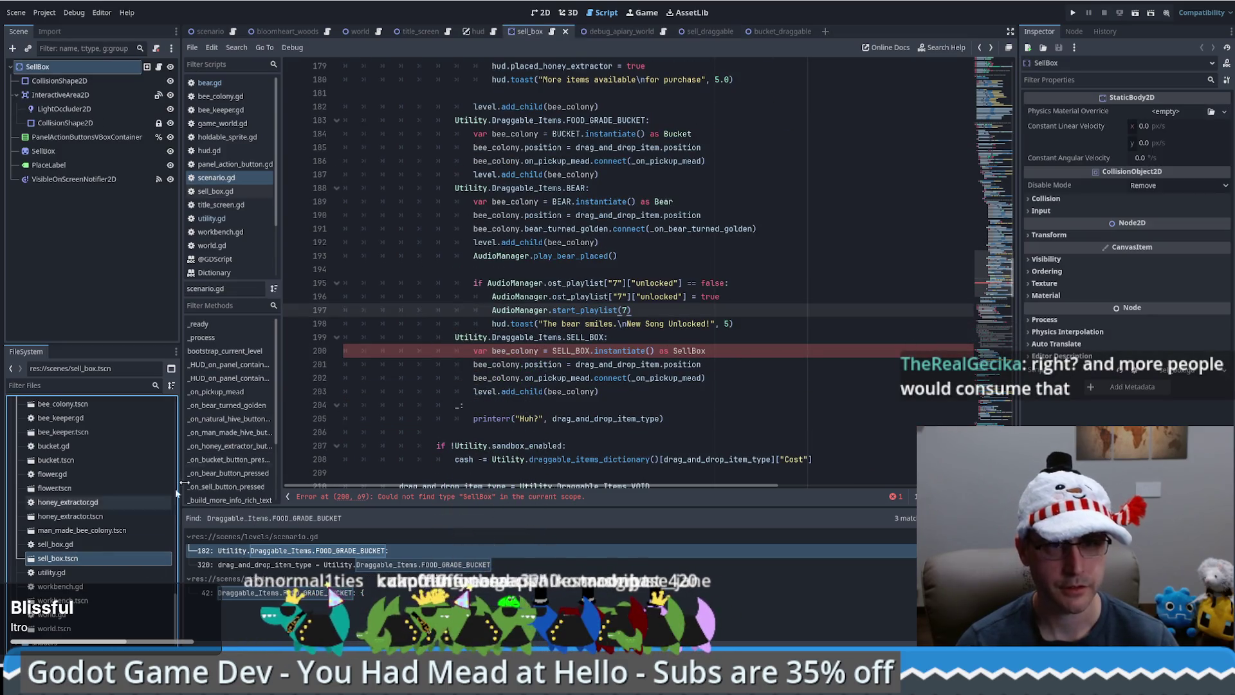
Add 'class_name SellBox' above extends StaticBody2D in sell_box.gd and save
double_click(63, 547)
scroll(696, 138, up, 4)
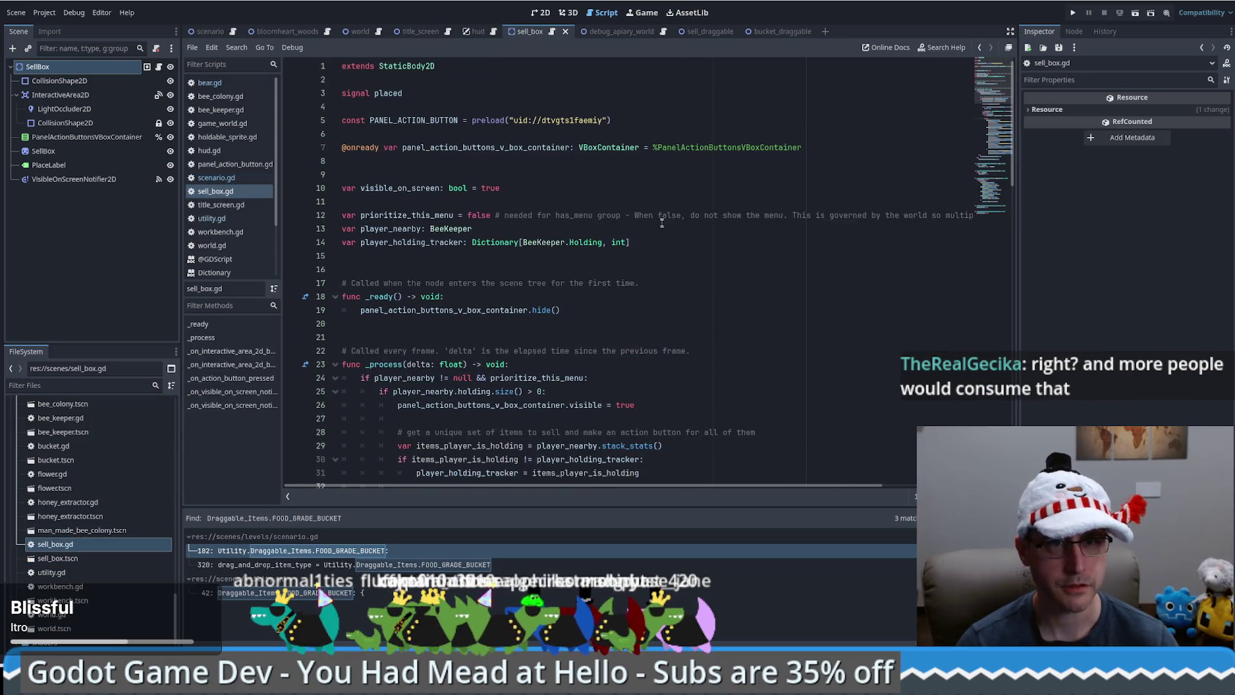
click(462, 73)
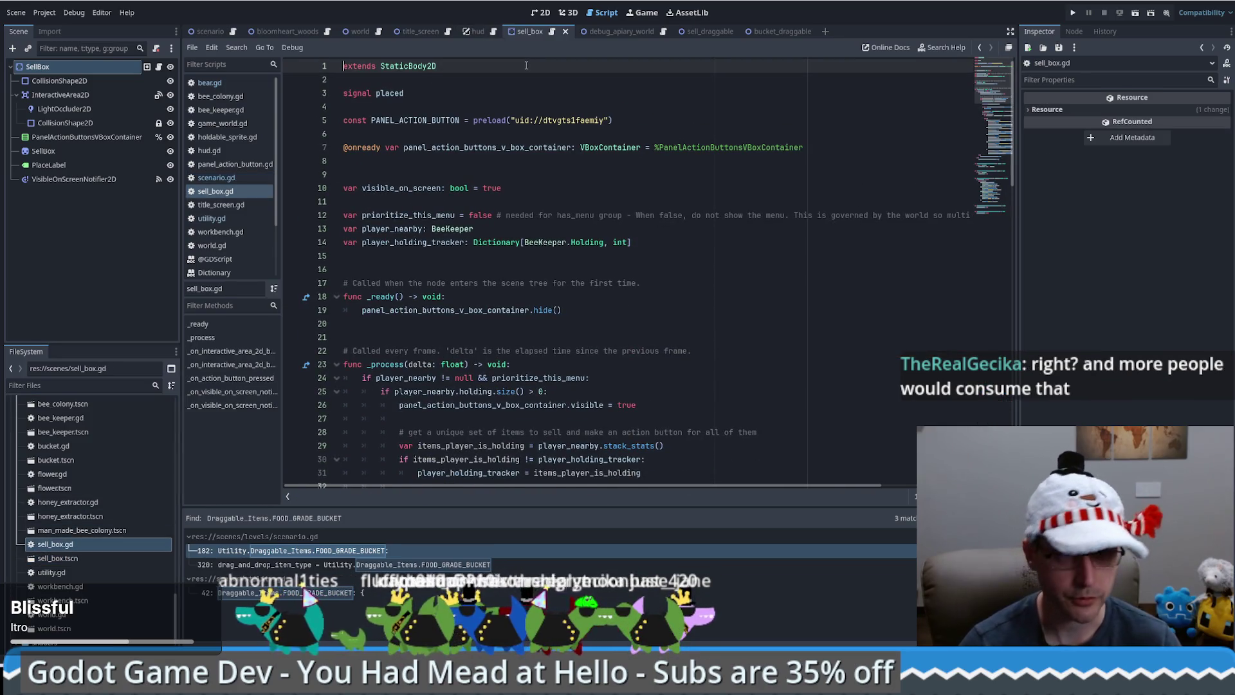
key(Home)
key(Return)
key(Up)
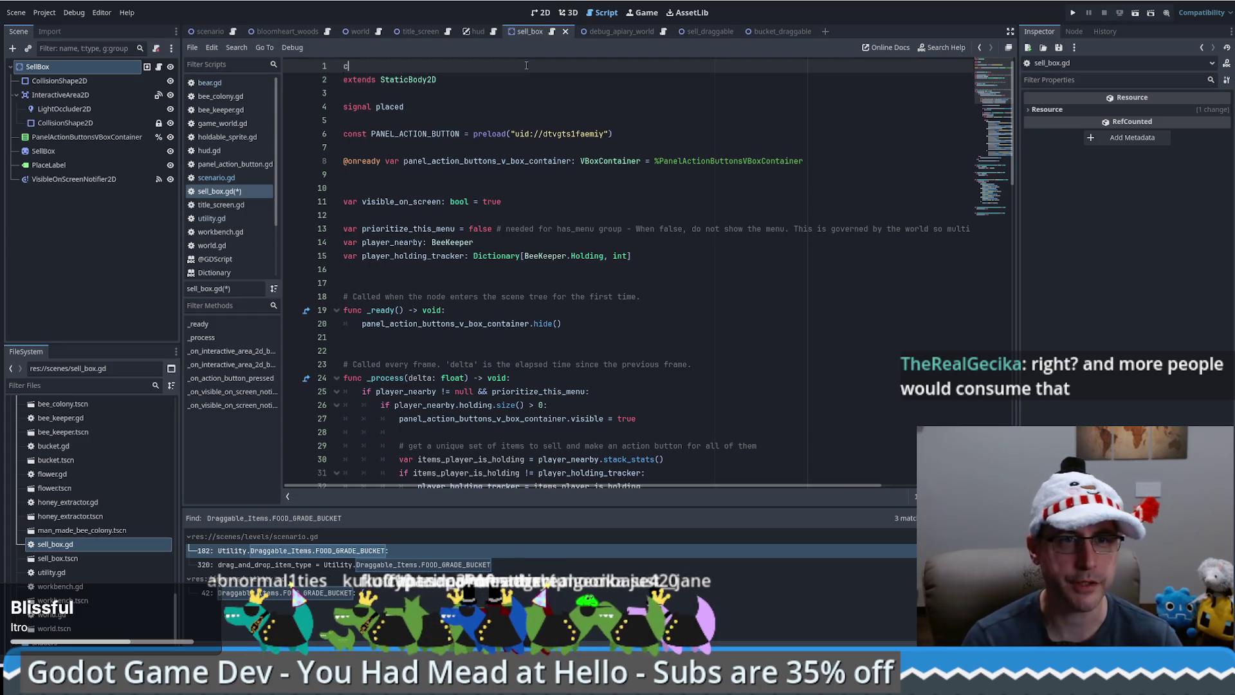
text(call_)
key(BackSpace)
key(BackSpace)
key(BackSpace)
text(lass_)
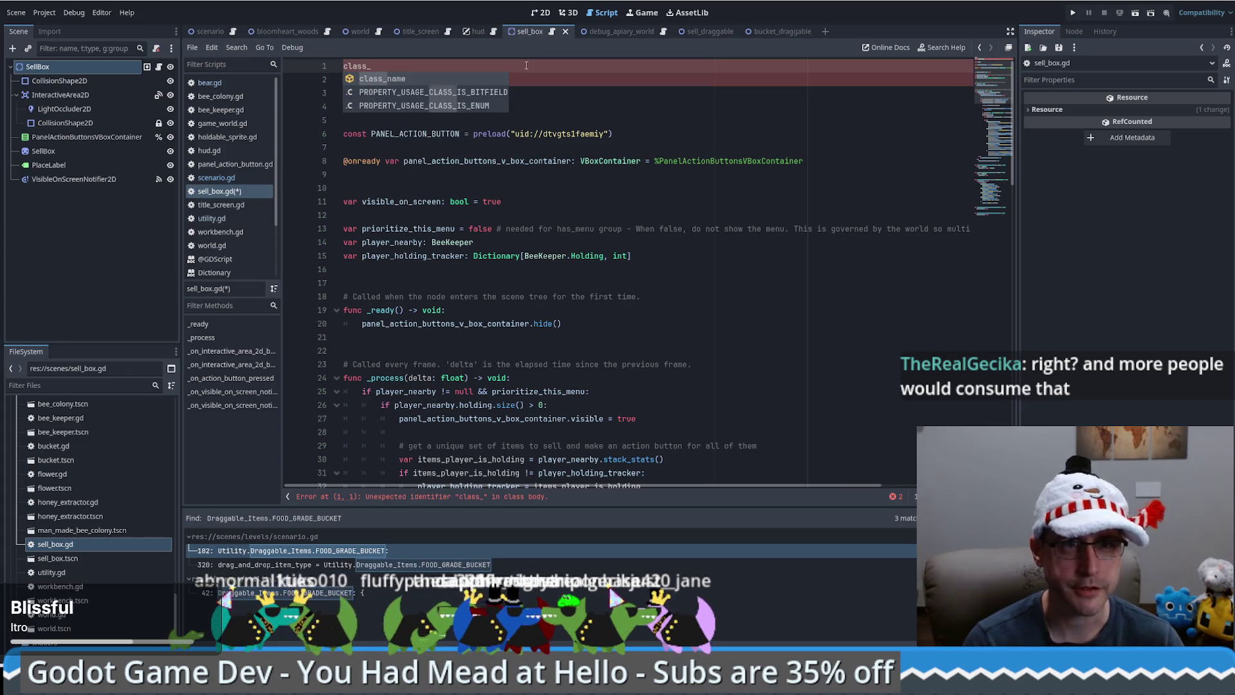
text(b)
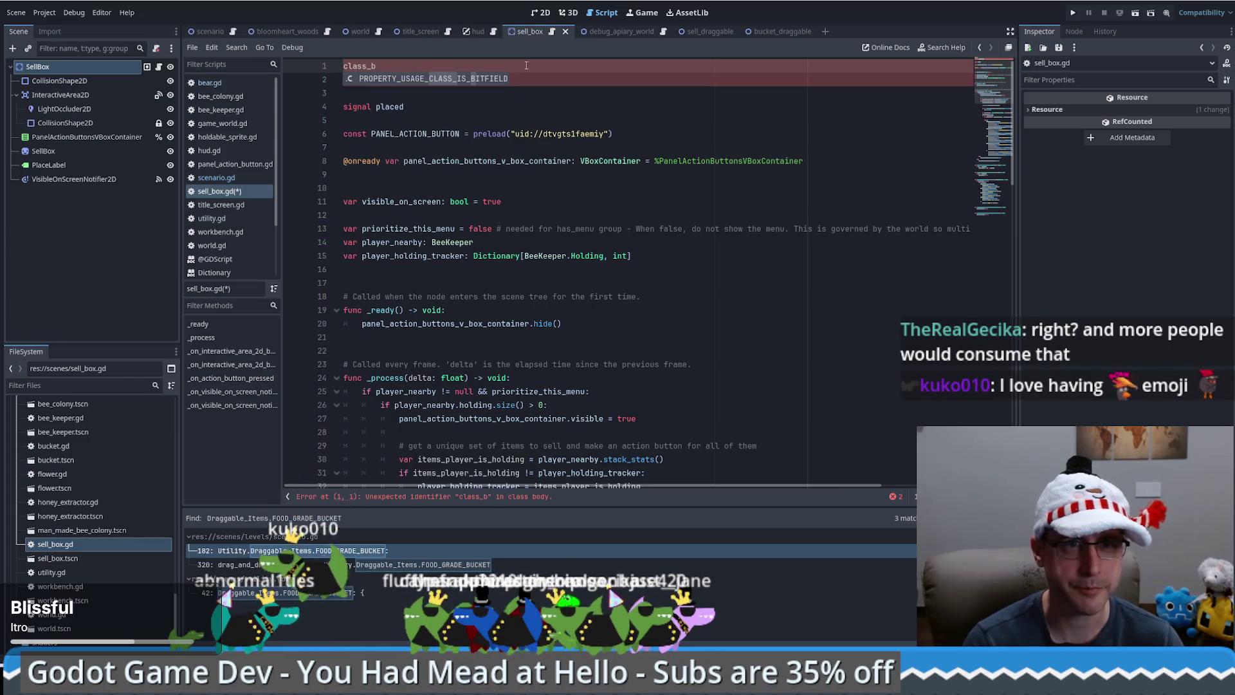
key(BackSpace)
text(name S)
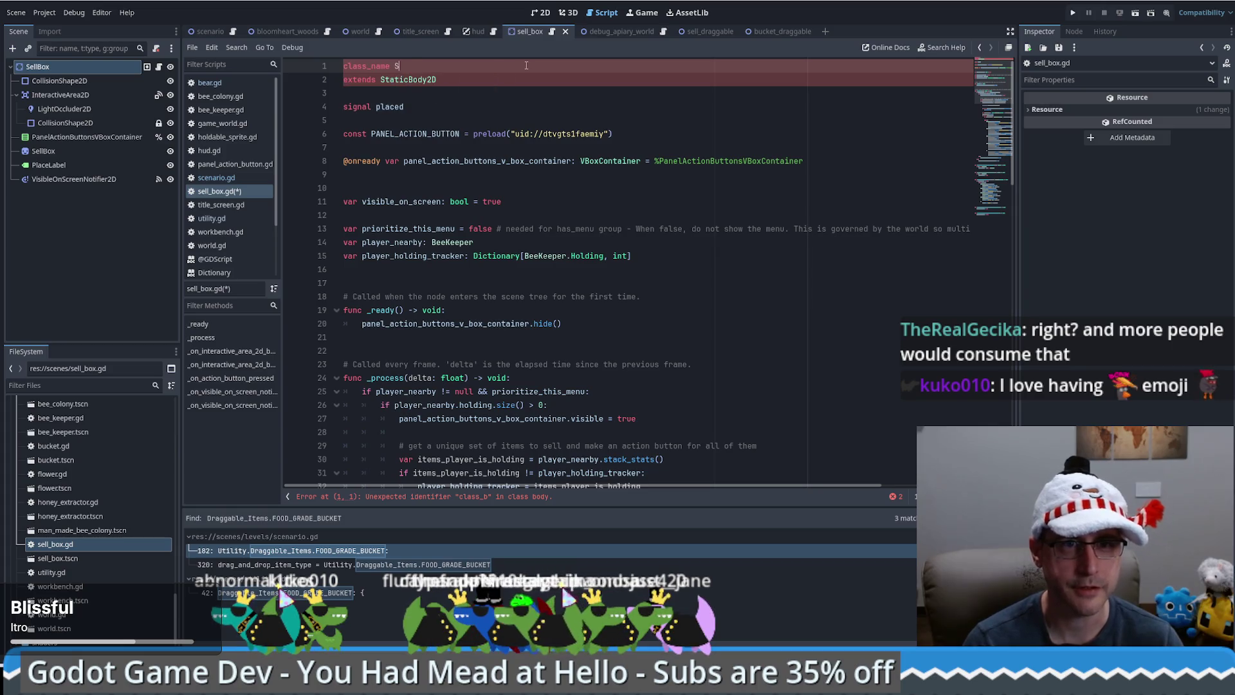
text(ellBox)
key(ctrl+s)
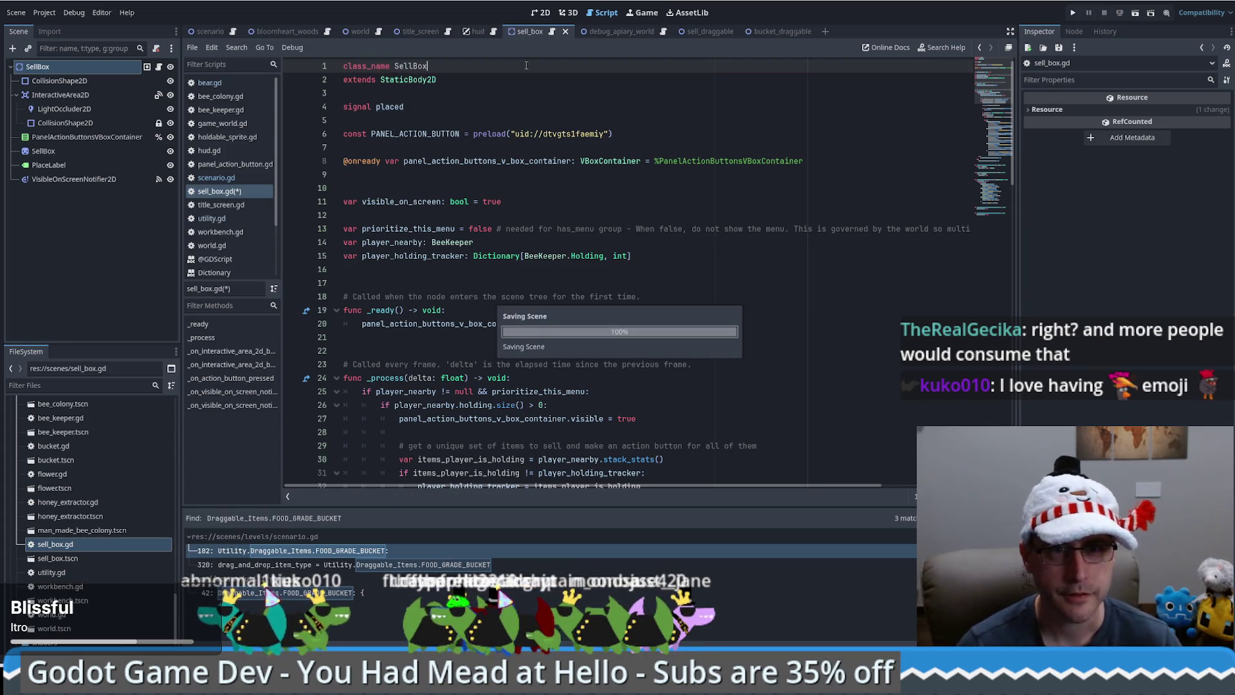
Go back to the SELL_BOX placement code in scenario.gd
click(515, 81)
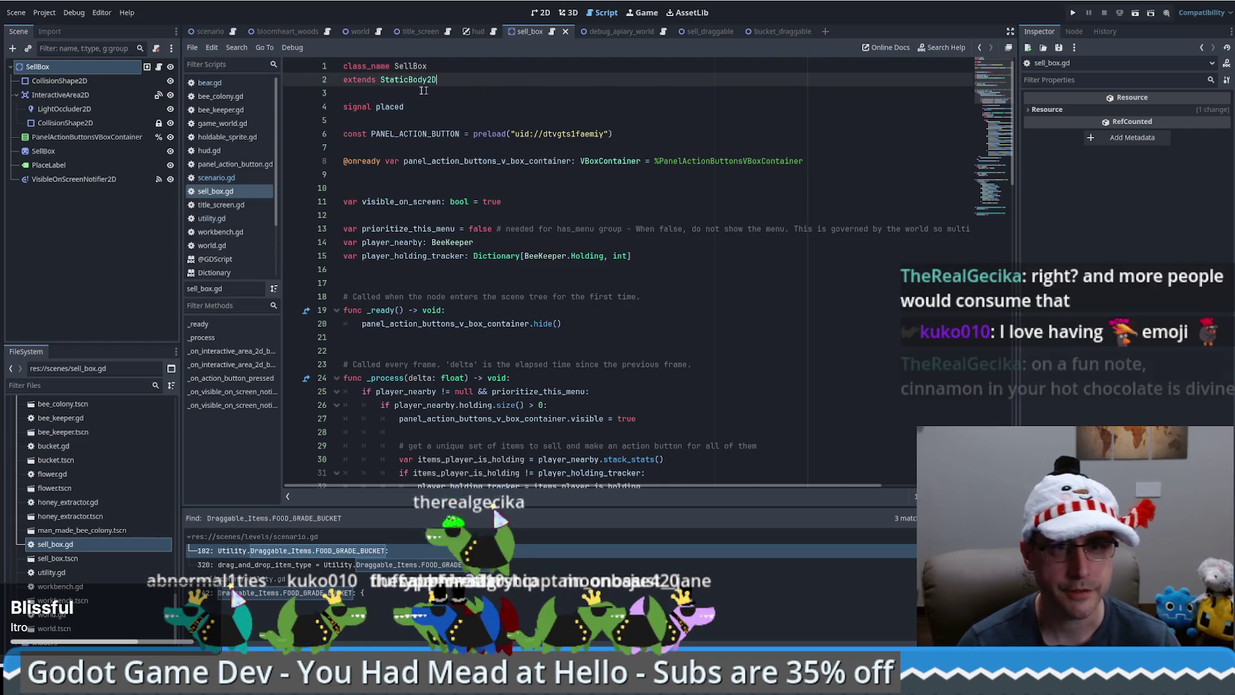
scroll(516, 193, down, 9)
click(512, 268)
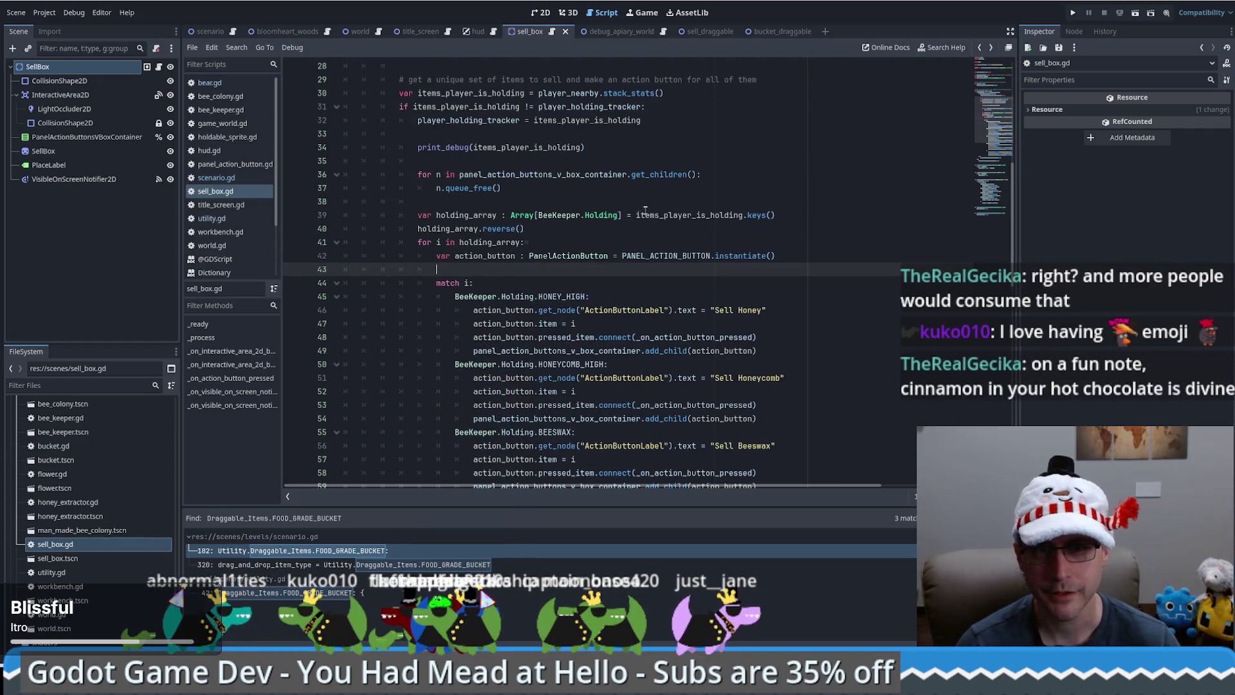
key(alt+Left)
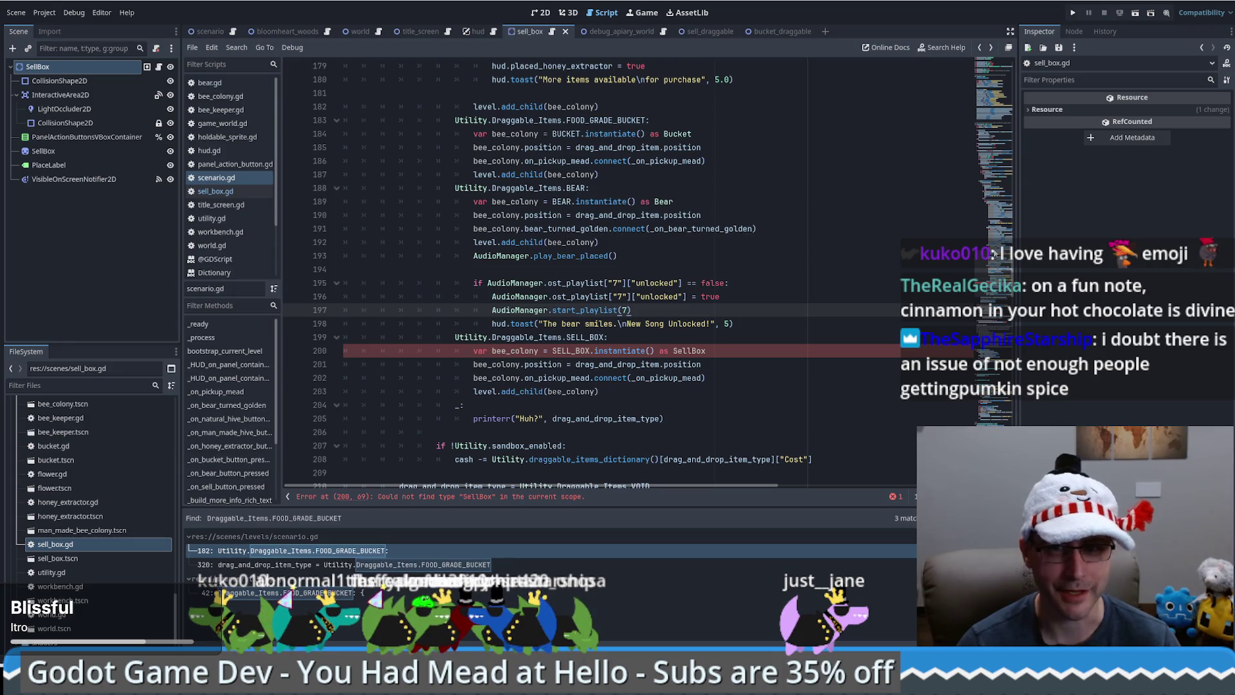
scroll(1002, 303, down, 5)
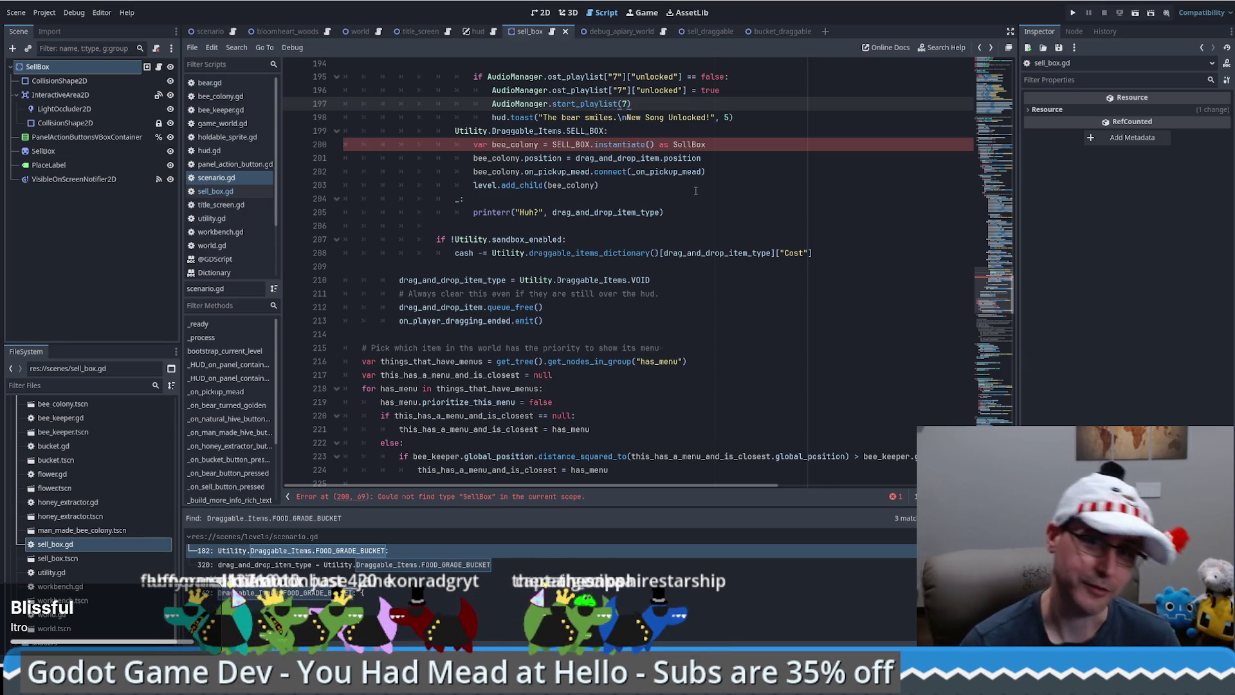
Inspect the SELL_BOX instantiate call on line 200 and show the SellBox node's properties
scroll(723, 210, up, 3)
scroll(699, 232, down, 2)
click(617, 184)
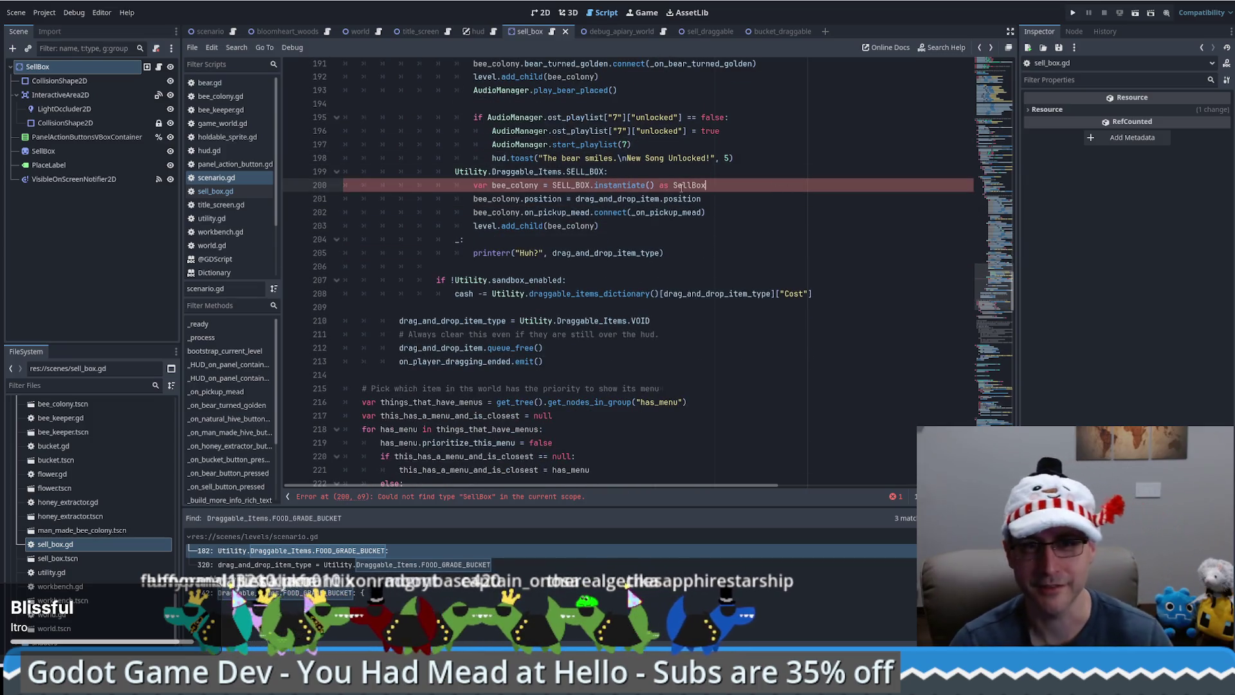
click(592, 31)
click(534, 31)
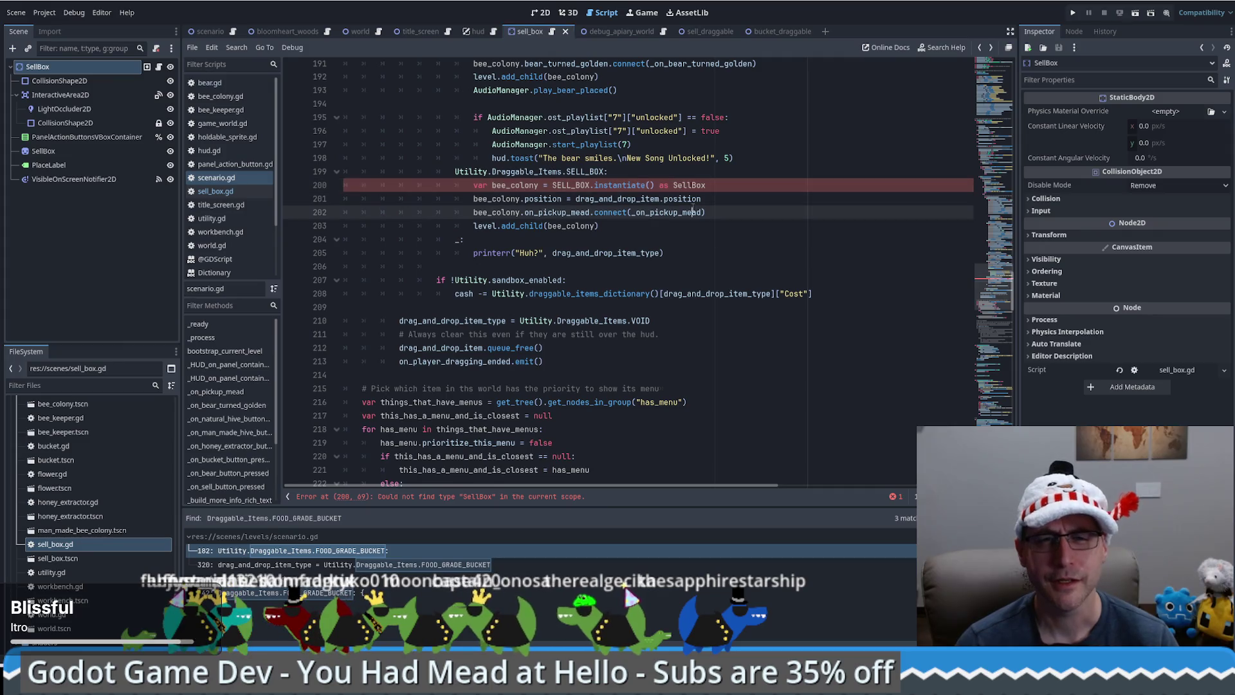
click(567, 185)
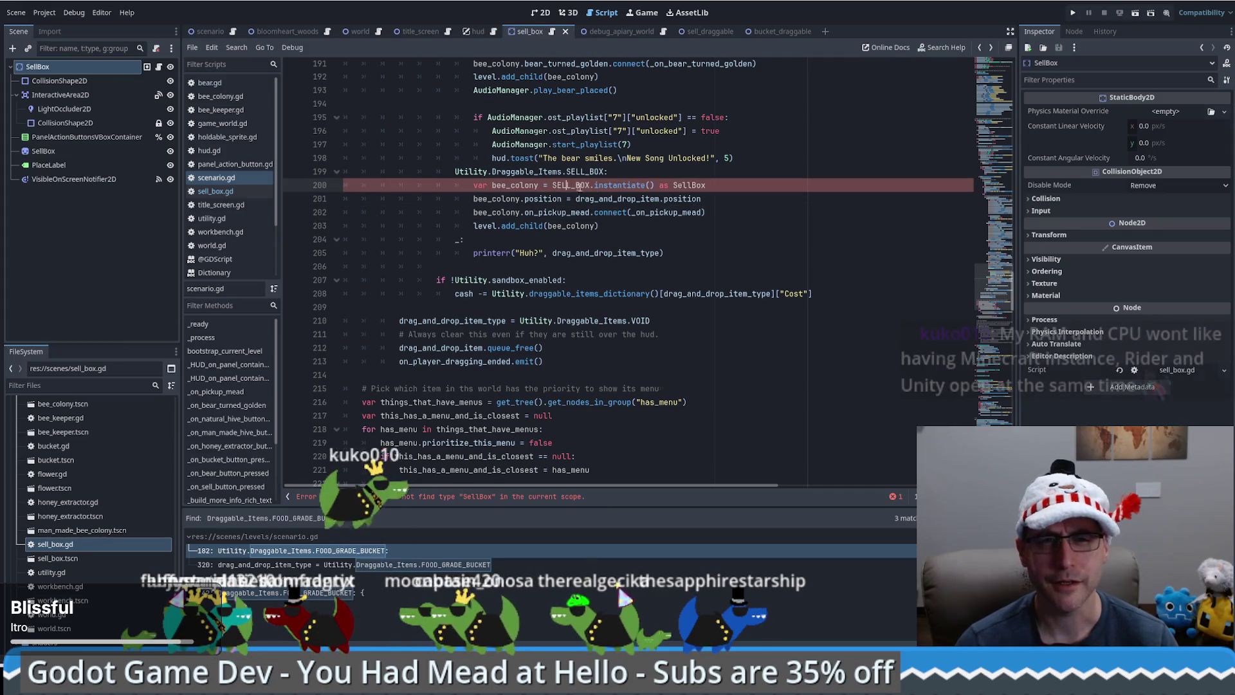
Check the add_child line 203, follow the line 200 SellBox type error, then open sell_box.gd
click(757, 223)
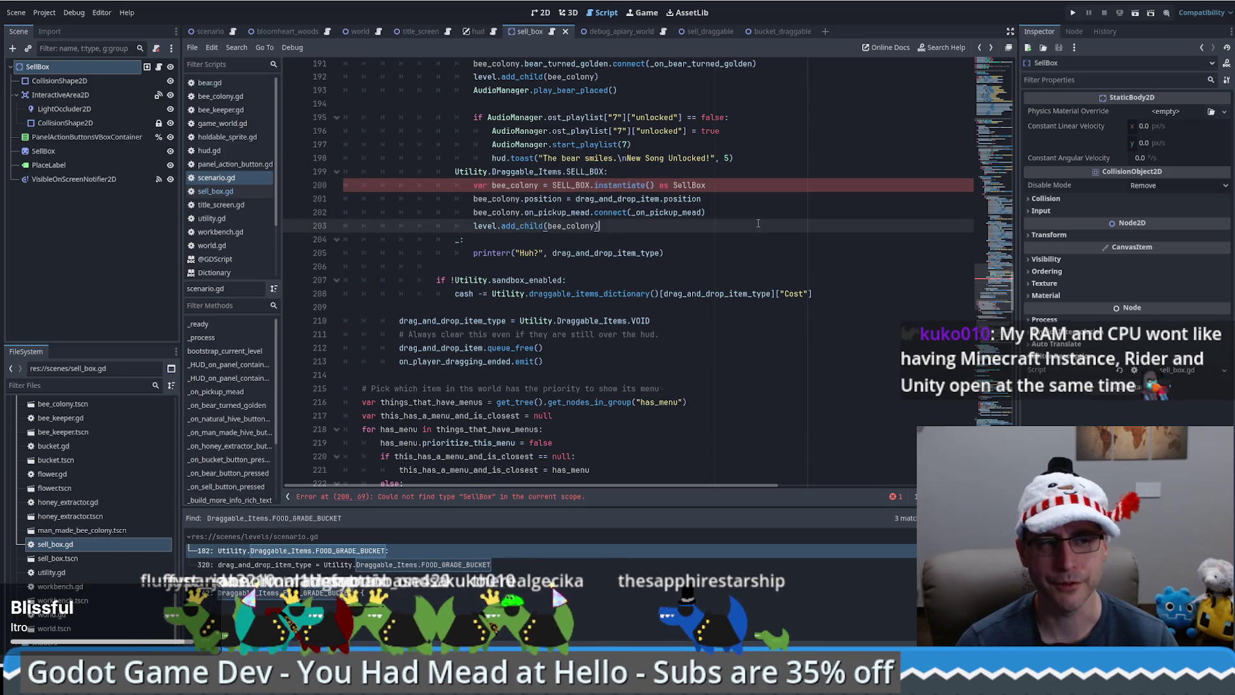
click(828, 242)
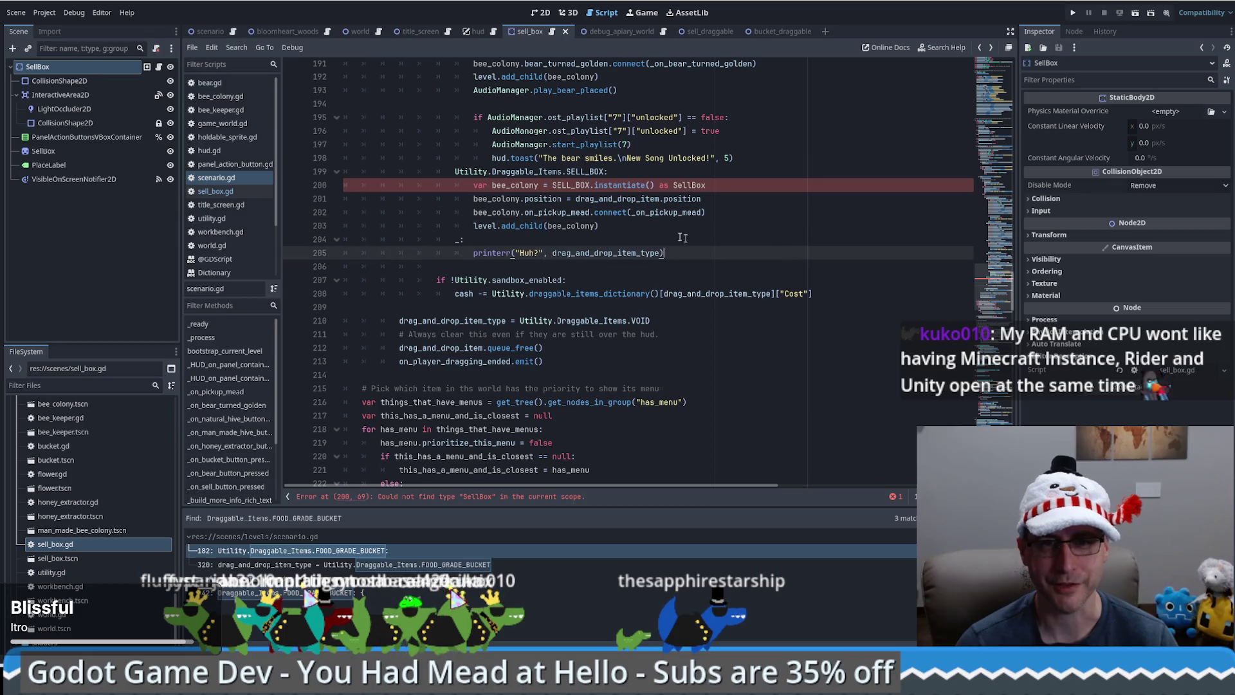
click(723, 217)
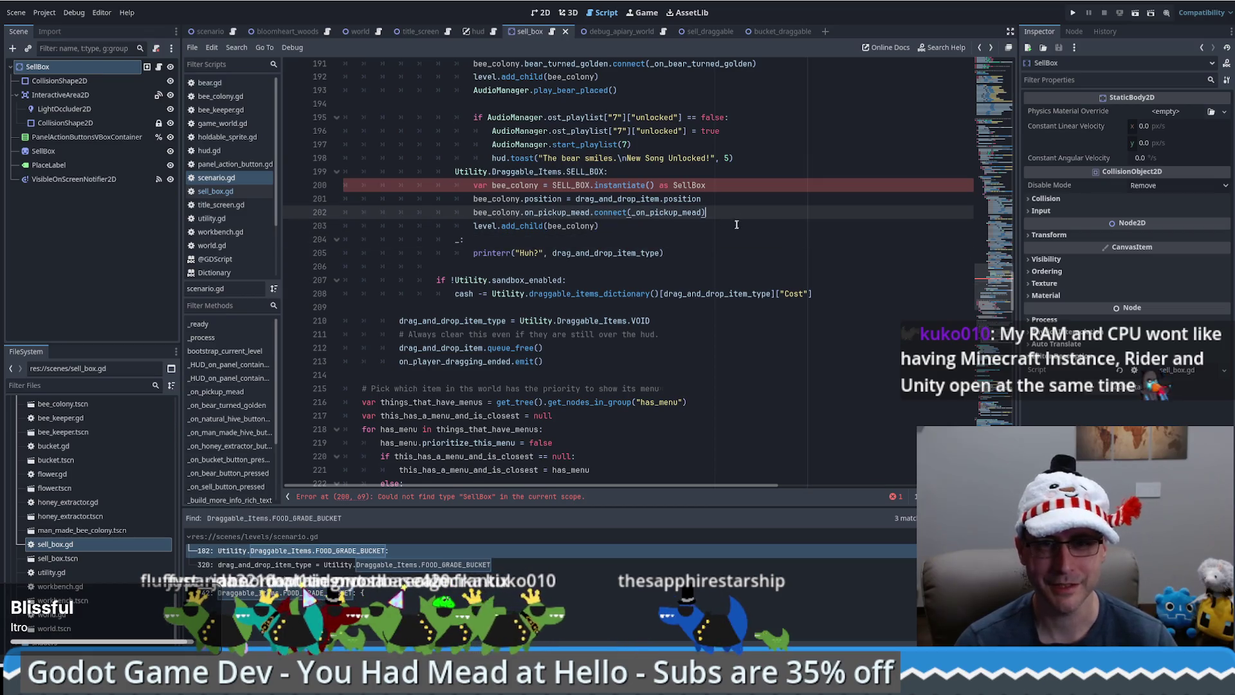
click(733, 227)
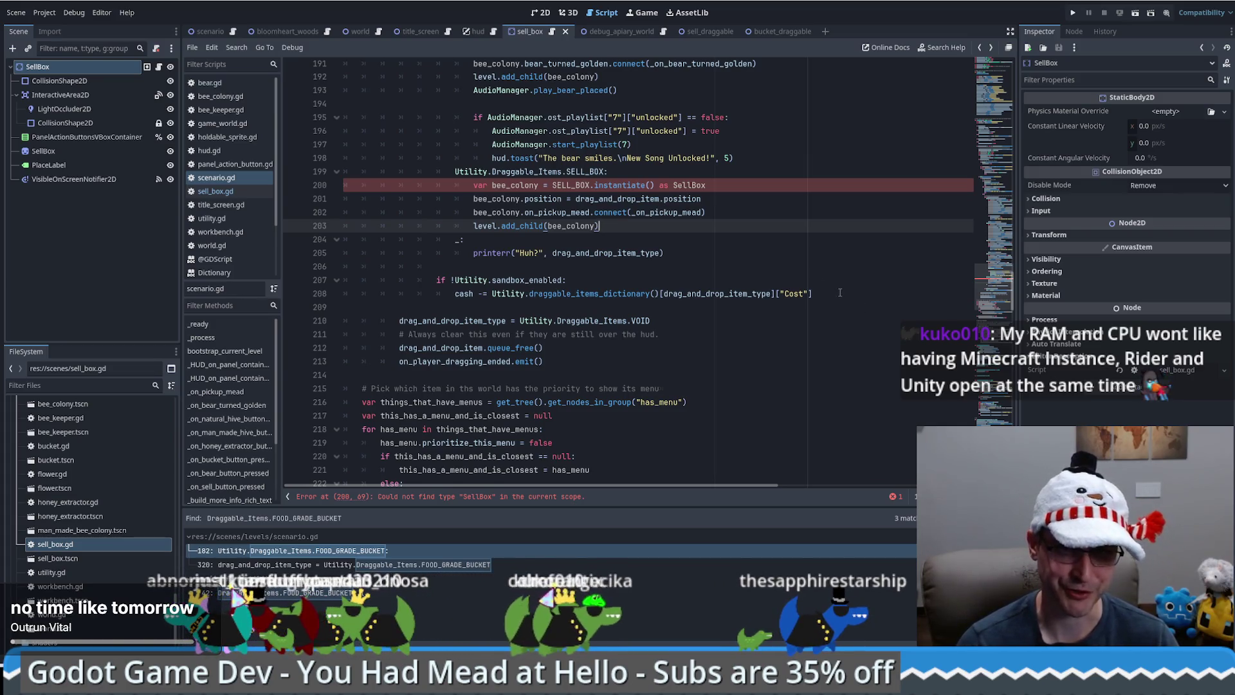
click(482, 500)
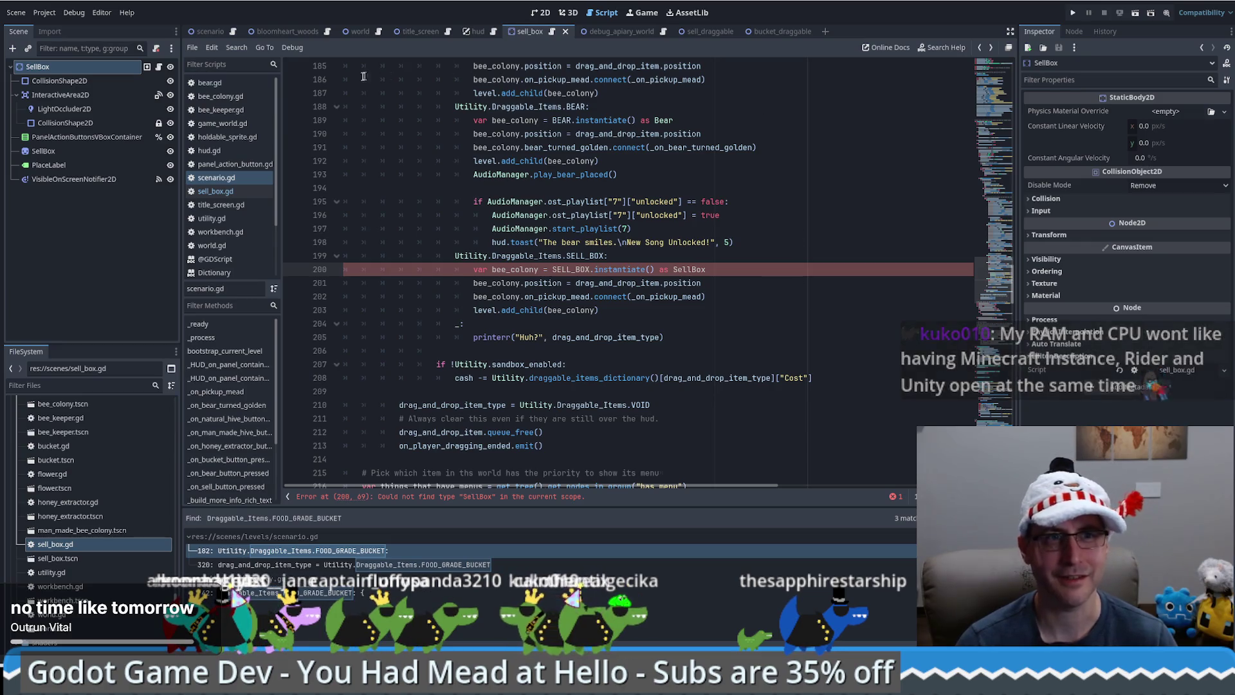
click(216, 191)
click(681, 203)
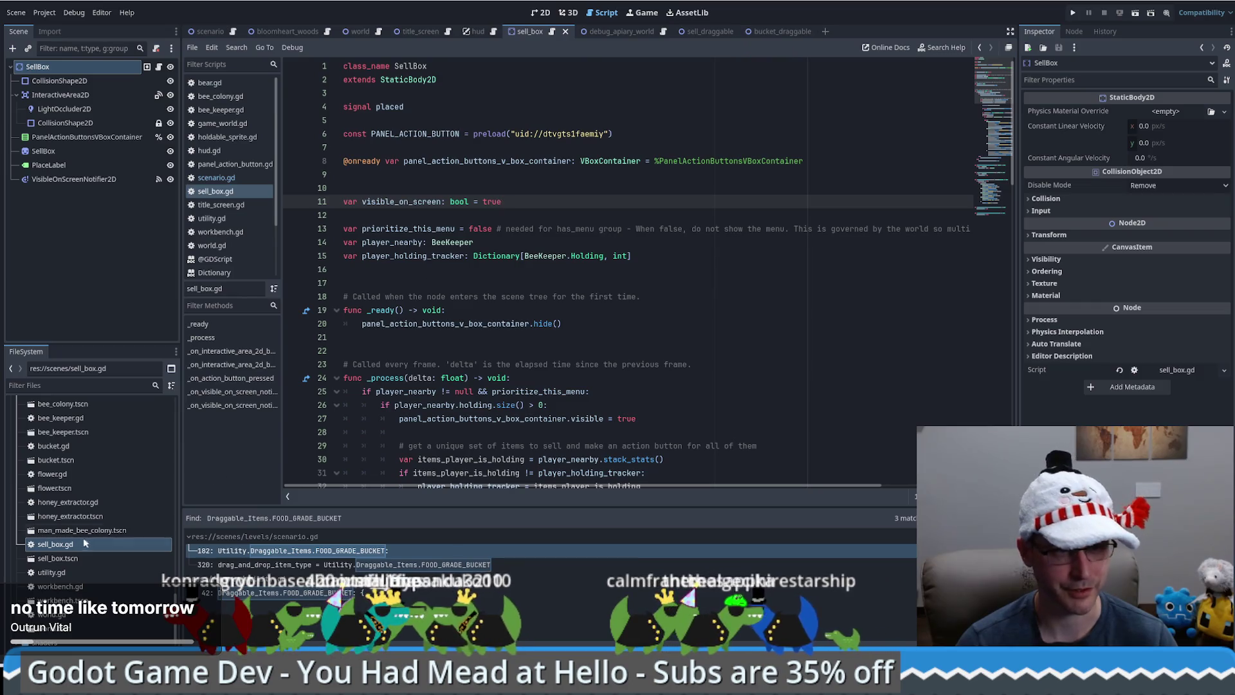
Open the bucket scene and its bucket.gd script
double_click(55, 461)
click(56, 448)
double_click(57, 448)
scroll(694, 306, up, 15)
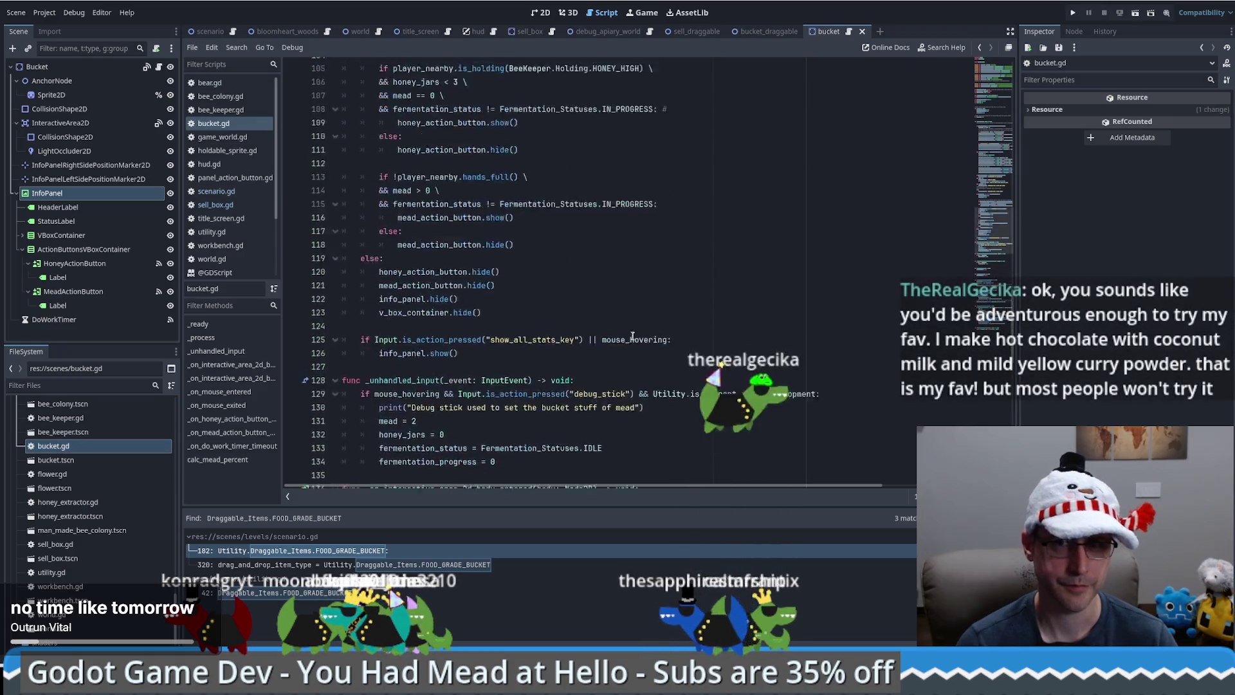
scroll(694, 306, up, 10)
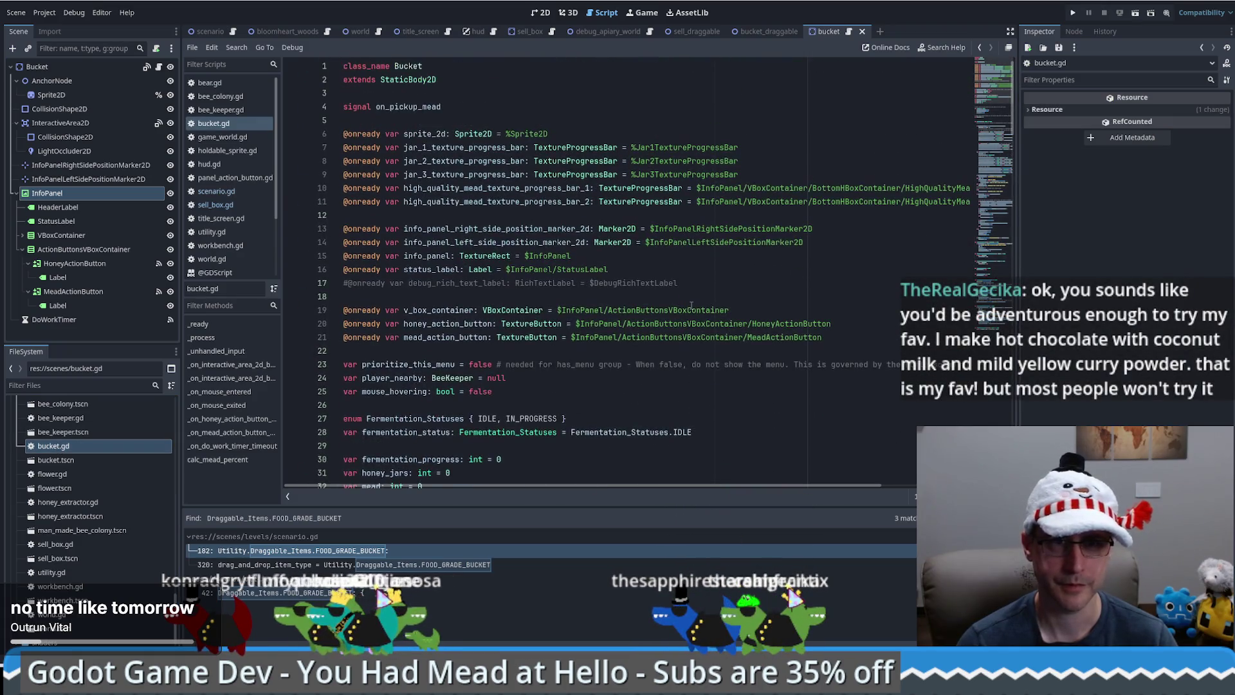
Cycle through the open scripts back to sell_box.gd
click(589, 92)
key(alt+Left)
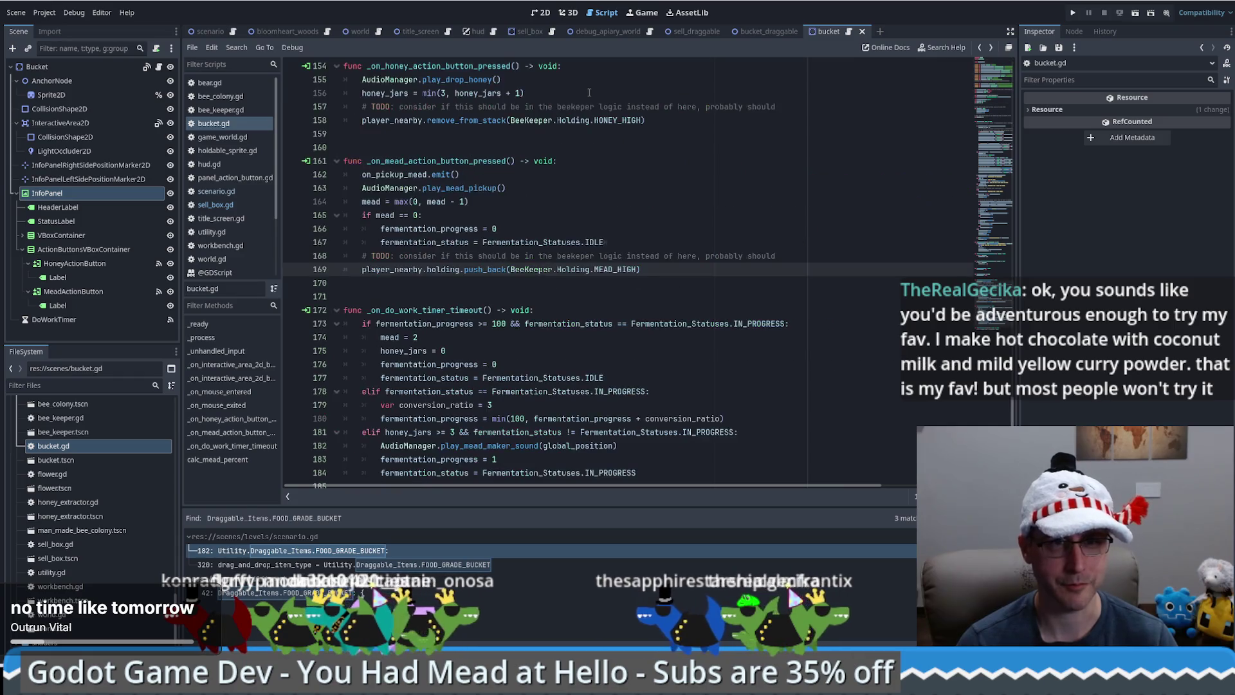
key(alt+Right)
key(alt+Left)
key(alt+Left)
key(alt+Right)
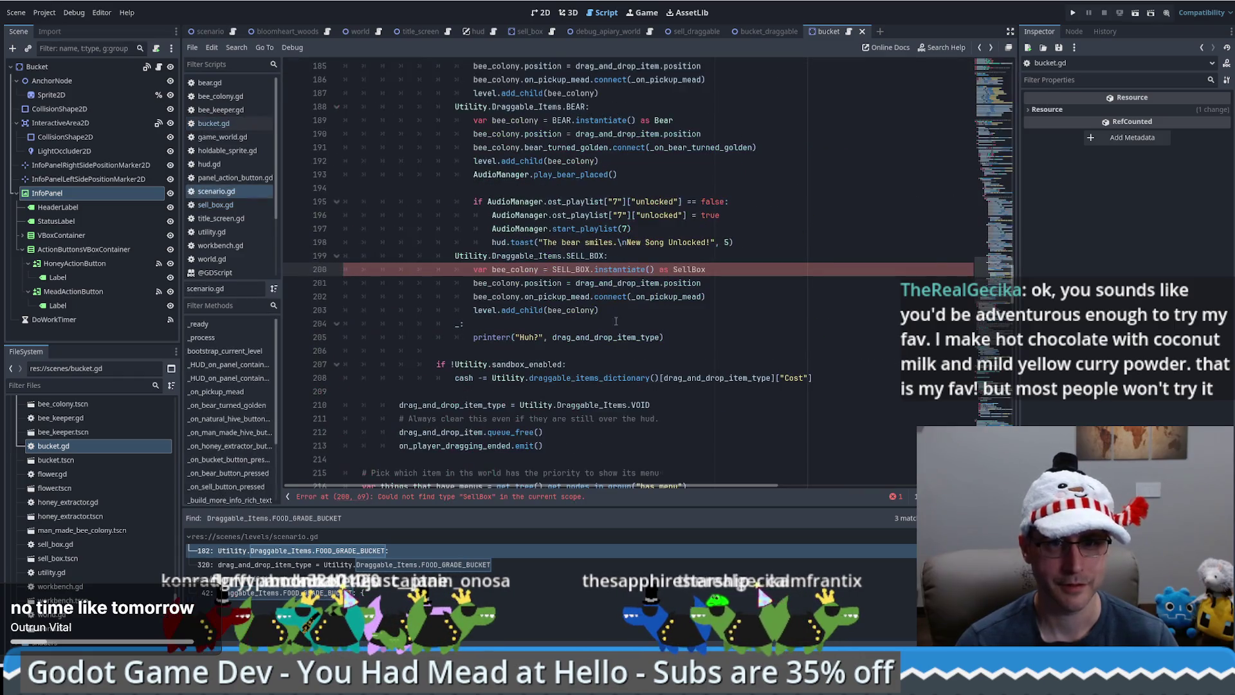
ctrl+click(682, 266)
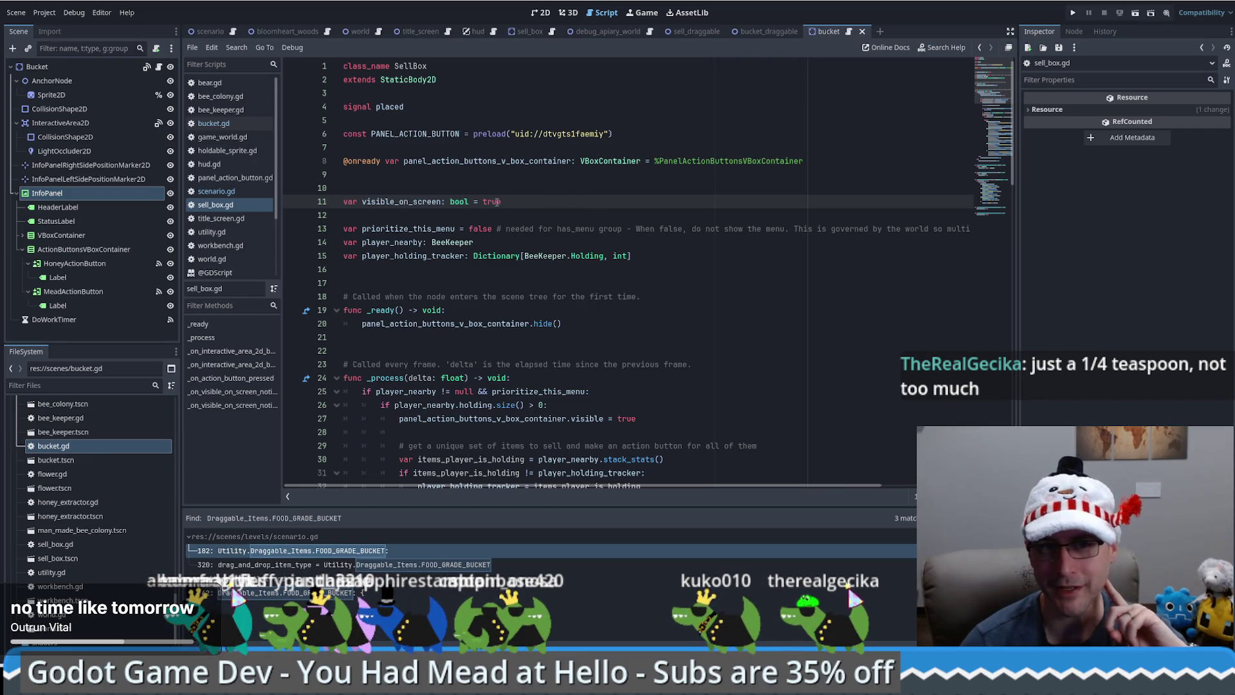
click(560, 193)
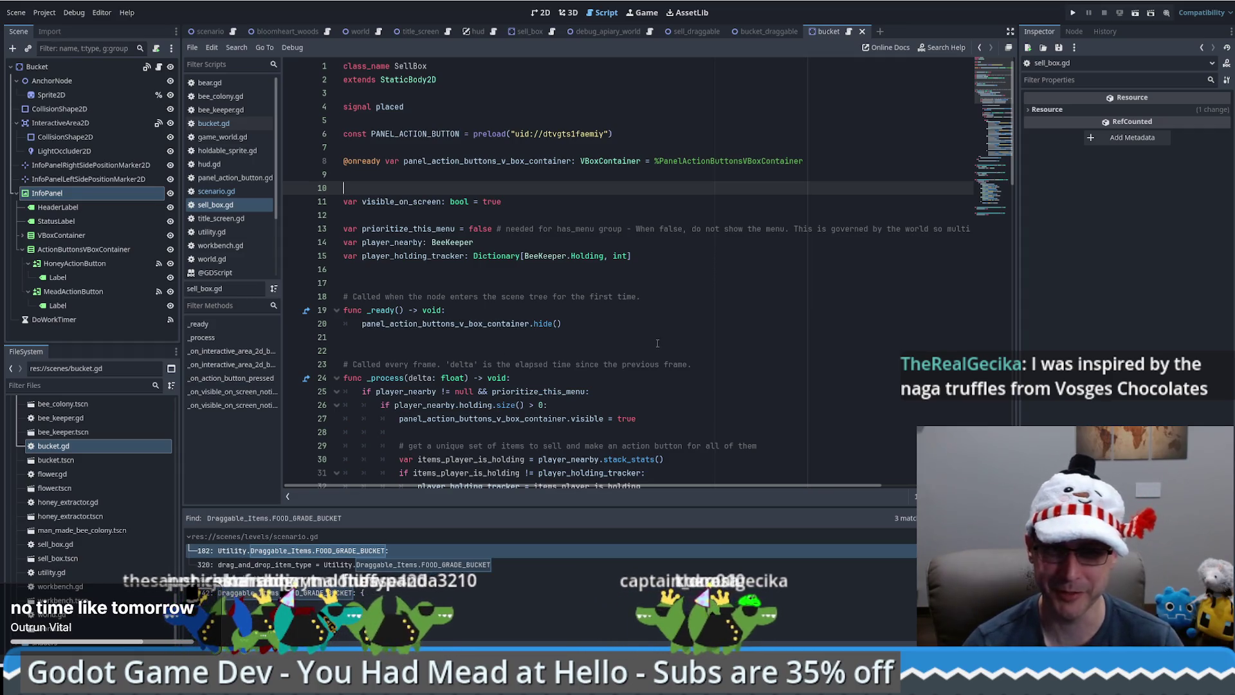
click(648, 324)
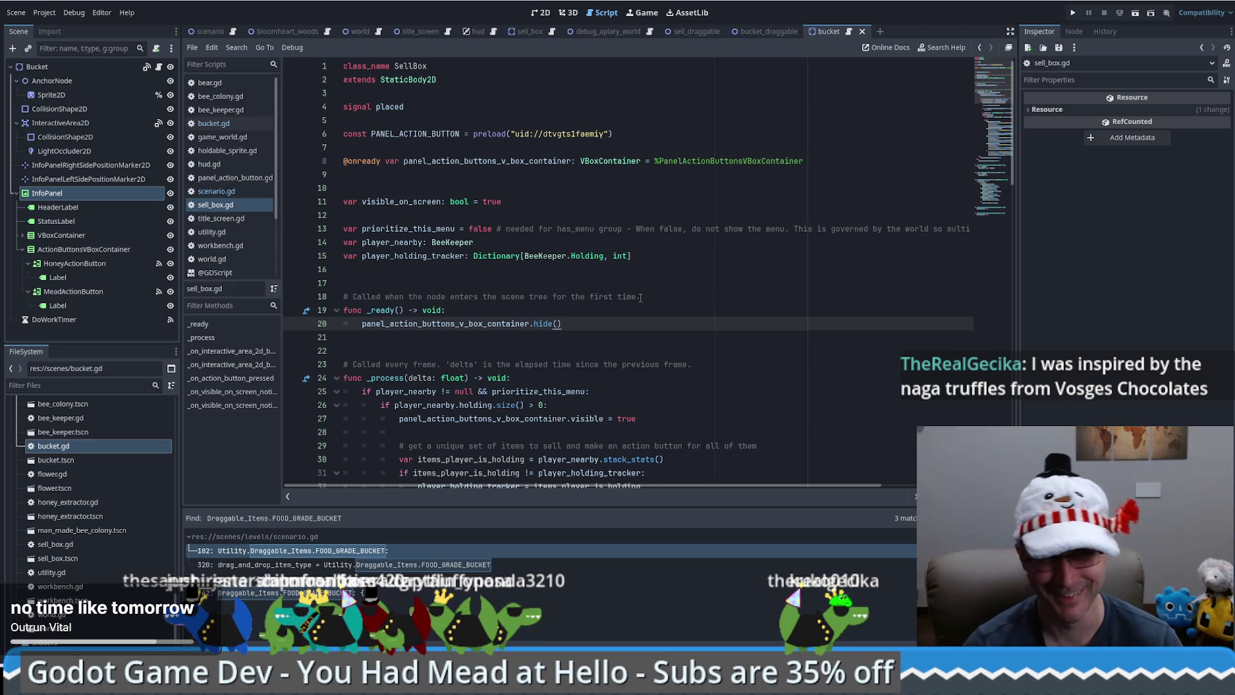
click(697, 293)
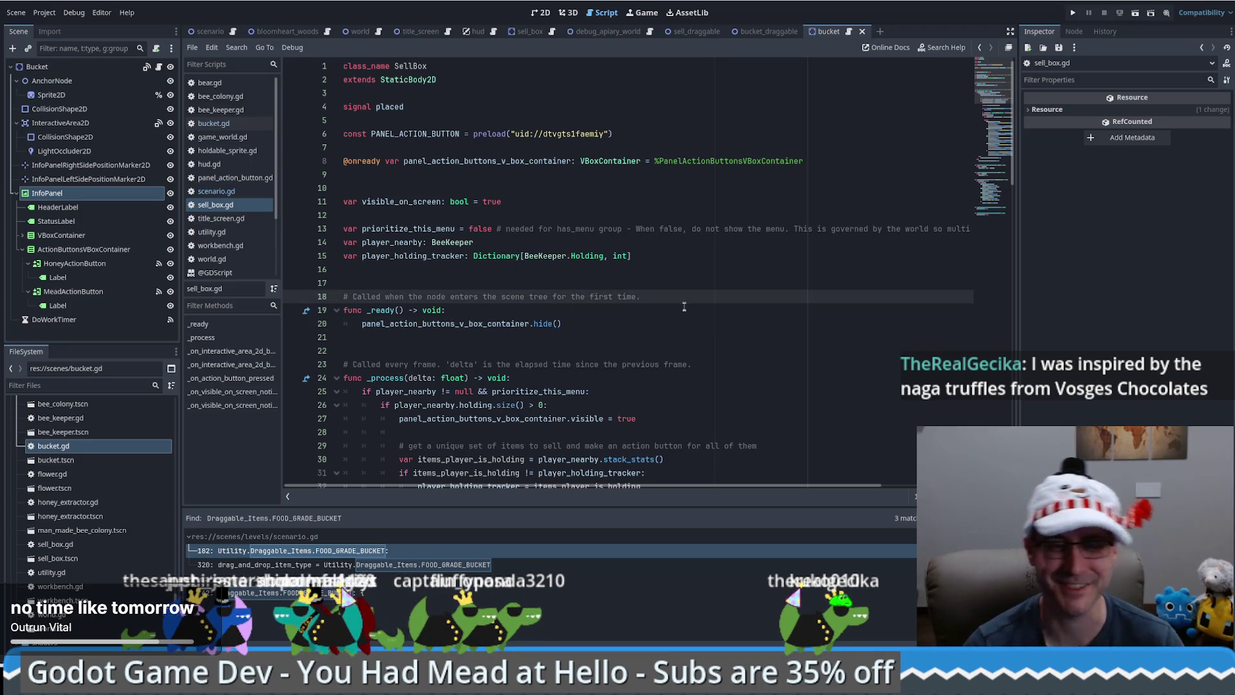
click(721, 206)
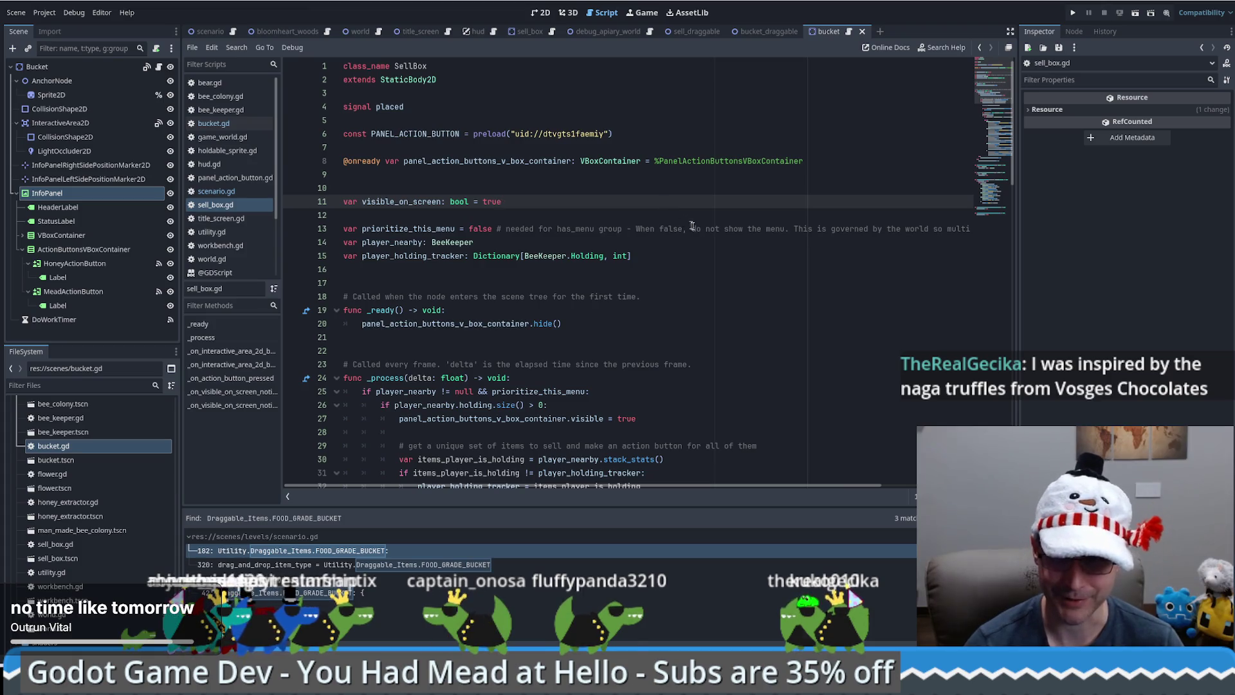
click(672, 187)
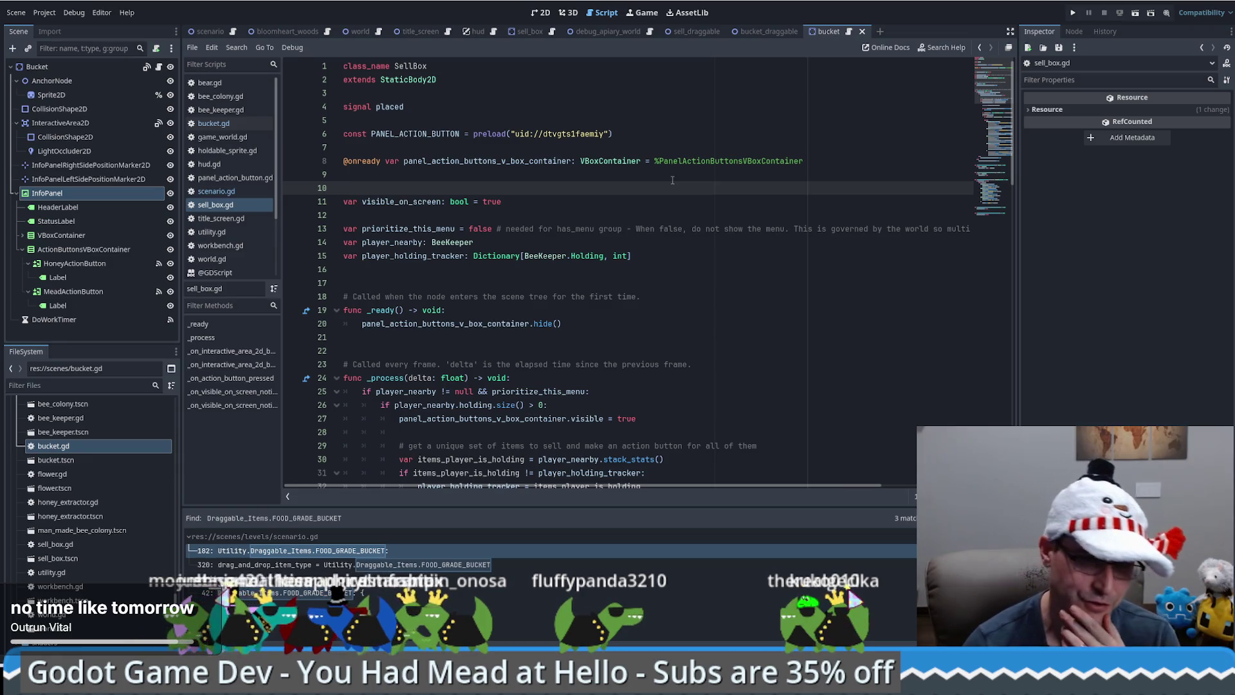
scroll(707, 220, down, 1)
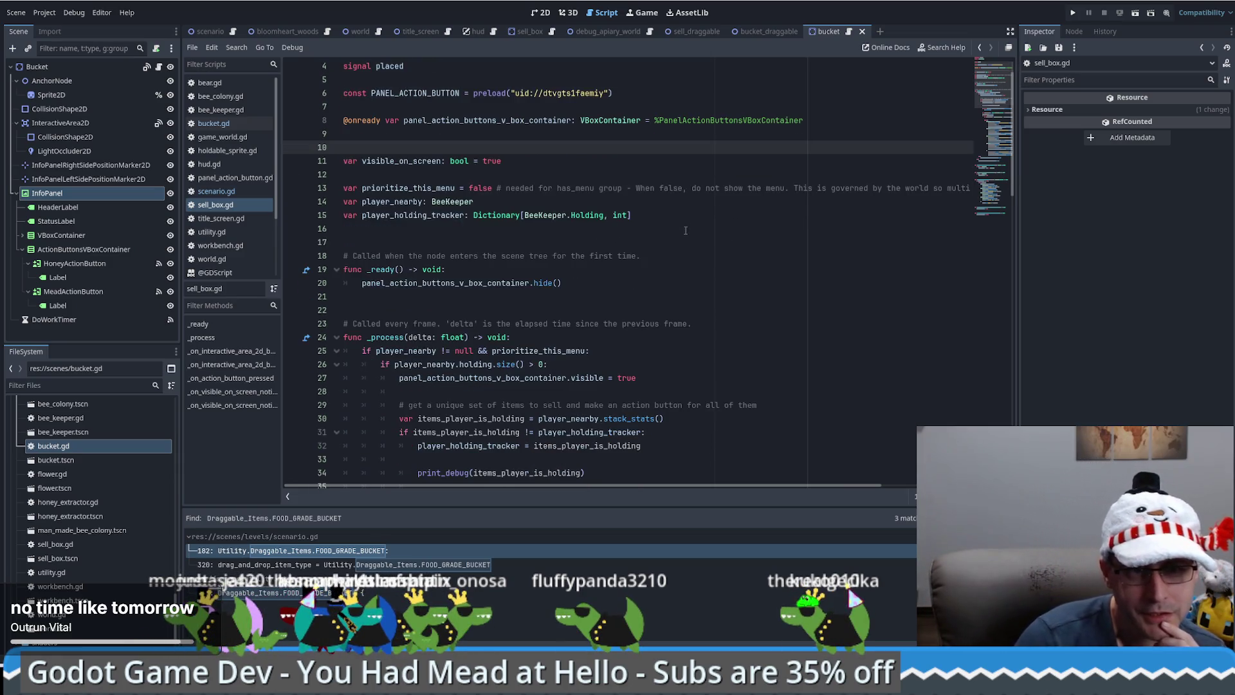
scroll(701, 219, up, 1)
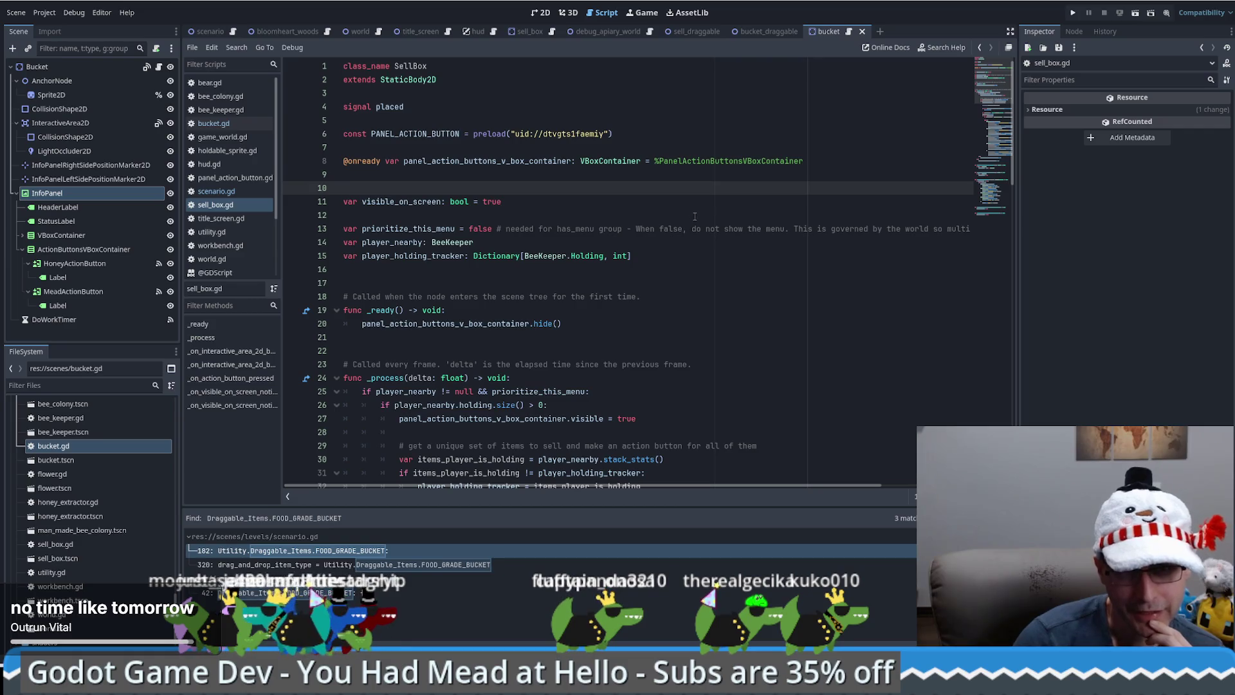
scroll(688, 209, down, 3)
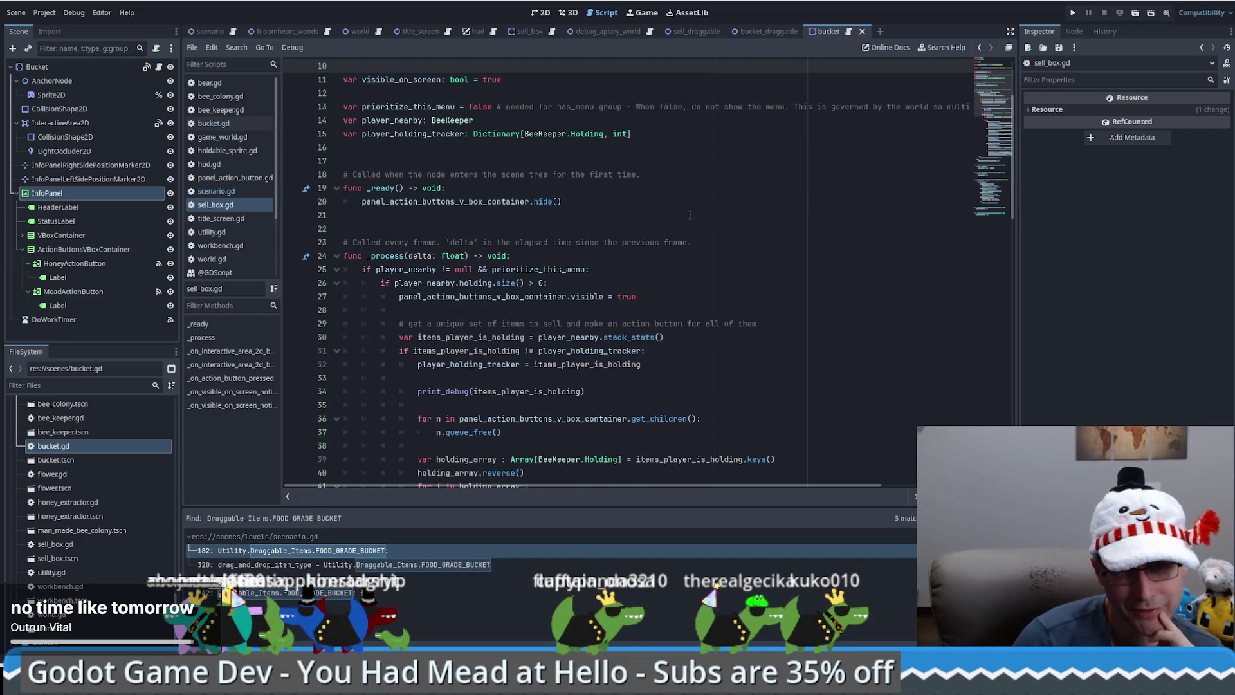
scroll(690, 215, up, 3)
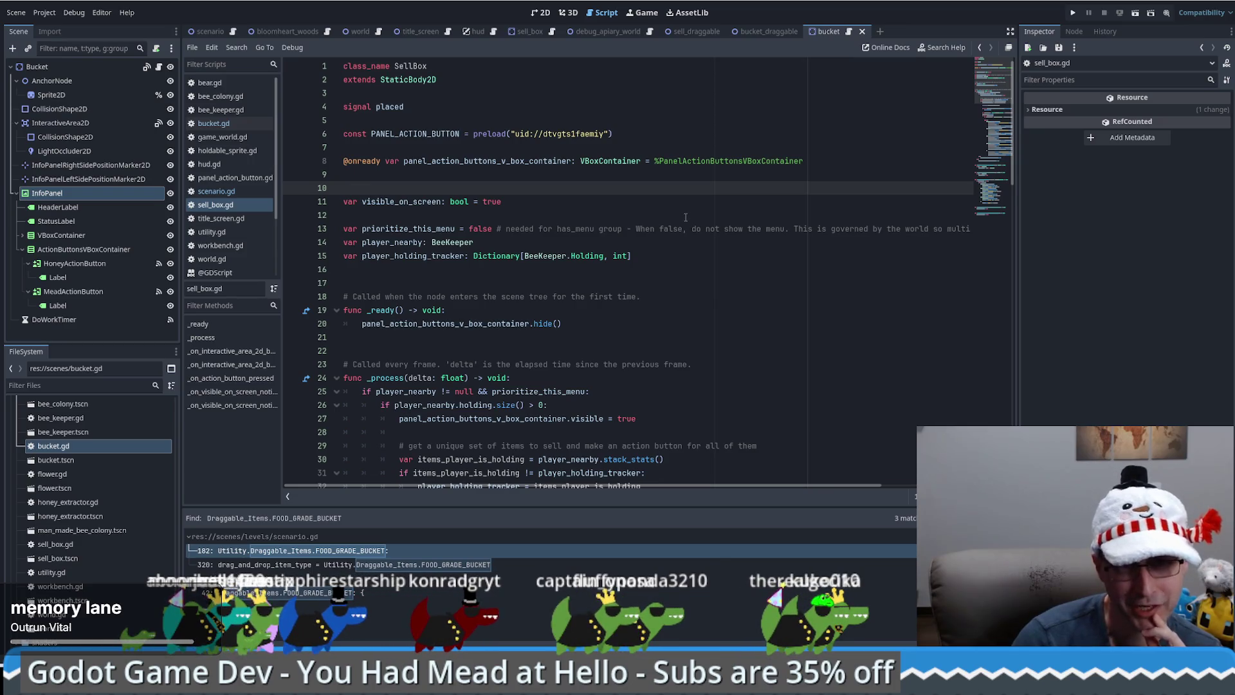
scroll(686, 217, down, 1)
scroll(686, 220, up, 1)
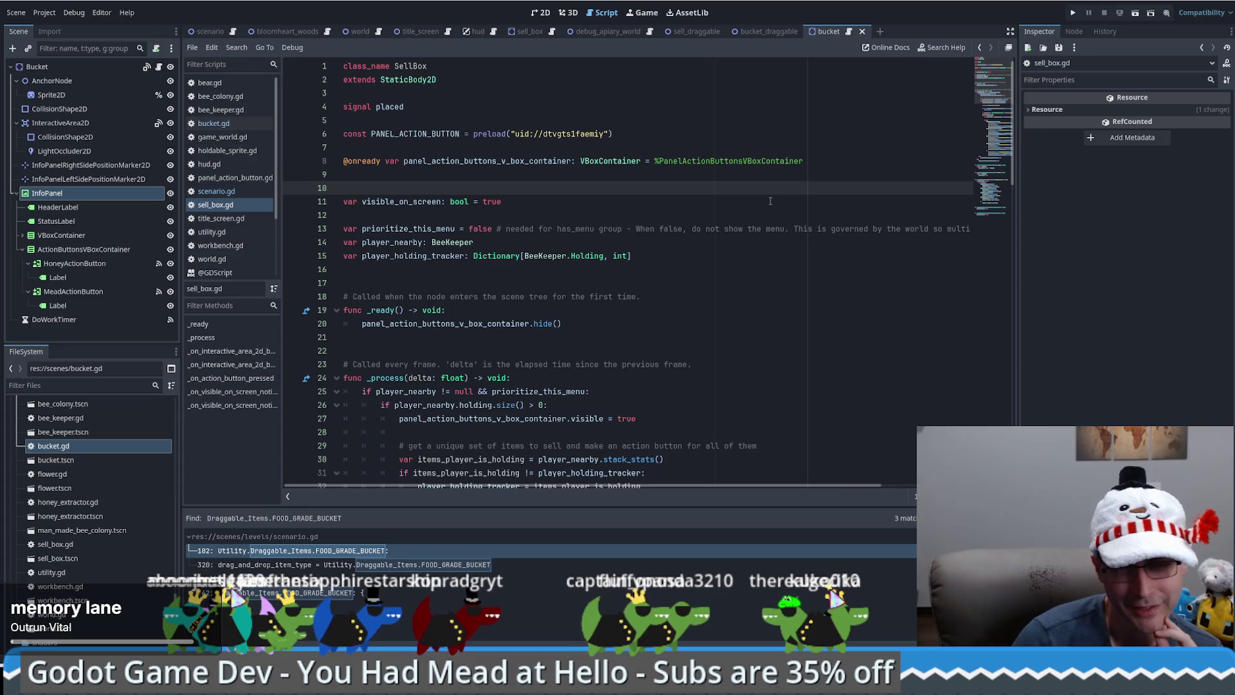
scroll(746, 209, down, 4)
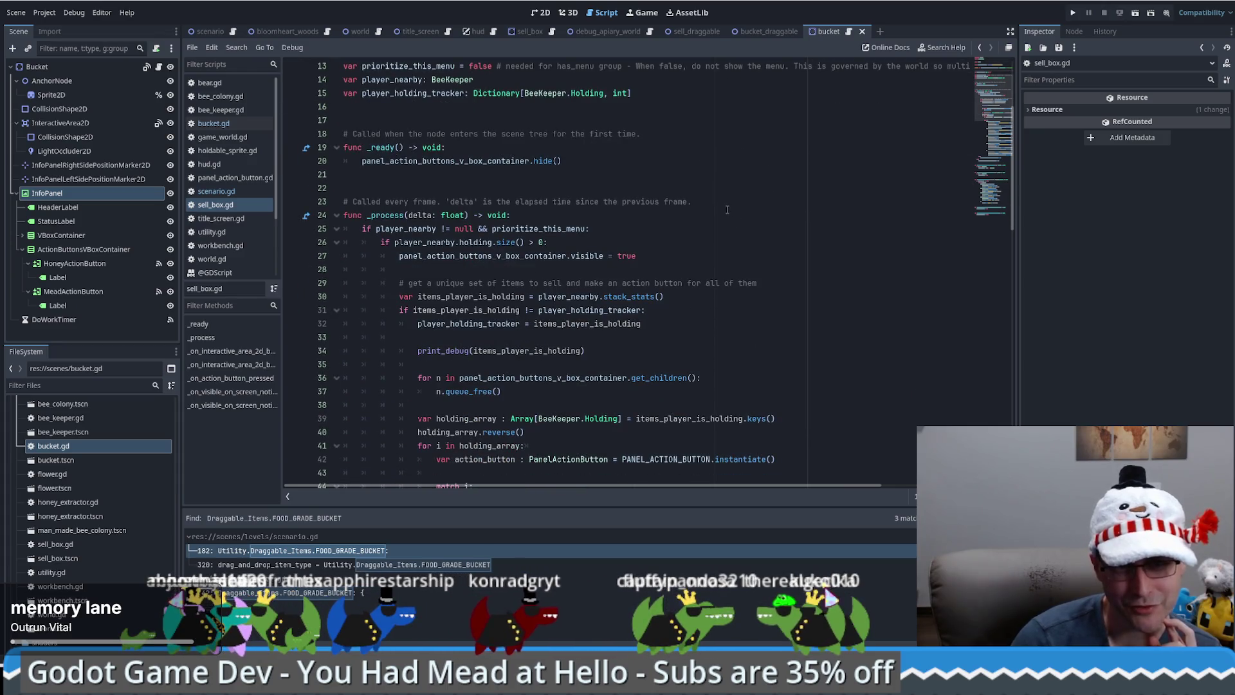
scroll(726, 209, down, 3)
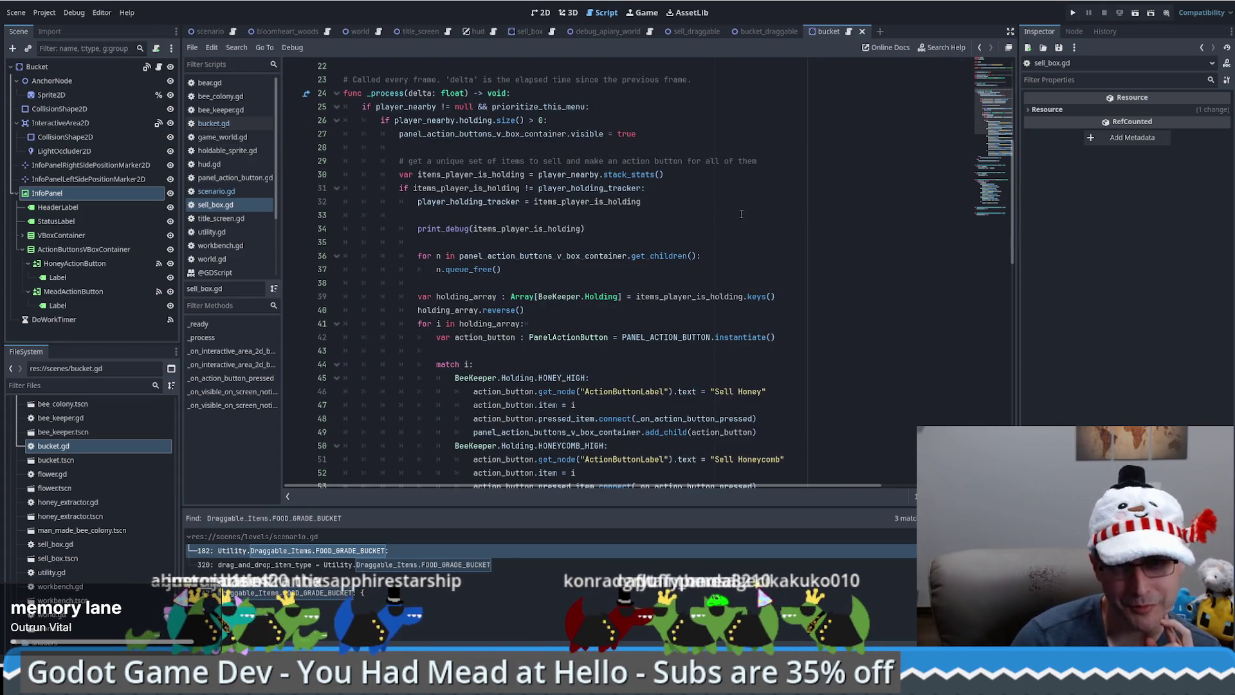
scroll(730, 218, down, 6)
scroll(746, 229, down, 2)
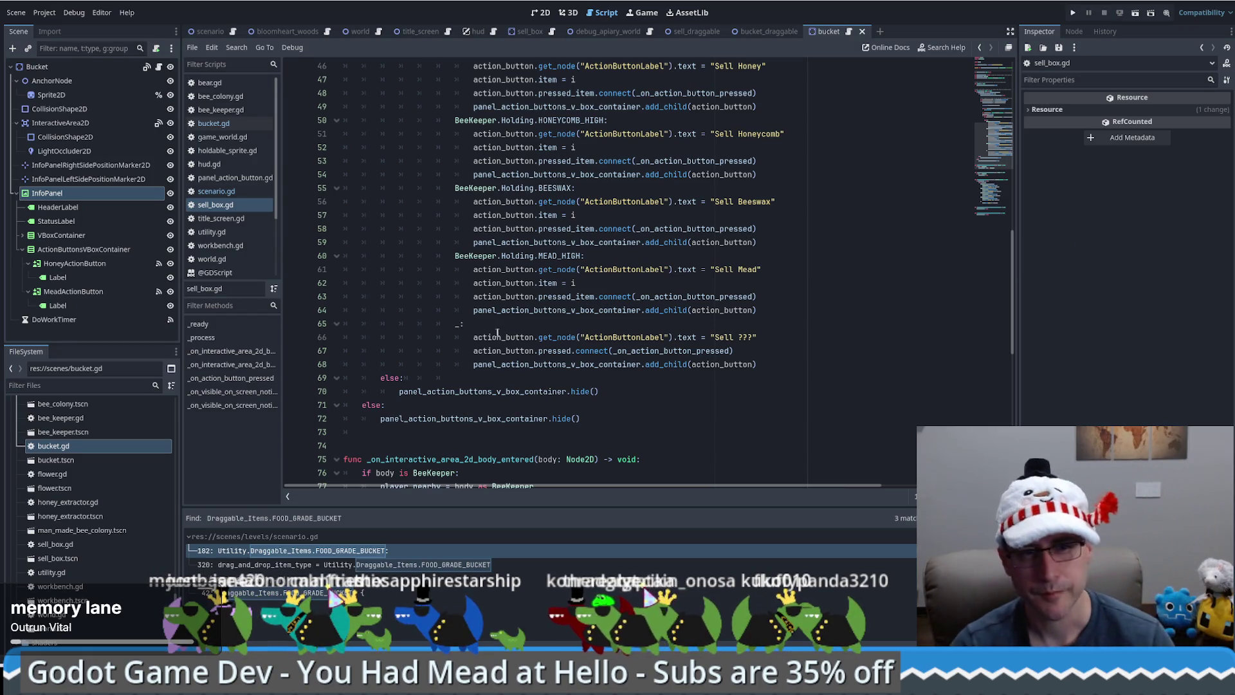
scroll(740, 289, up, 12)
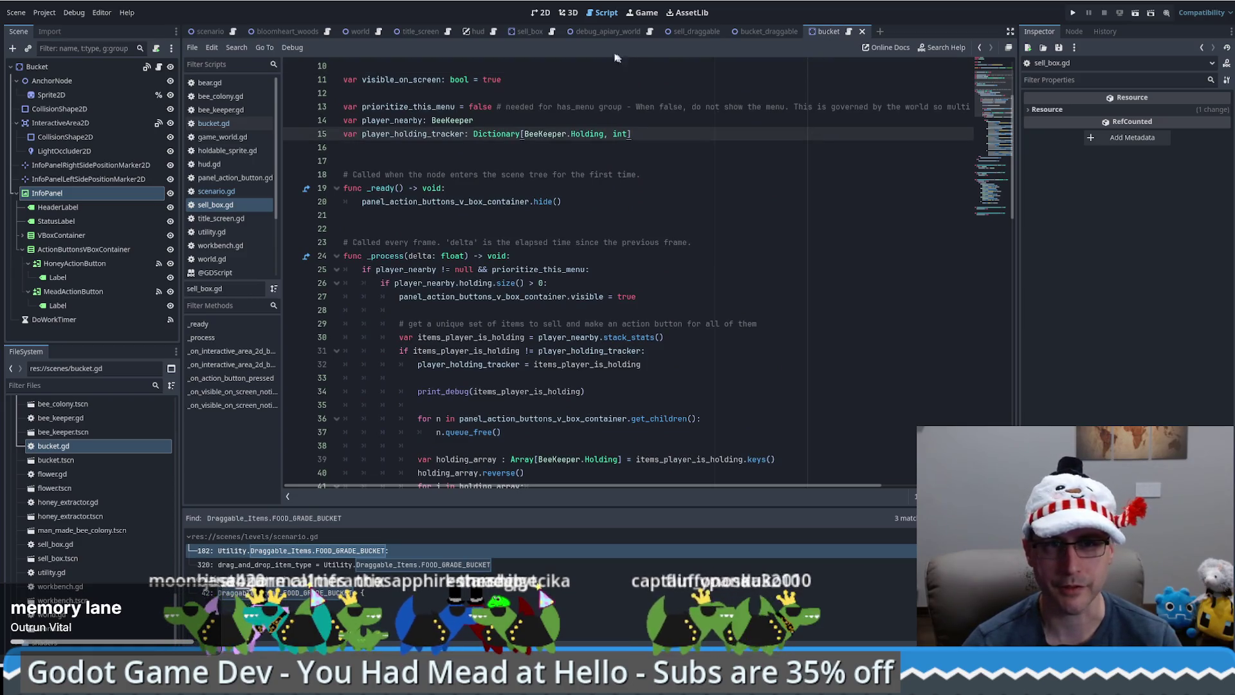
Go from scenario.gd's line 320 Find result to the FOOD_GRADE_BUCKET entry at utility.gd line 42
click(349, 564)
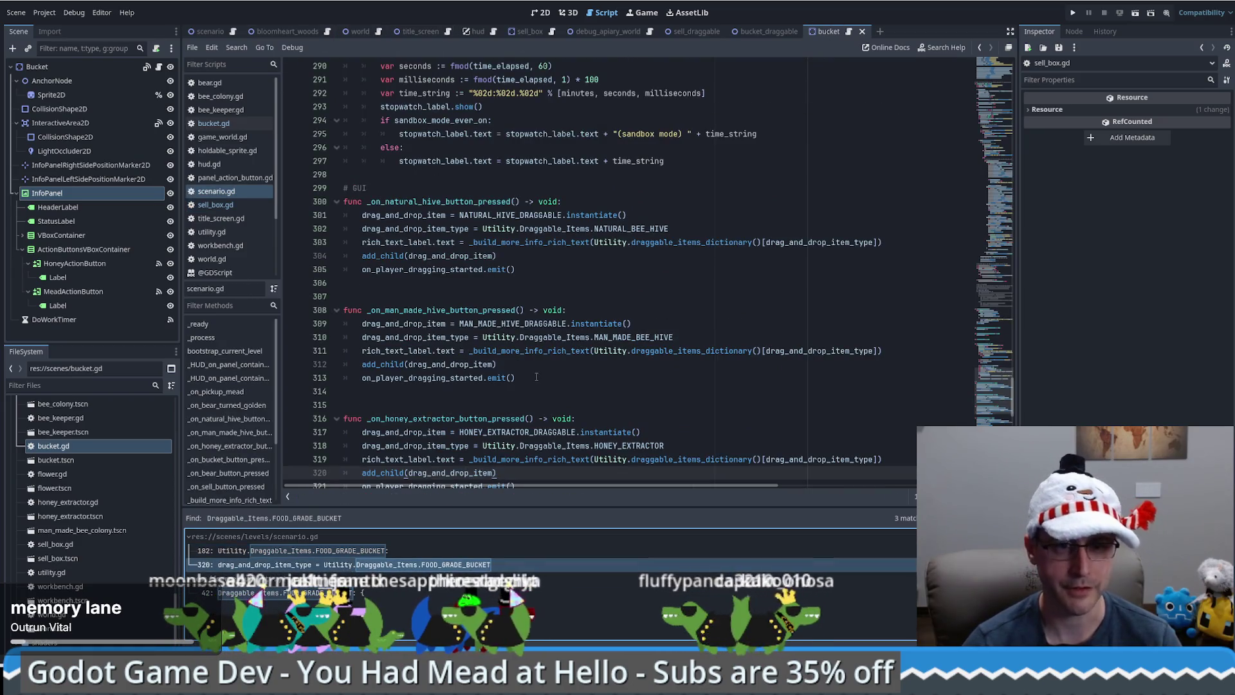
scroll(559, 266, down, 4)
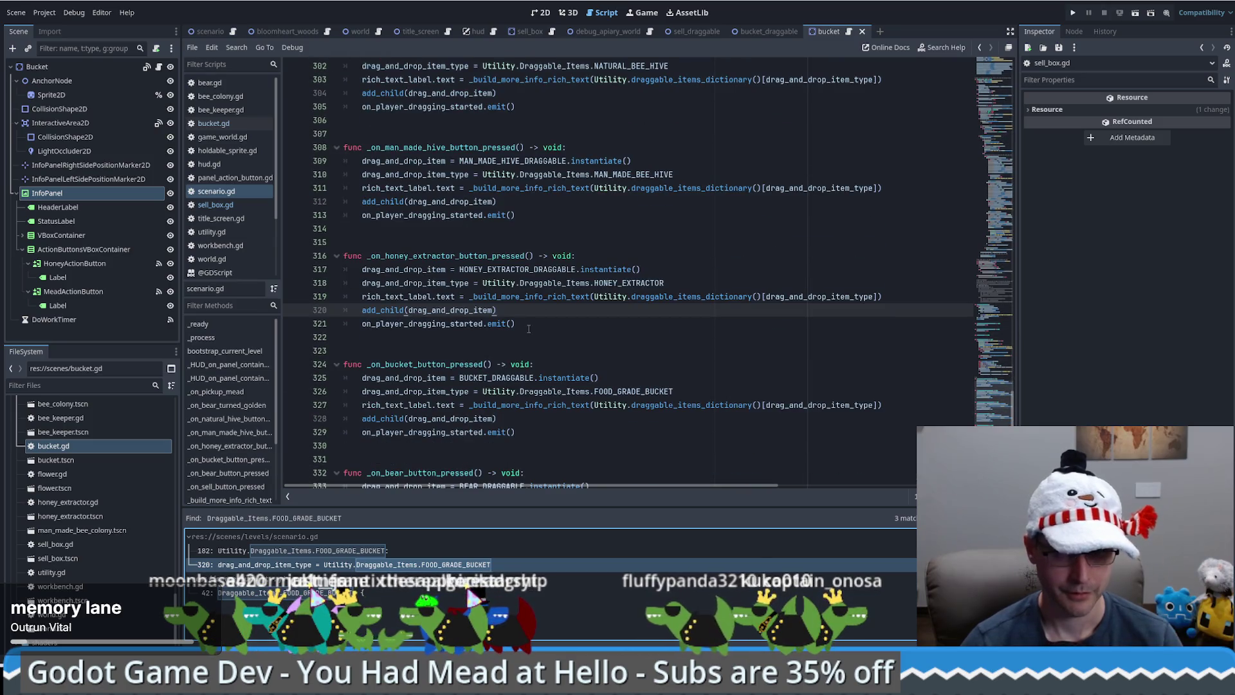
scroll(526, 322, down, 5)
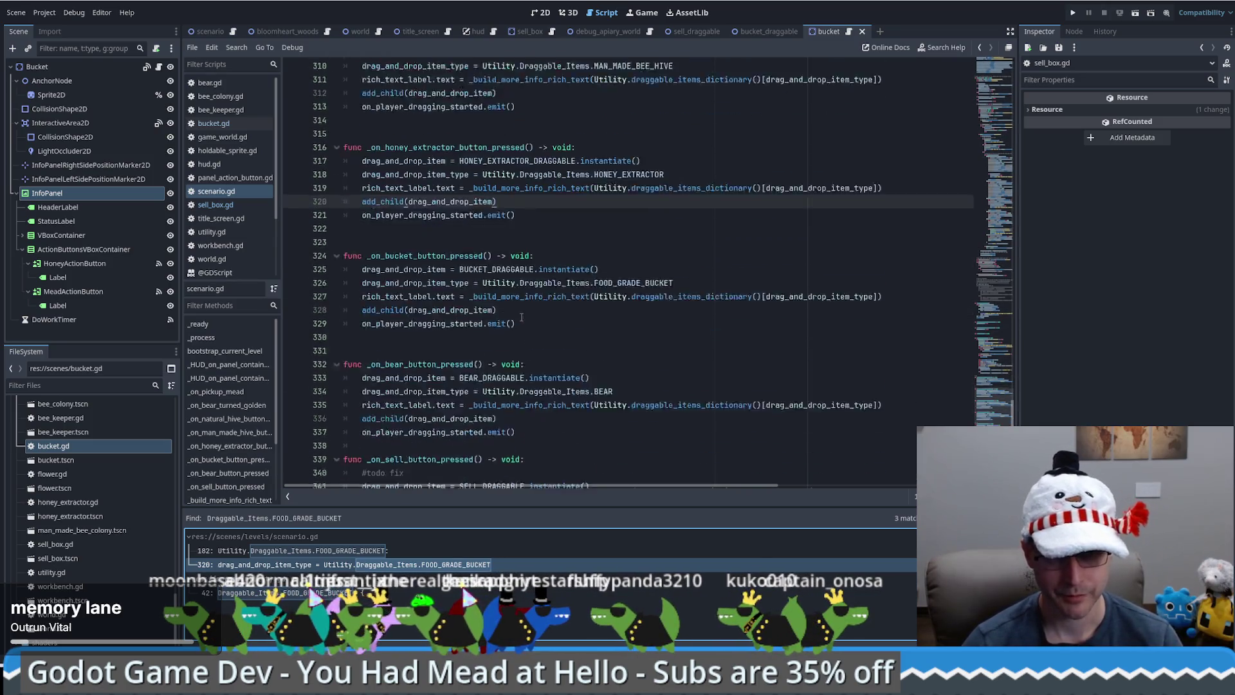
scroll(520, 320, down, 2)
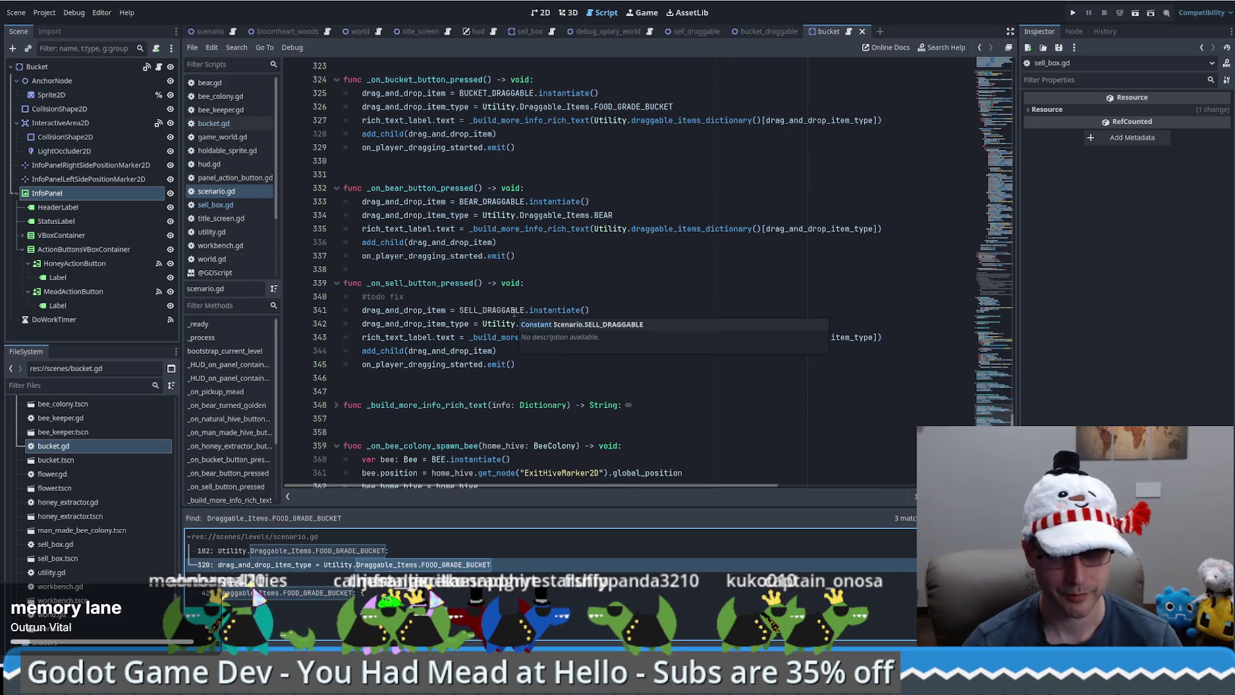
key(Down)
key(Down)
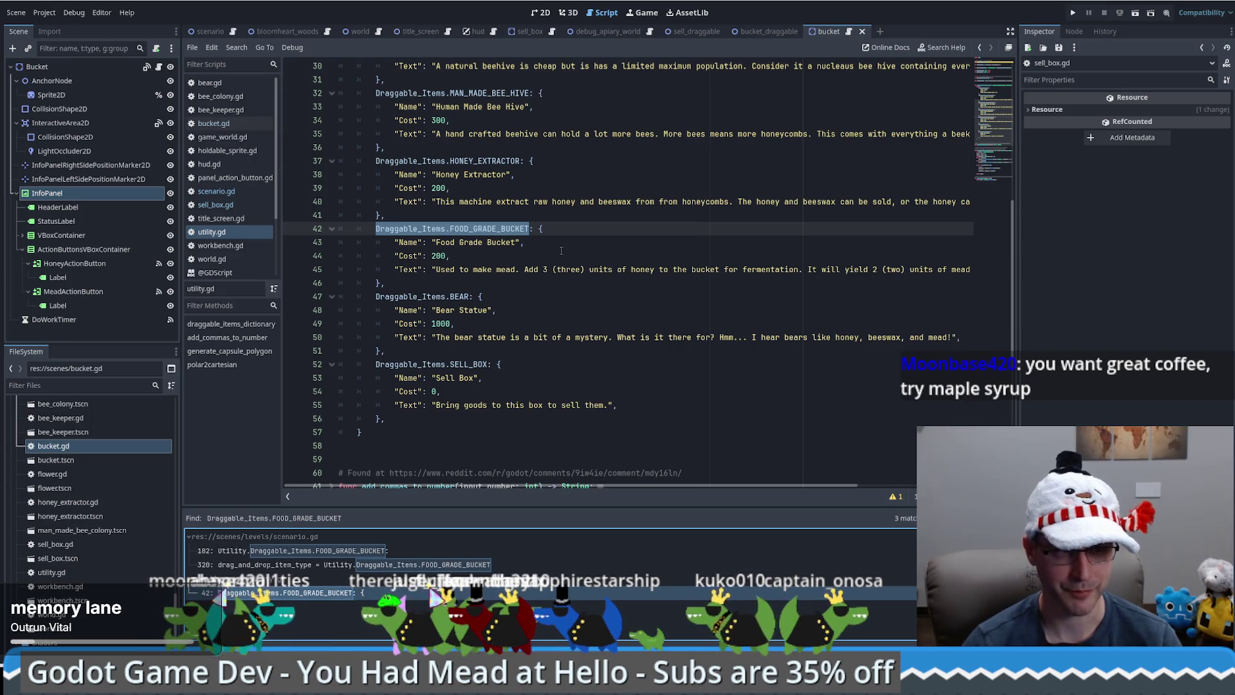
click(561, 320)
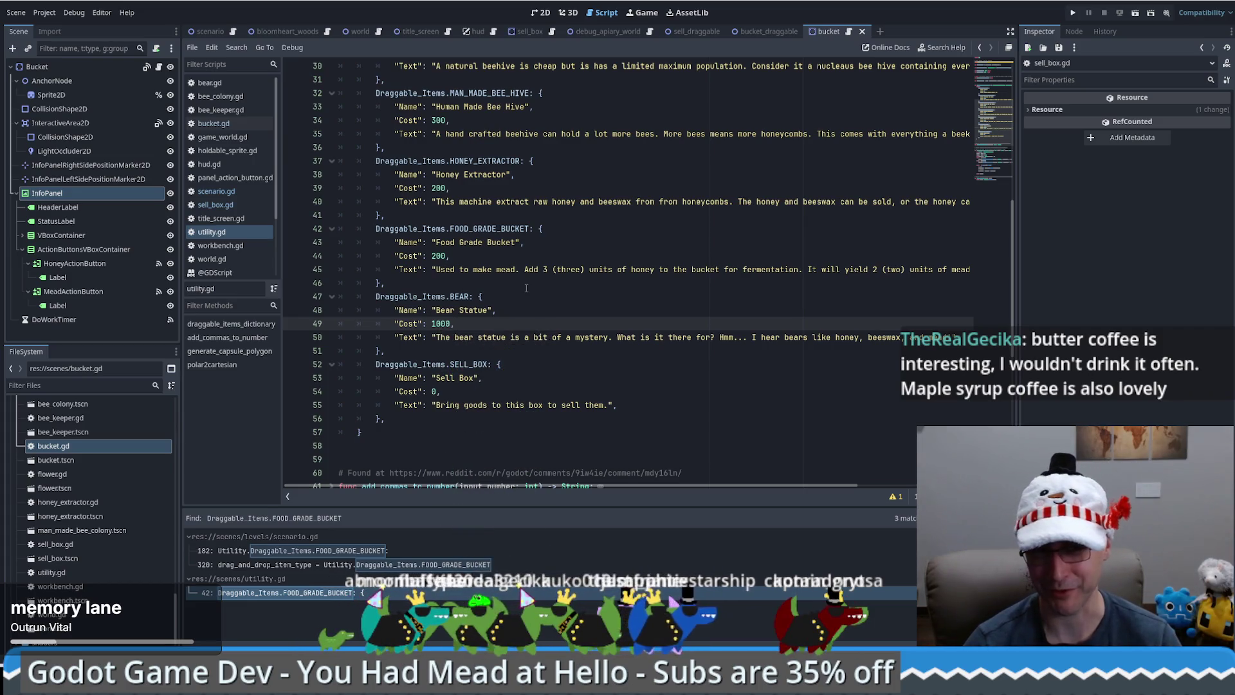
click(511, 316)
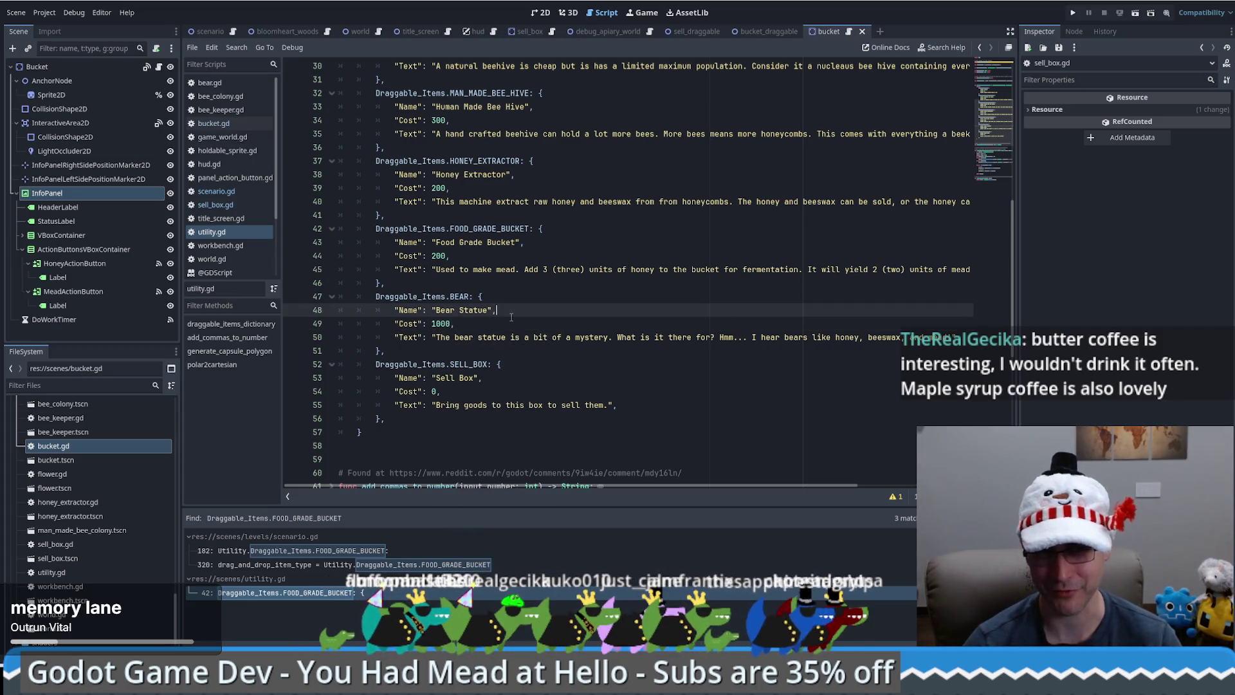
click(503, 321)
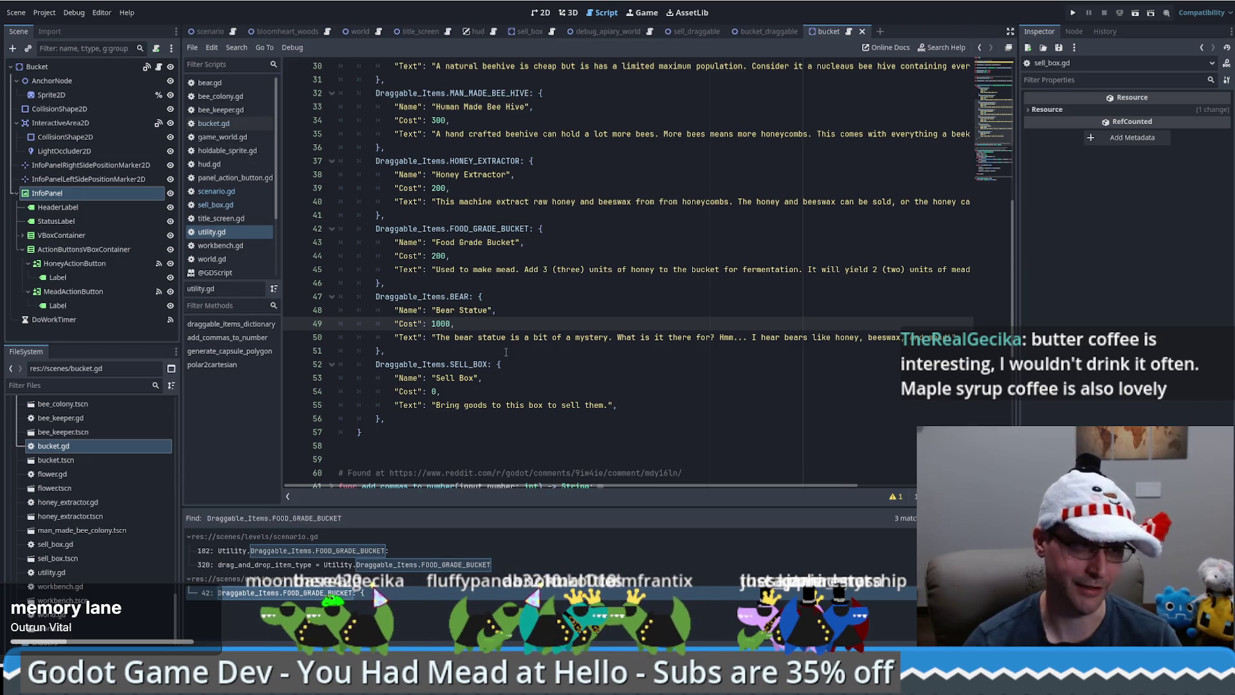
click(506, 352)
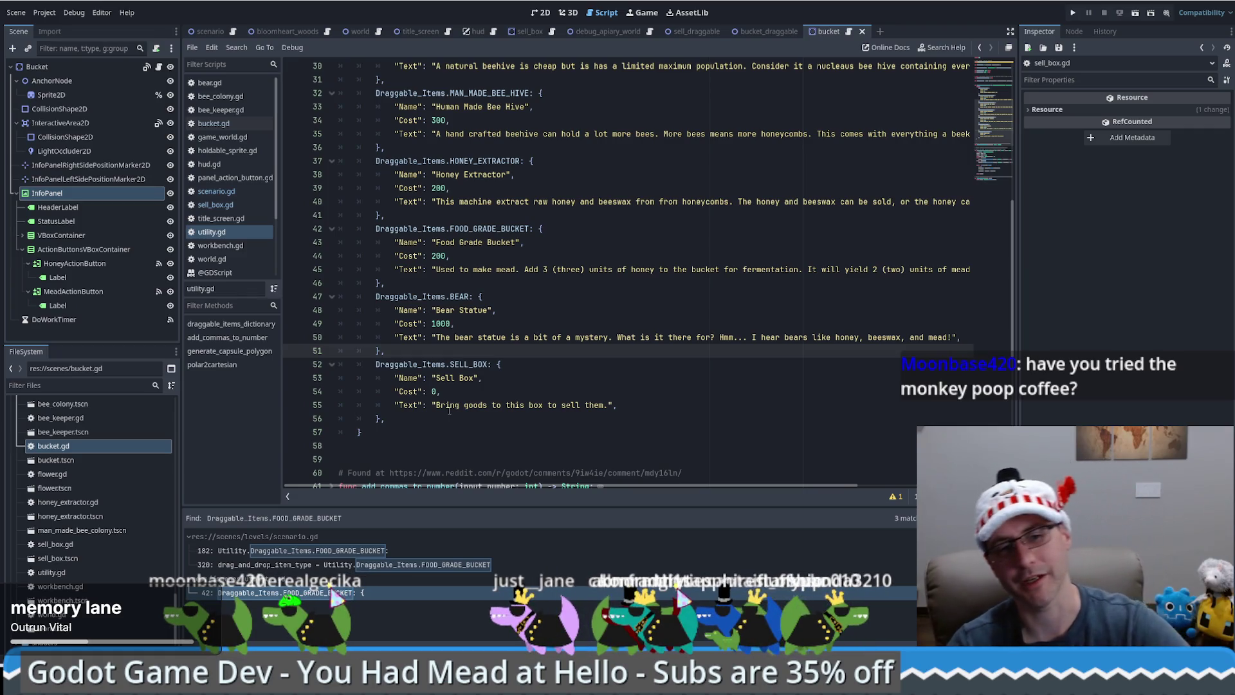
click(438, 418)
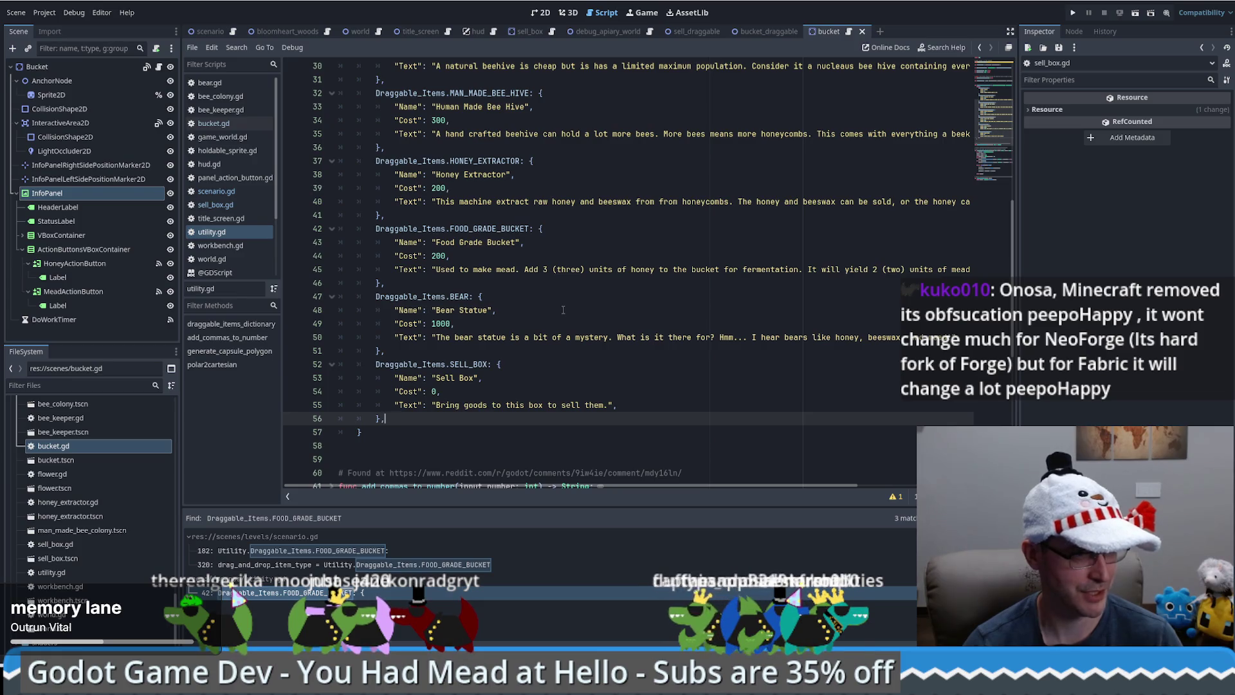
click(510, 355)
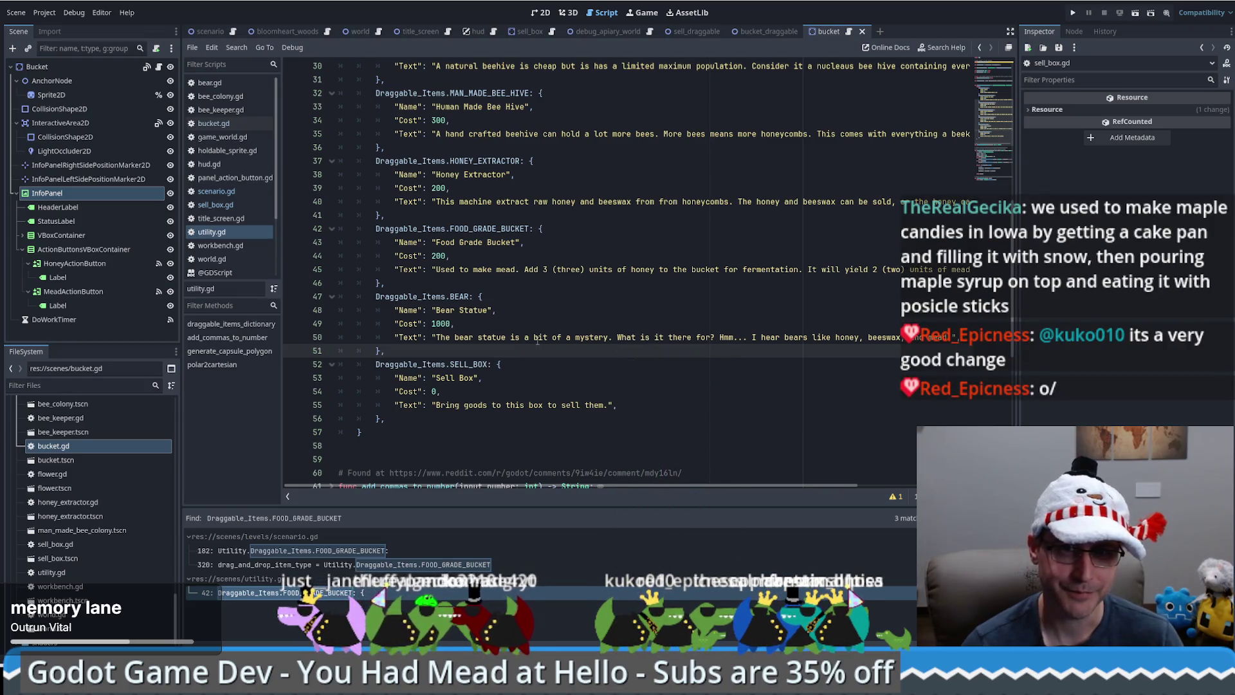
Launch the project, open and close the Options screen twice, then start a New Game
click(1071, 13)
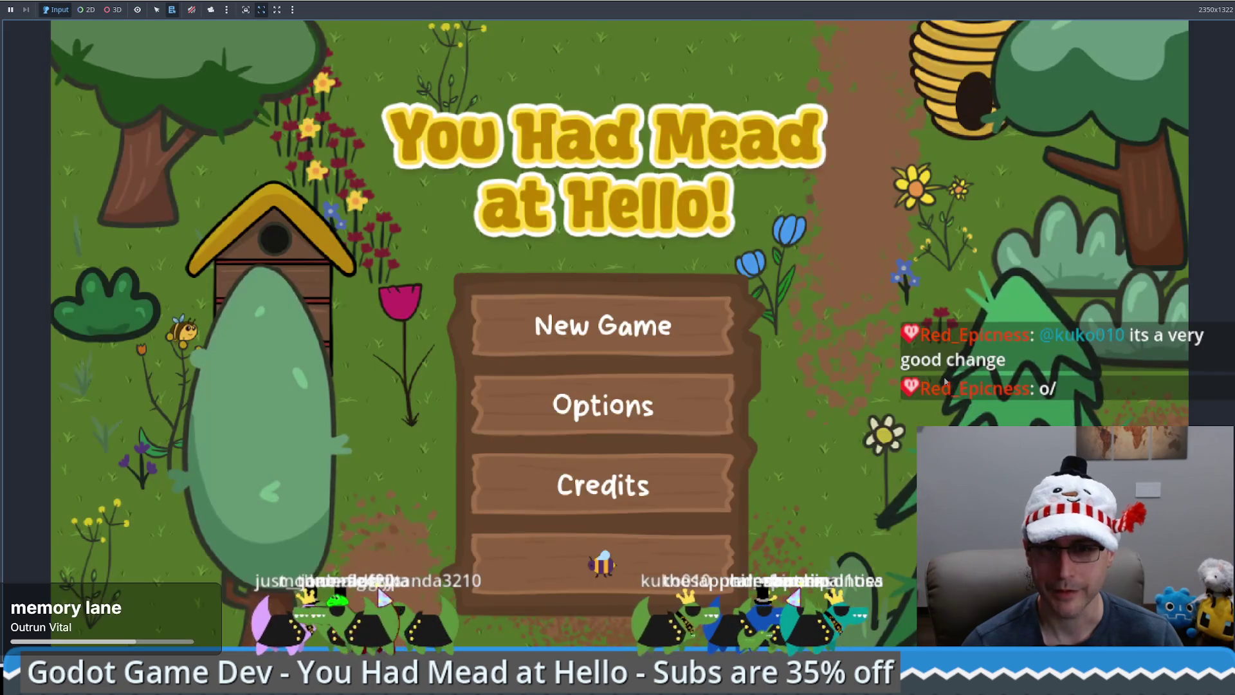
click(582, 394)
click(658, 593)
click(582, 394)
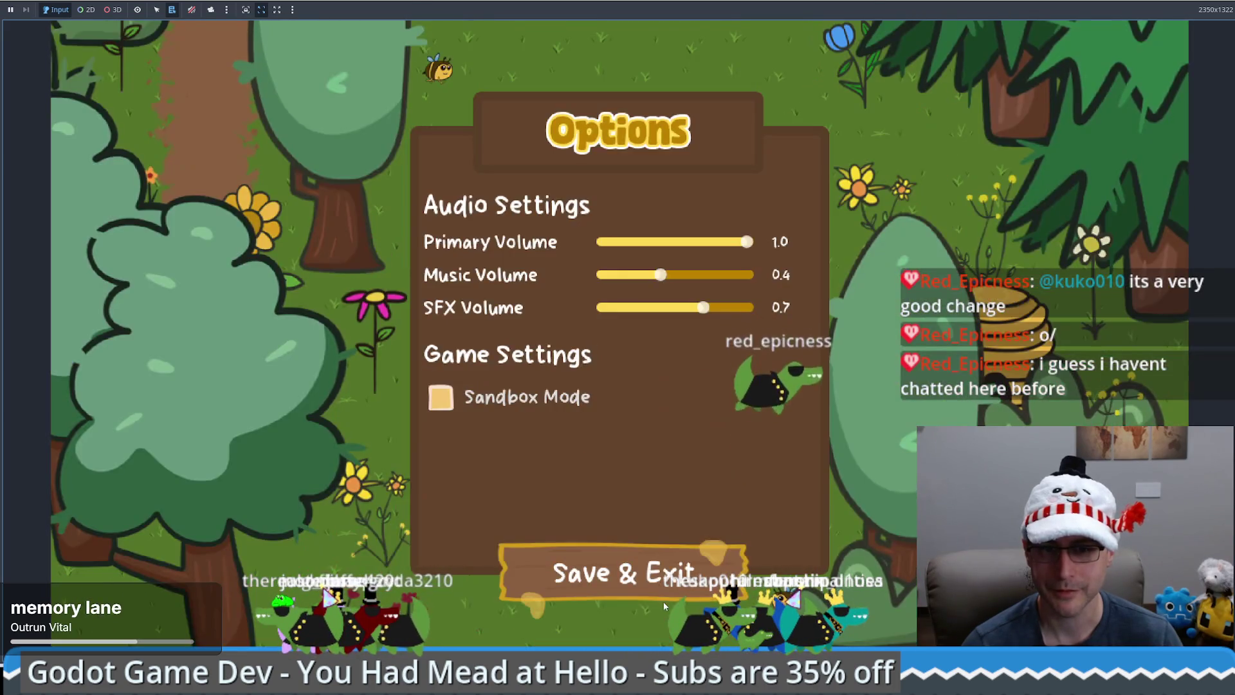
click(617, 572)
click(583, 307)
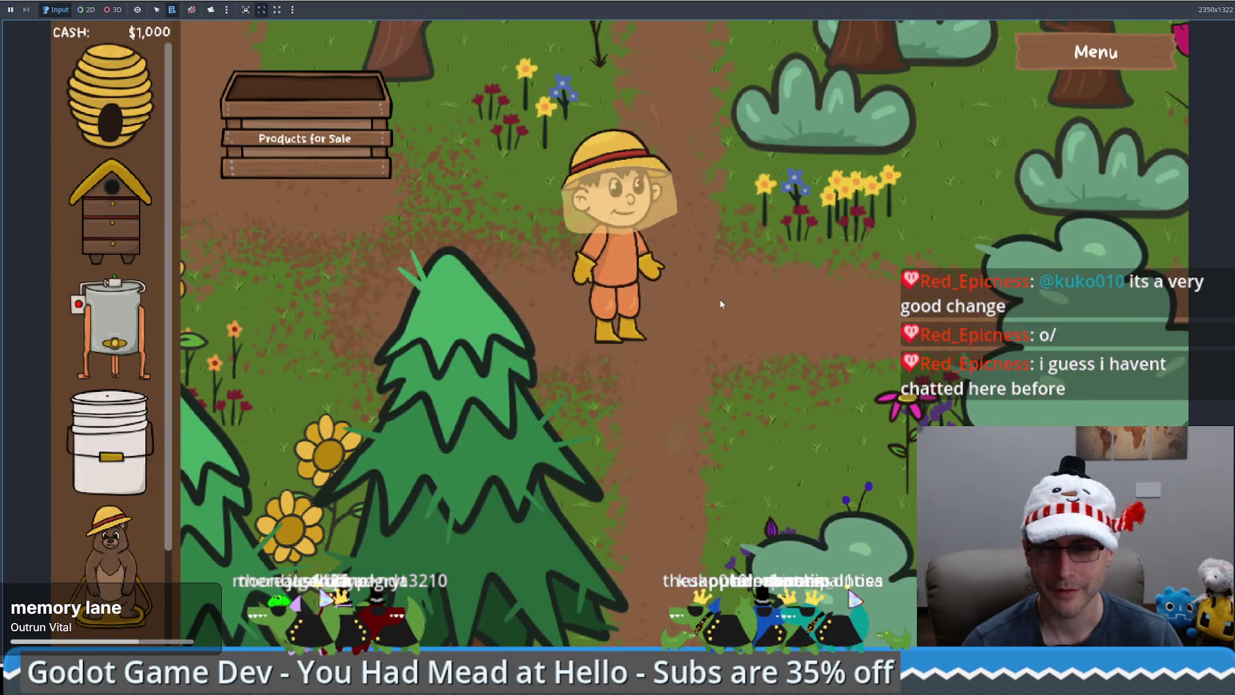
Walk the beekeeper to pick up an item and carry it to the sale crate
key(w)
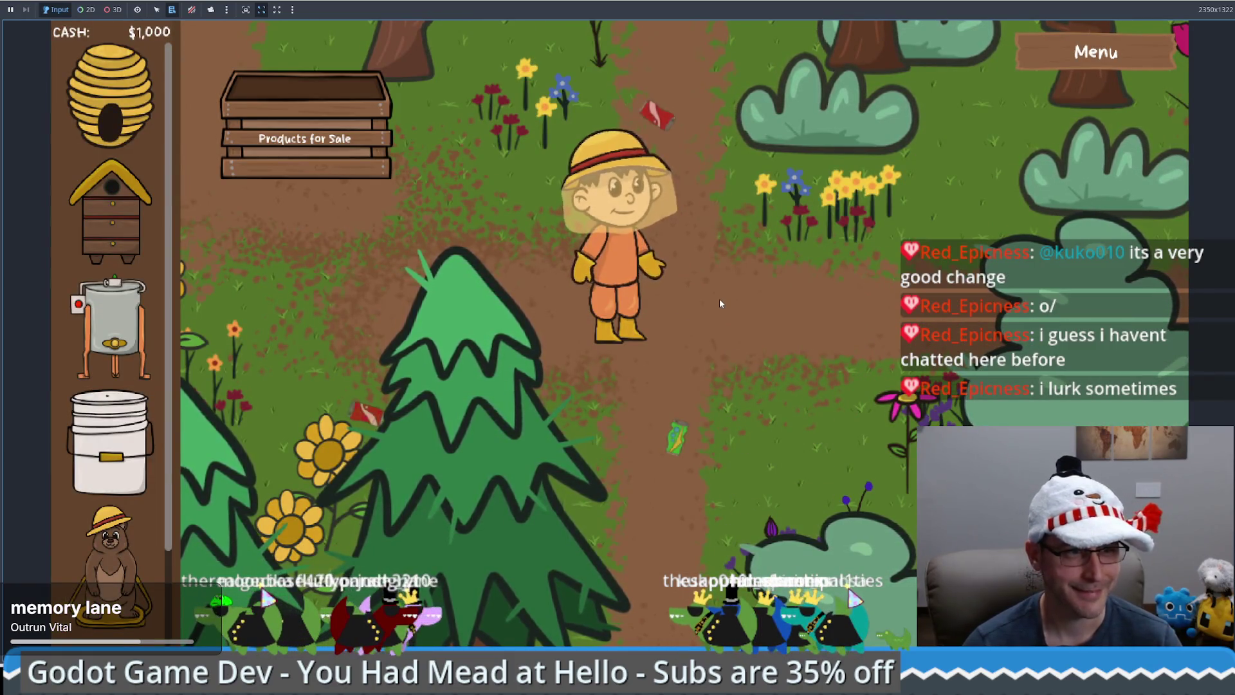
key(a)
key(w)
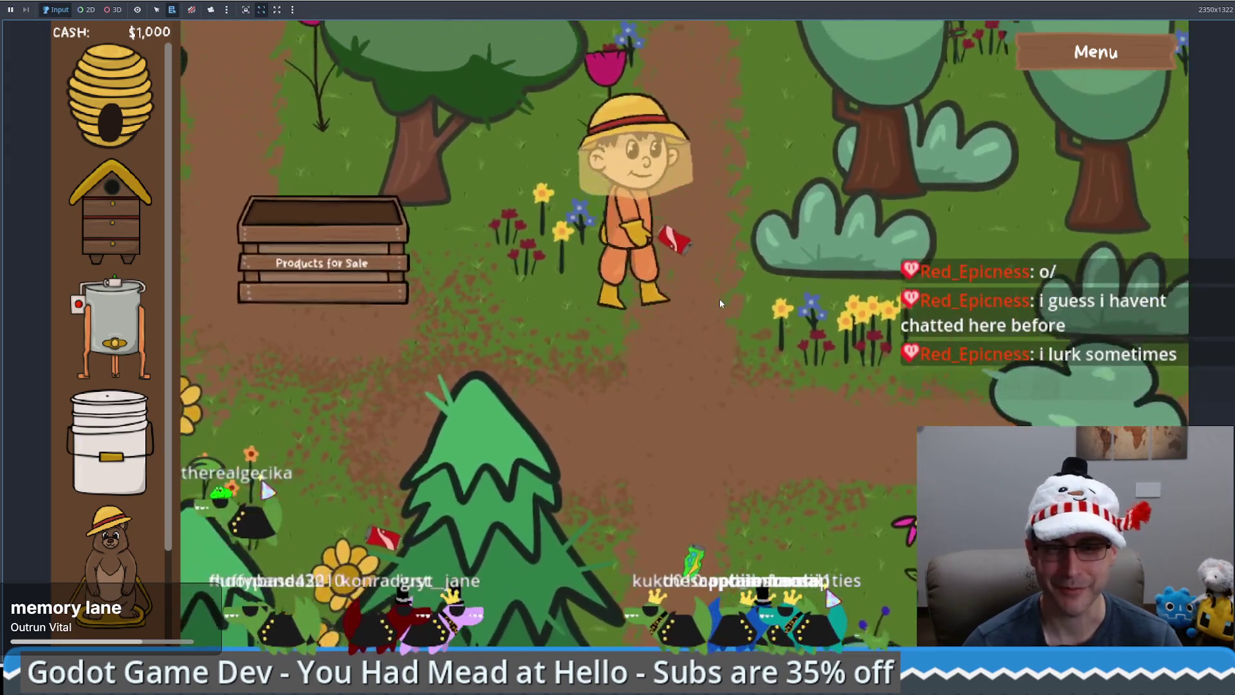
key(s)
key(a)
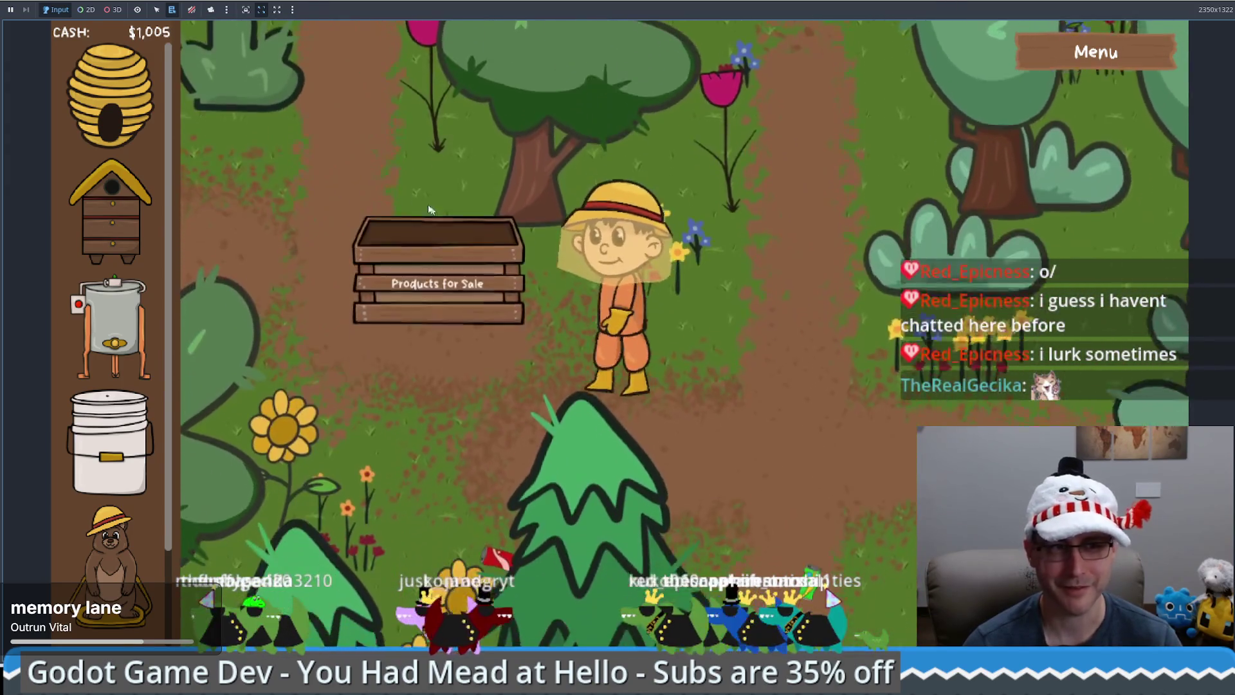
Drag a beehive, food grade bucket and honey extractor into the garden; the $1000 Bear Statue is refused
mouse_move(136, 228)
drag(136, 228, 851, 384)
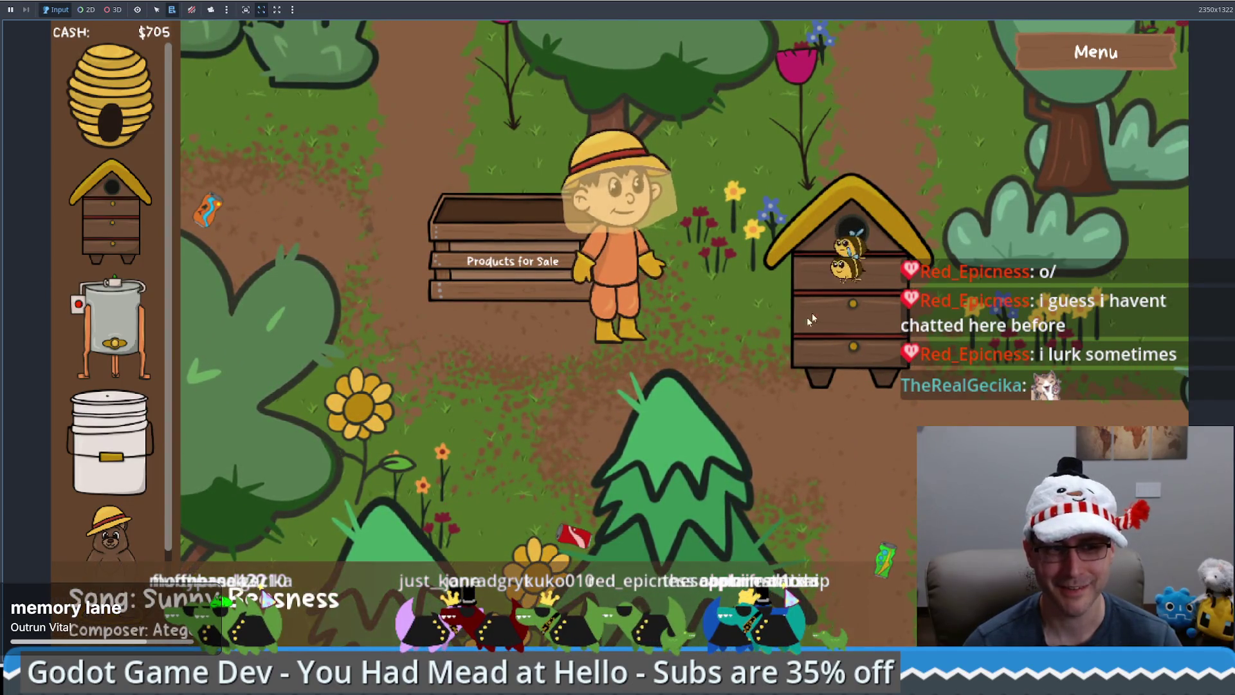
drag(109, 443, 1061, 441)
mouse_move(110, 328)
mouse_down()
mouse_move(373, 534)
mouse_move(539, 562)
mouse_up()
mouse_move(109, 534)
mouse_down()
mouse_move(1020, 524)
mouse_move(827, 524)
mouse_move(1061, 39)
mouse_move(867, 118)
mouse_up()
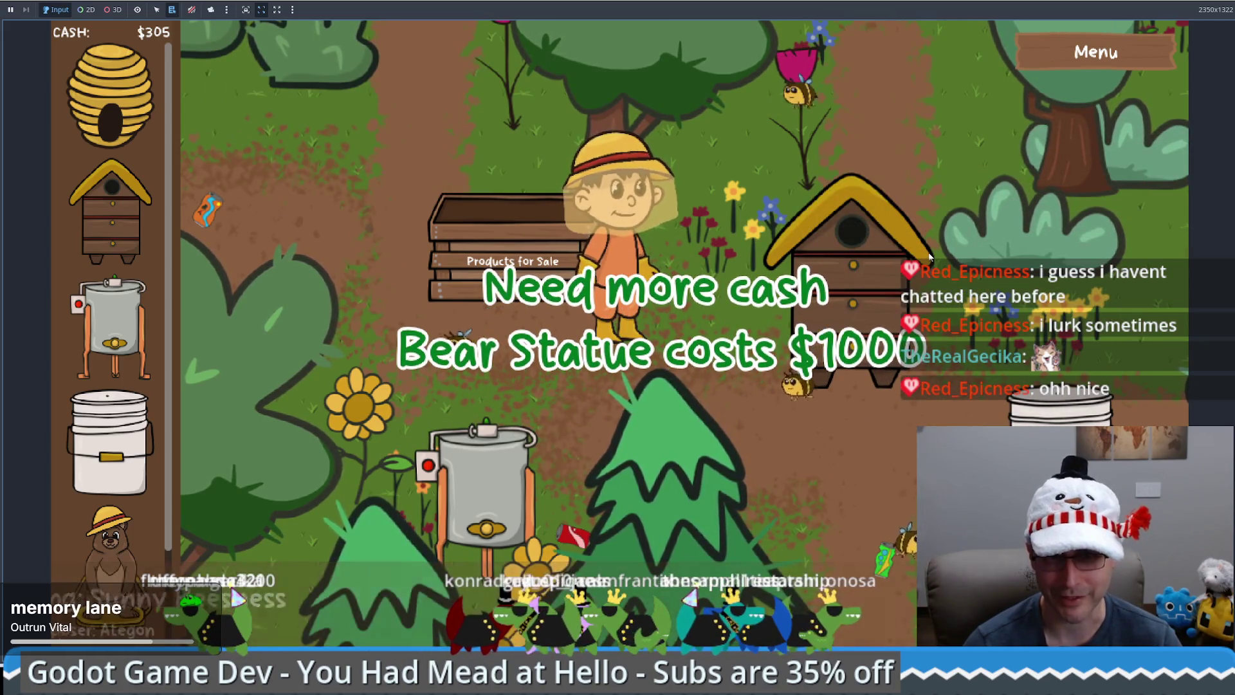
key(Down)
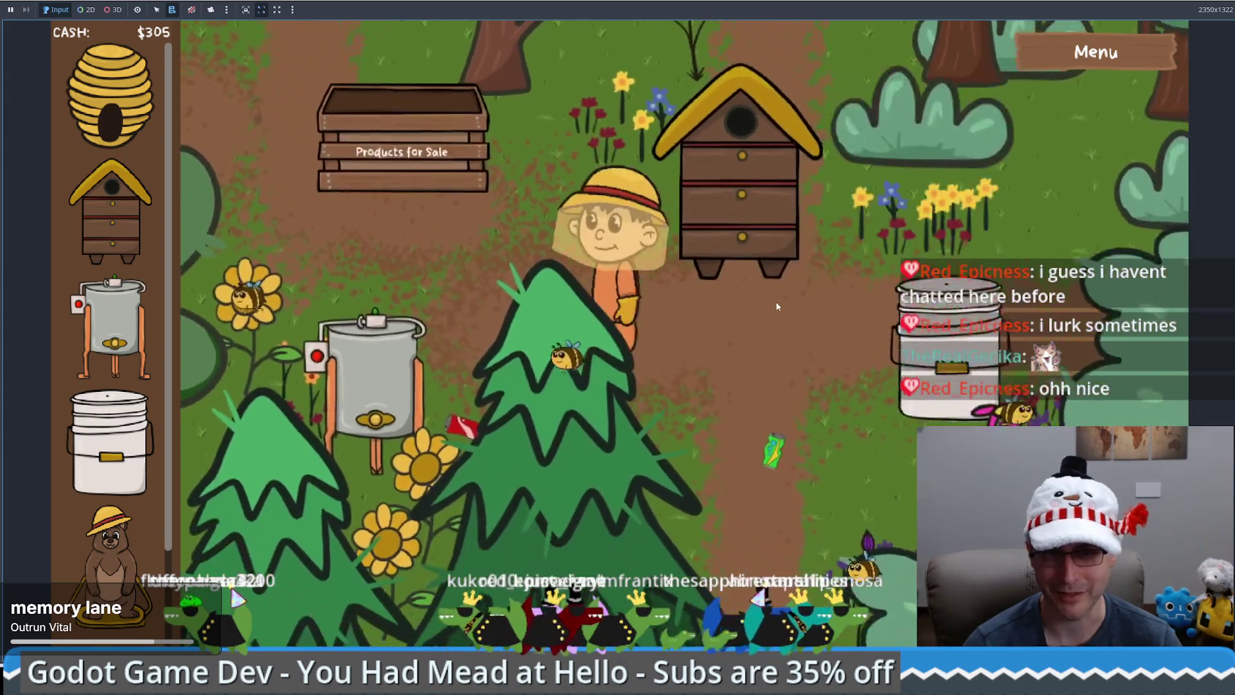
key(Left)
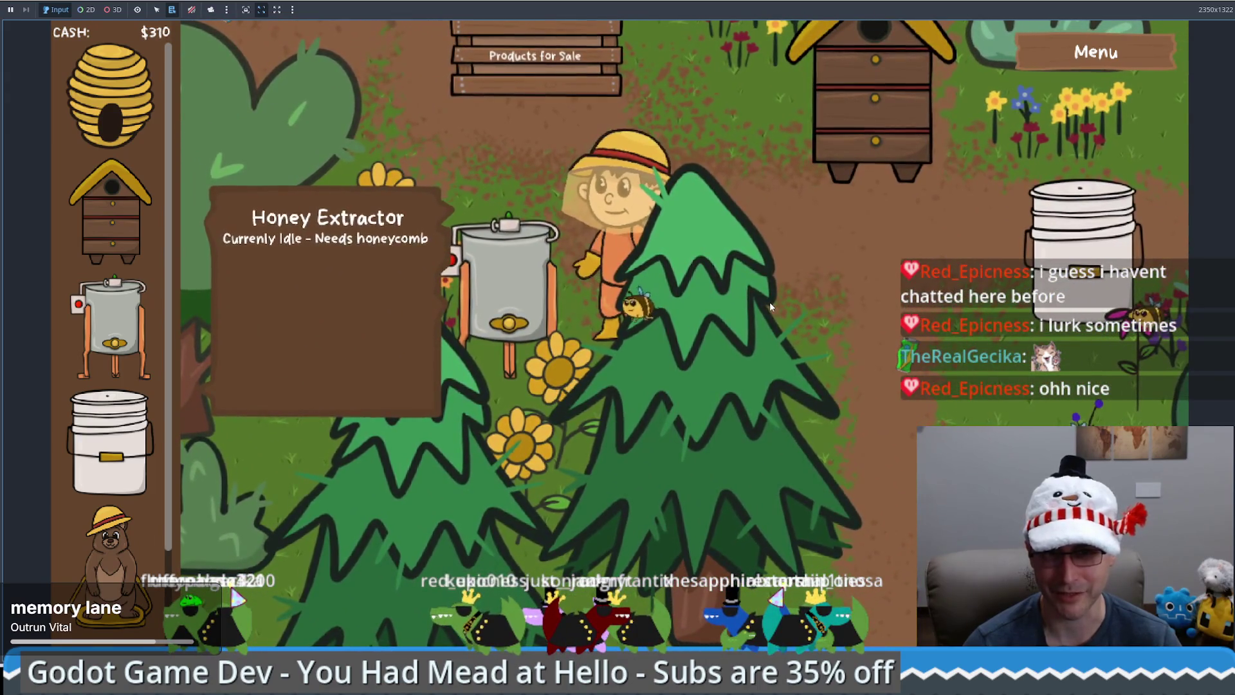
key(Right)
key(Down)
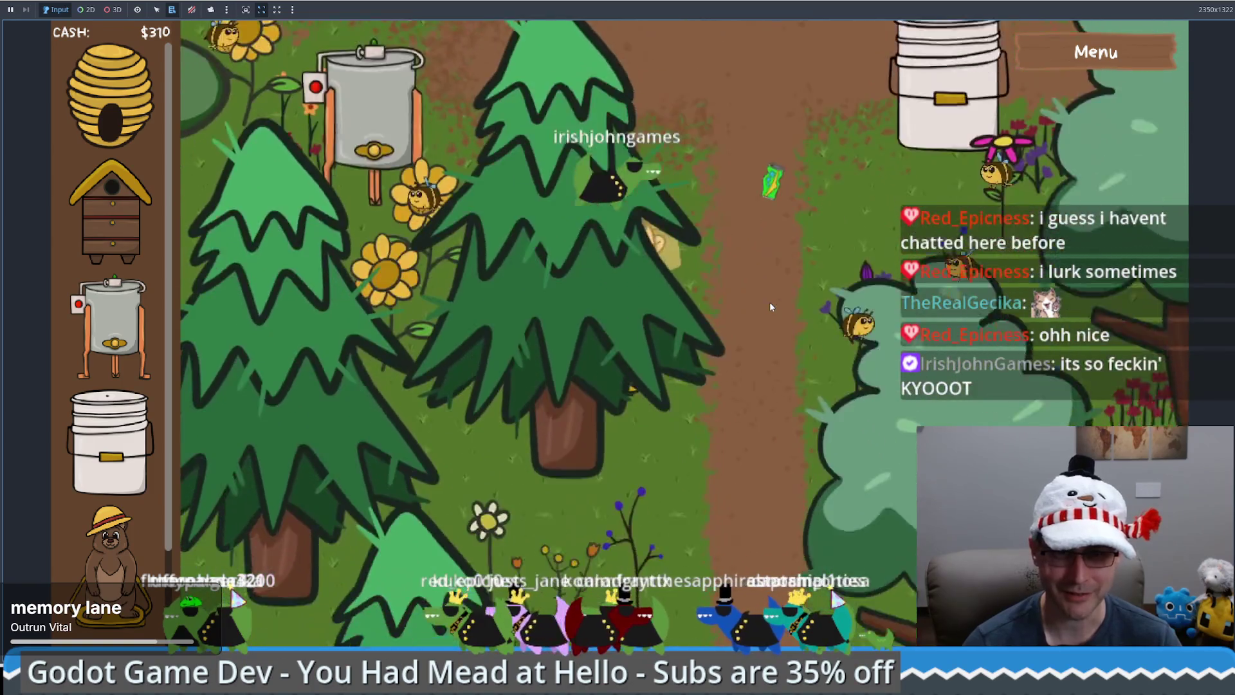
key(Left)
key(Up)
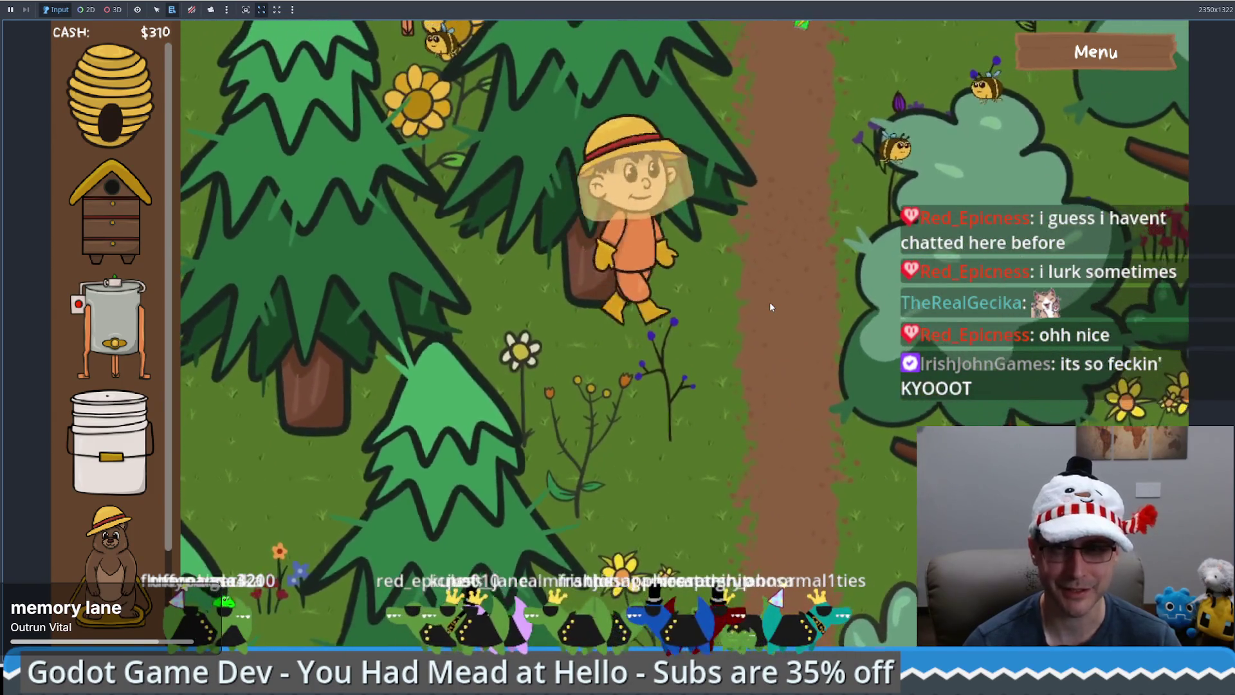
key(Up)
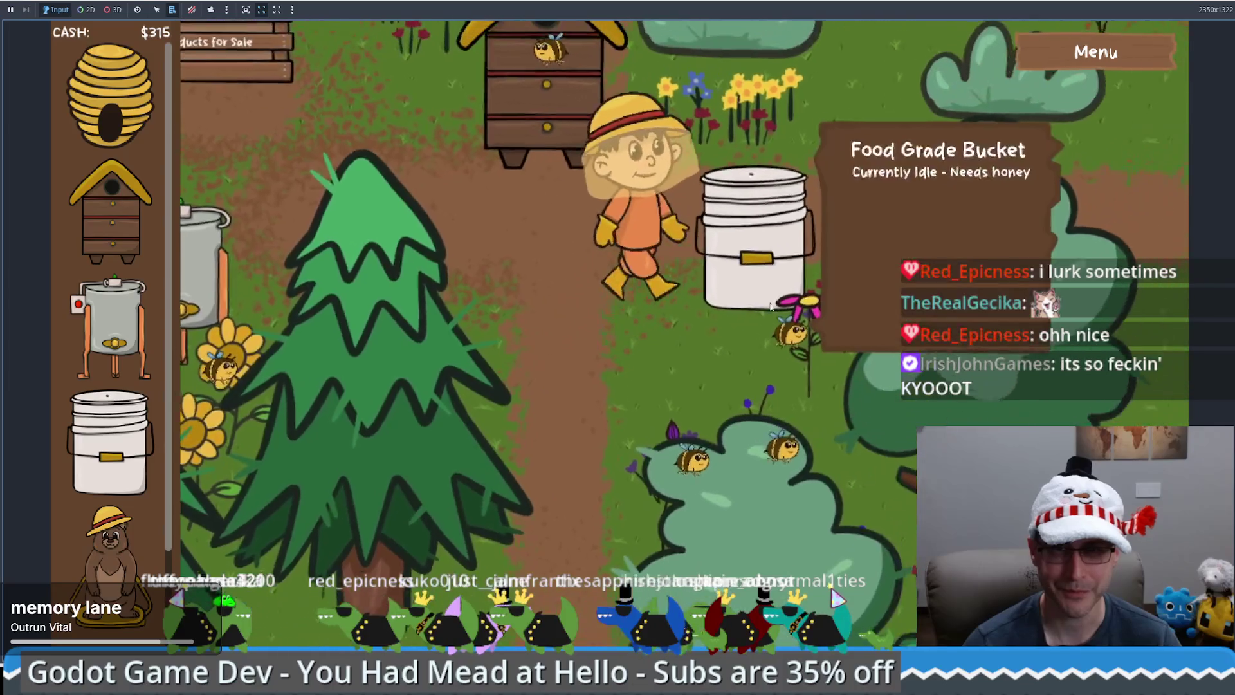
key(Left)
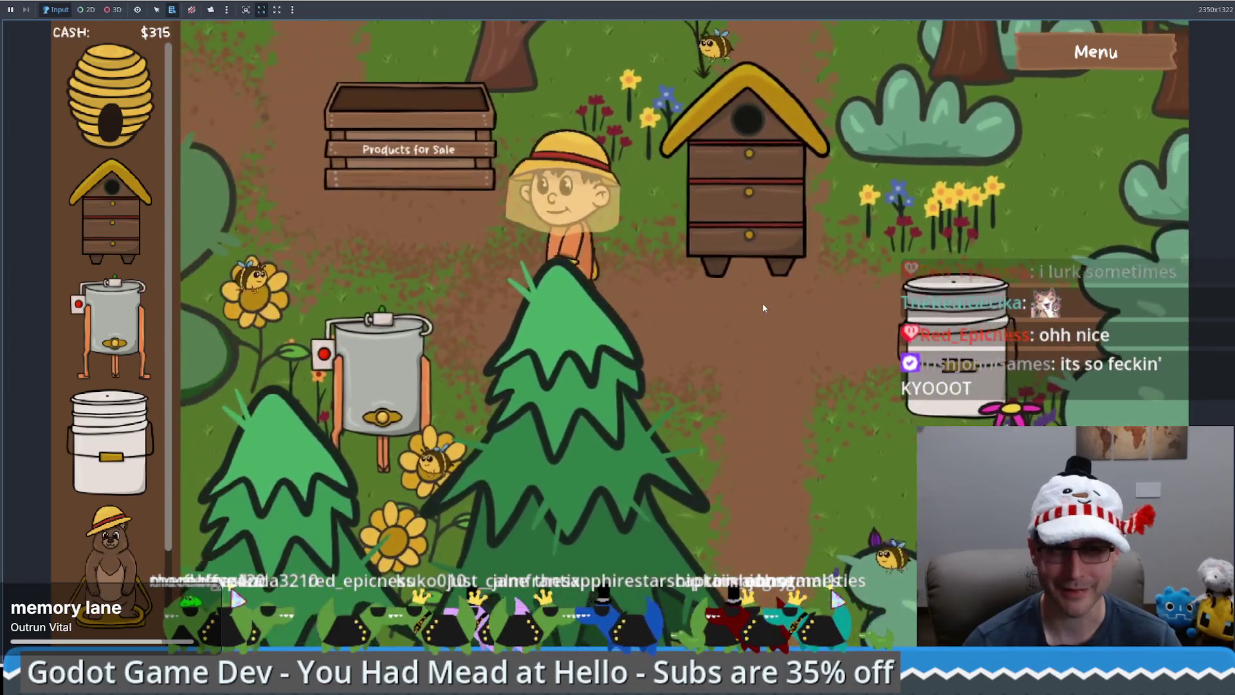
key(Up)
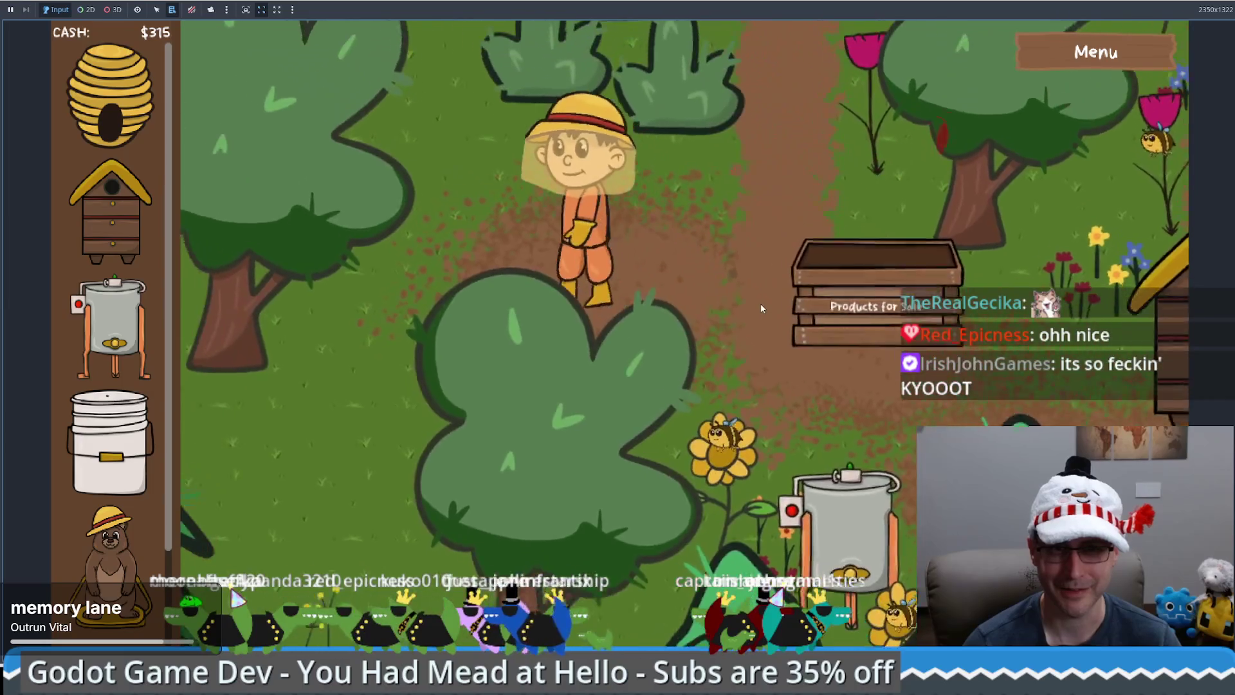
key(Left)
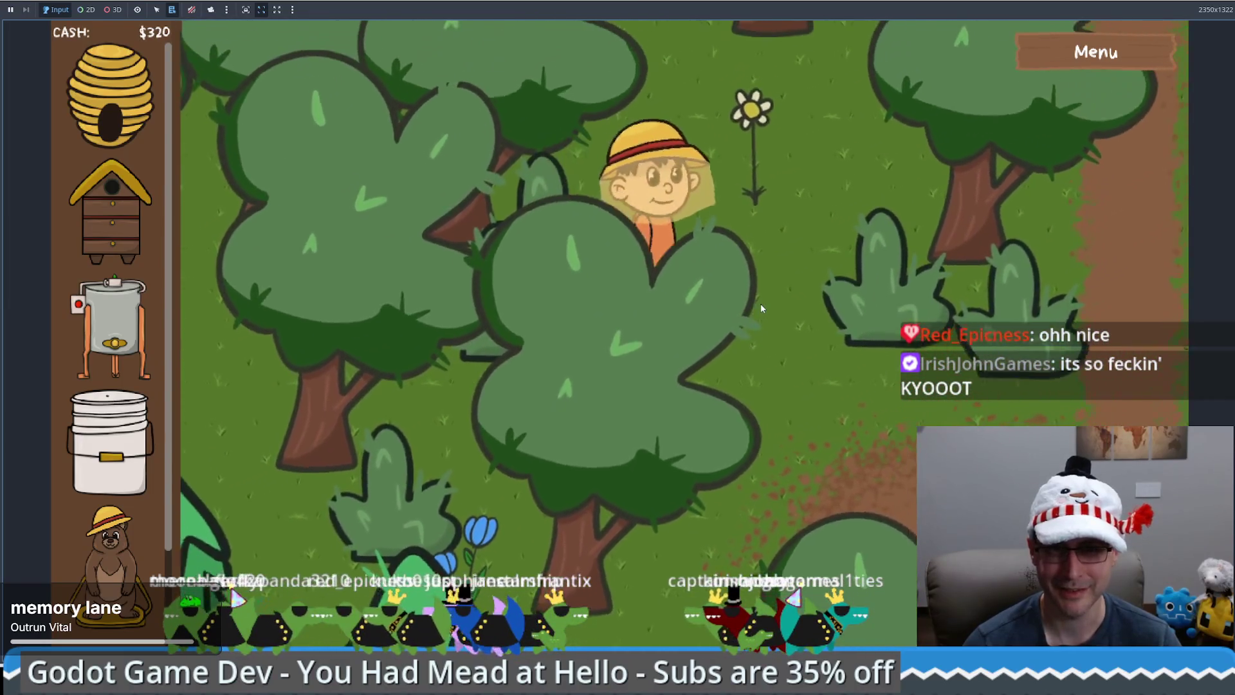
key(Down)
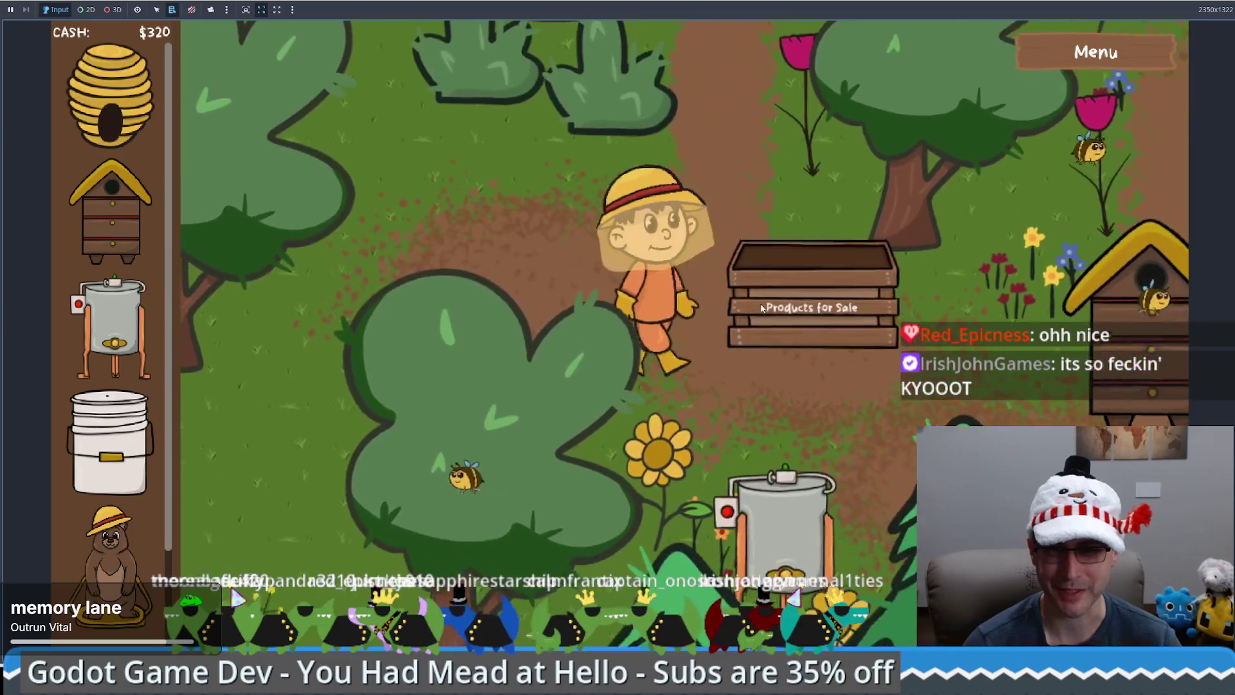
key(Right)
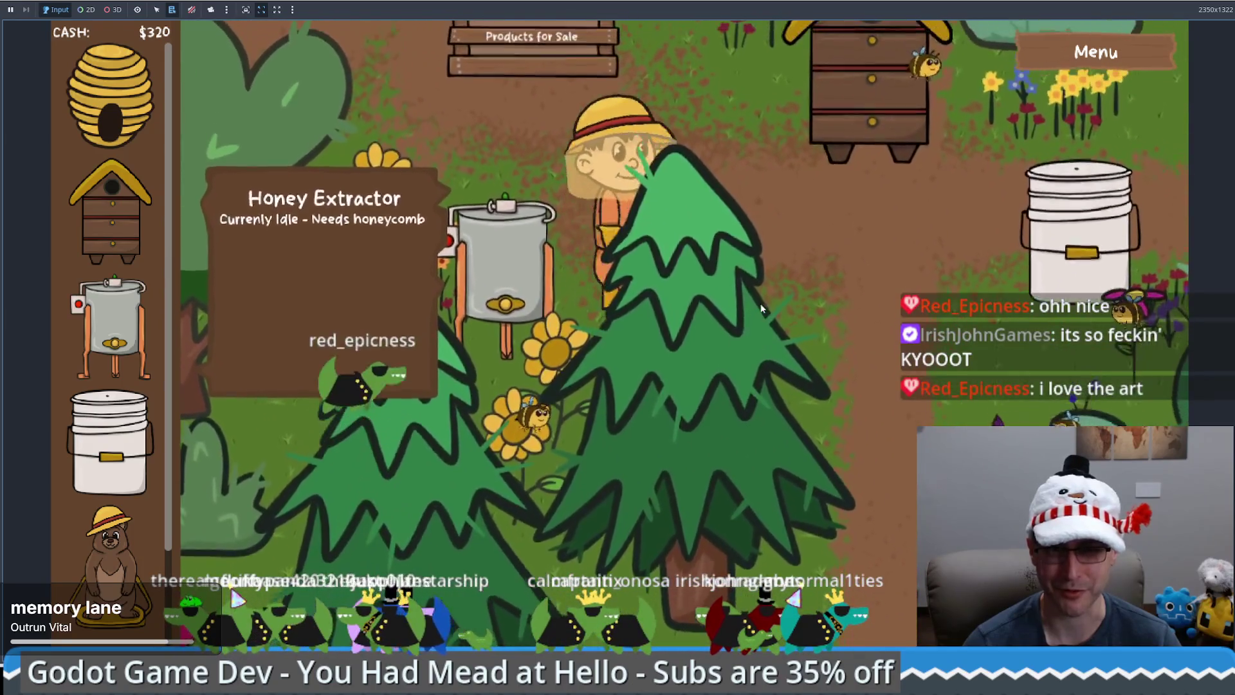
key(Up)
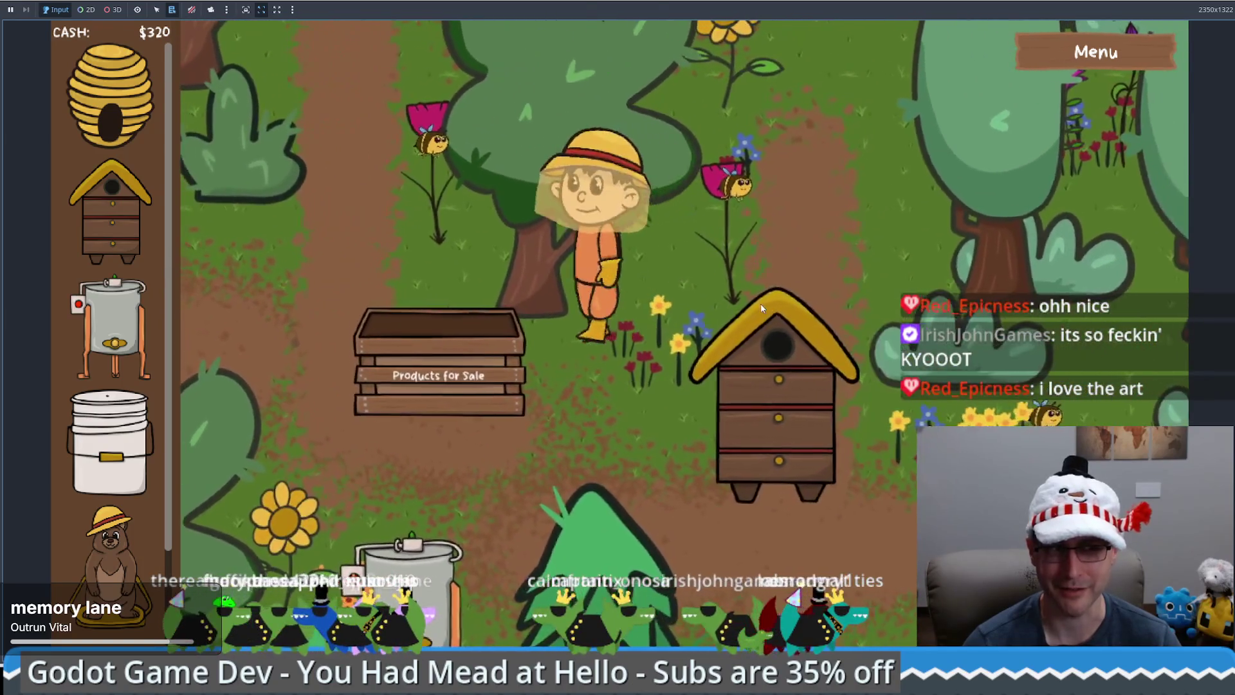
key(Down)
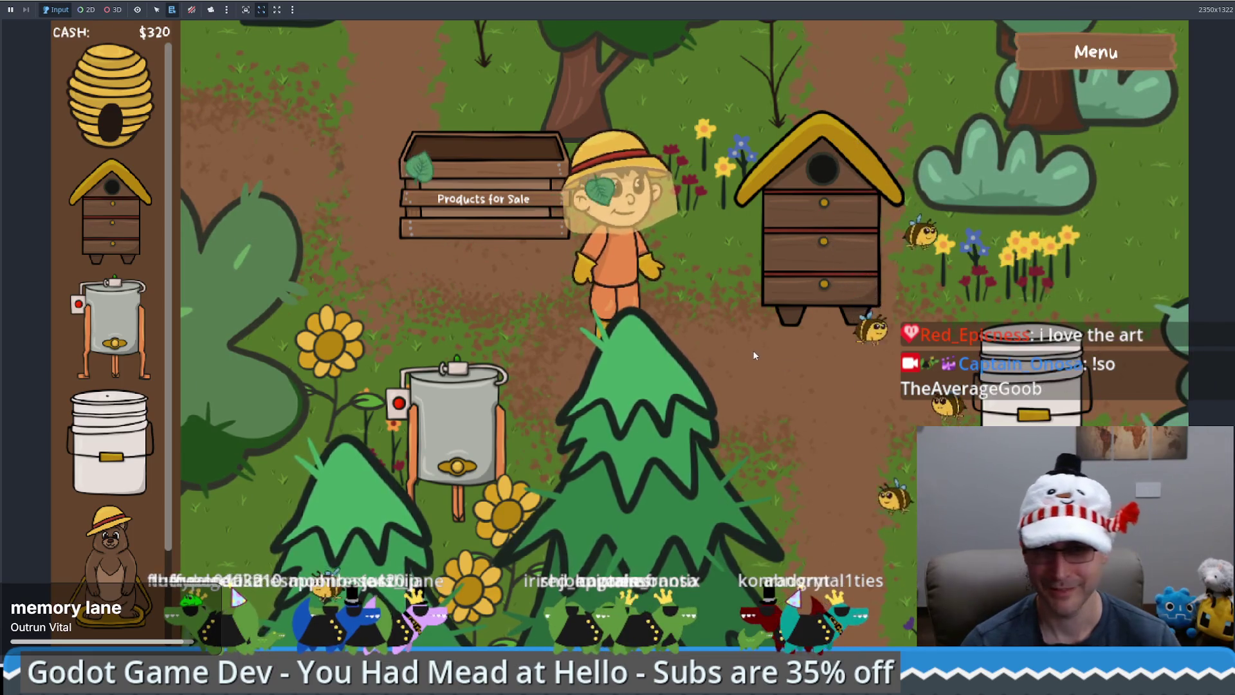
Walk the beekeeper along the path past the extractor, sale crate and hive
click(754, 356)
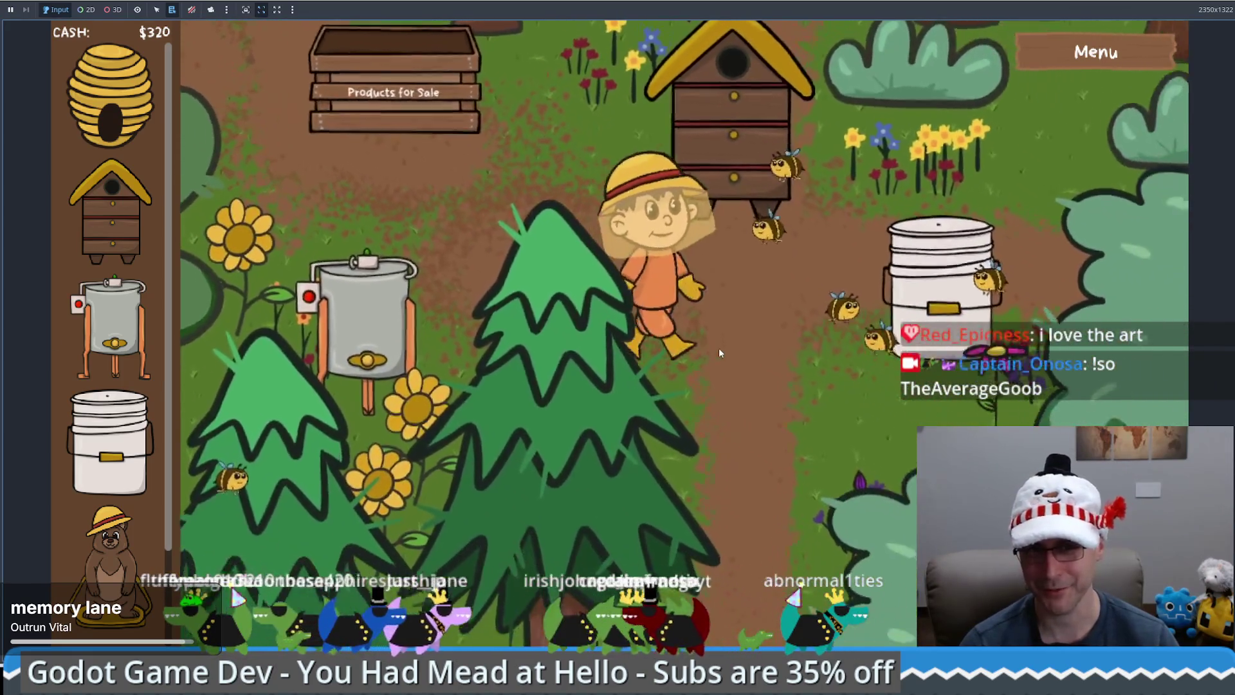
key(Down)
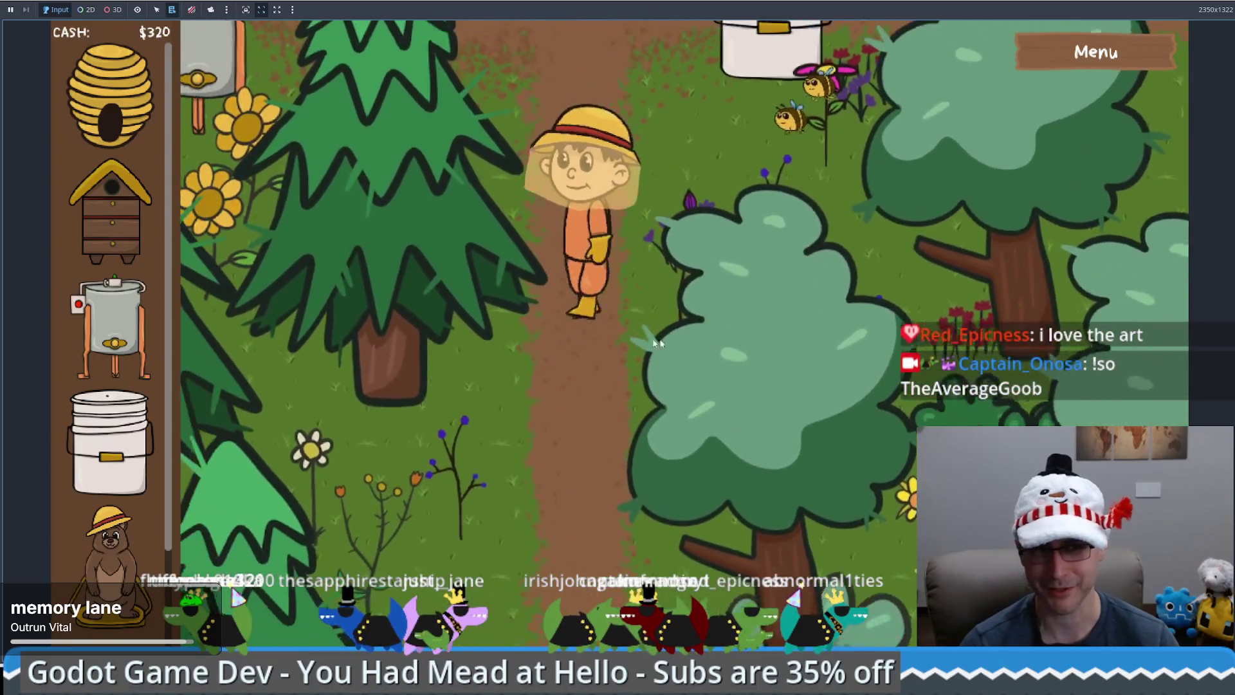
key(Up)
scroll(117, 445, down, 2)
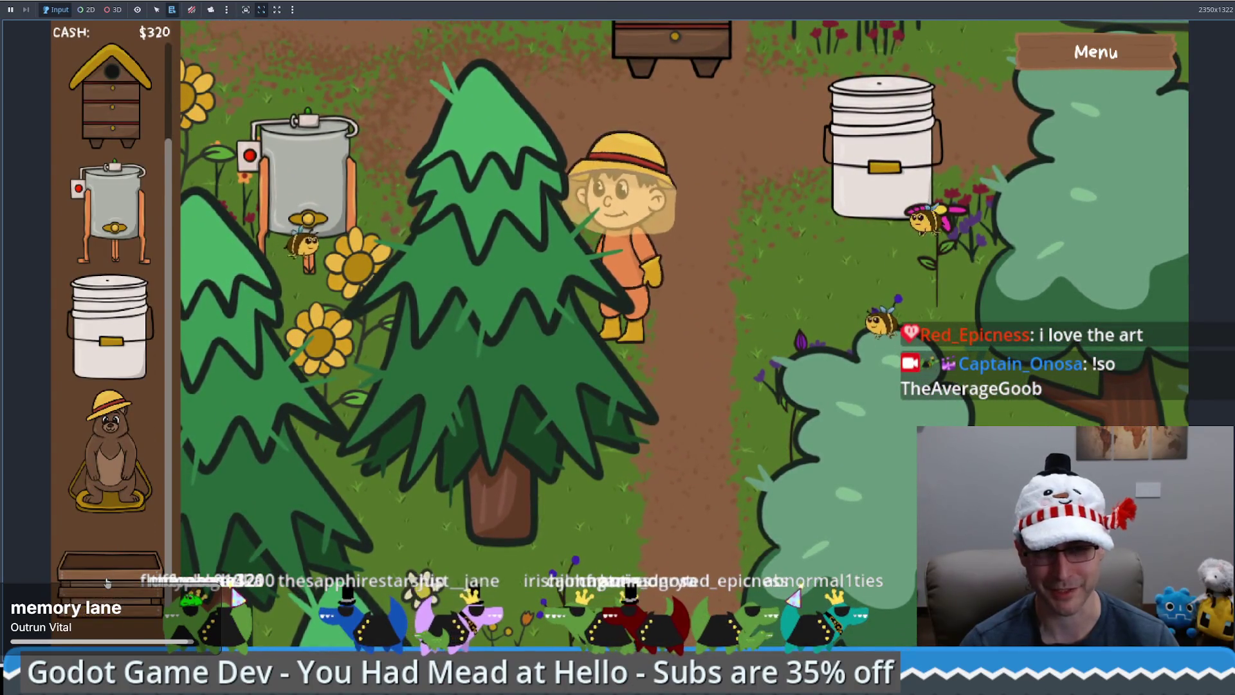
key(Up)
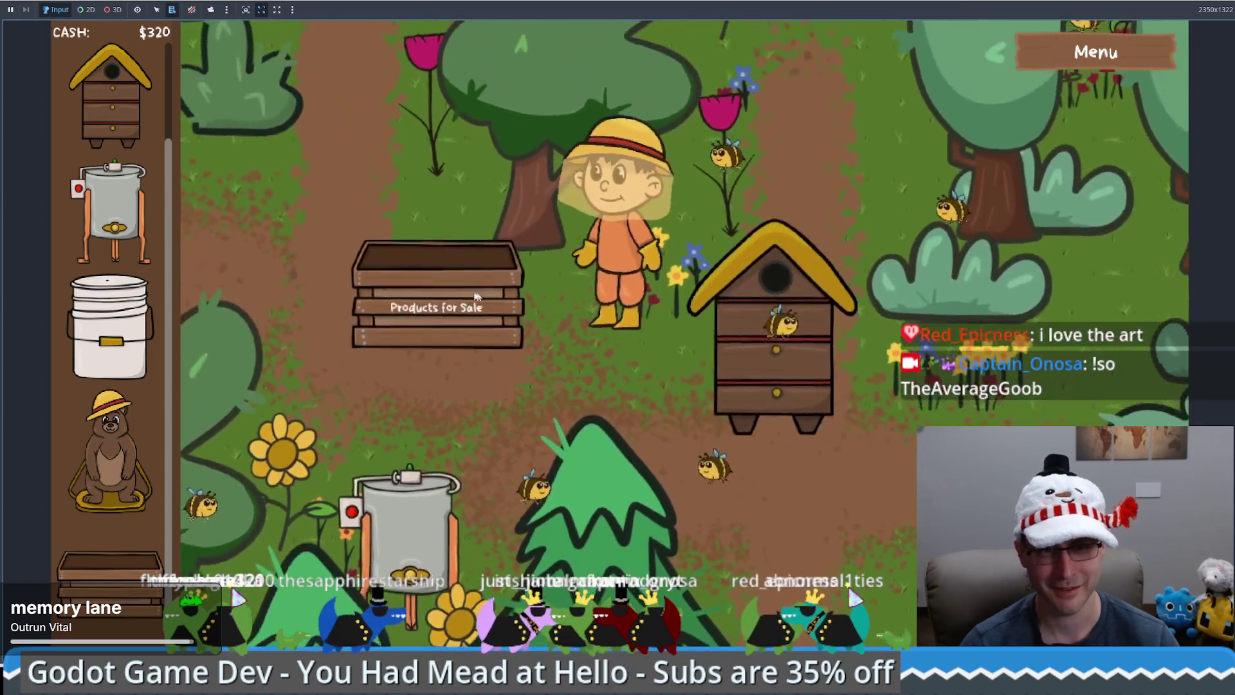
key(Up)
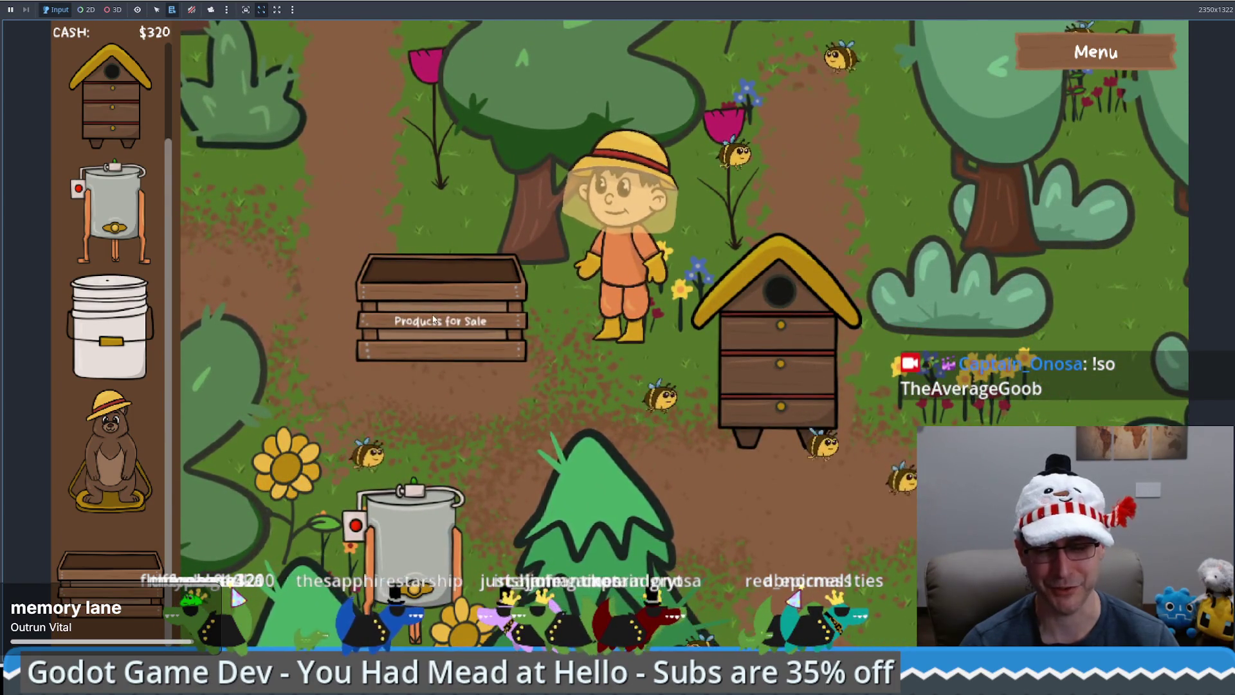
key(Right)
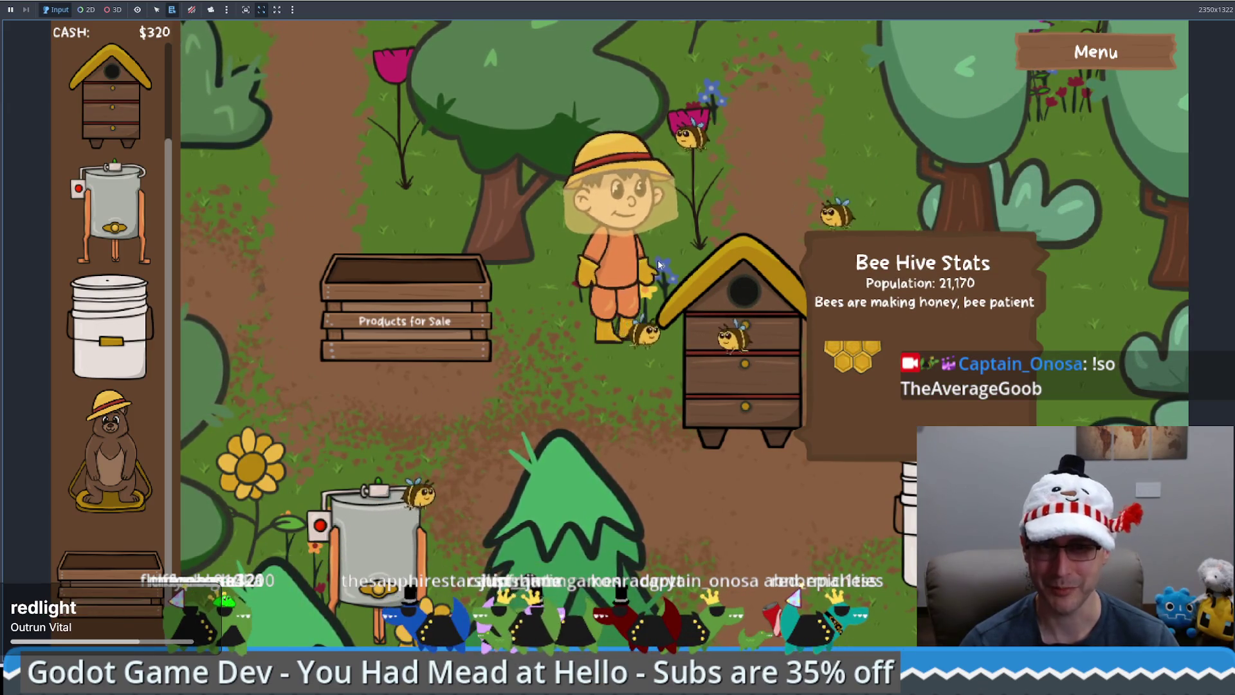
key(Up)
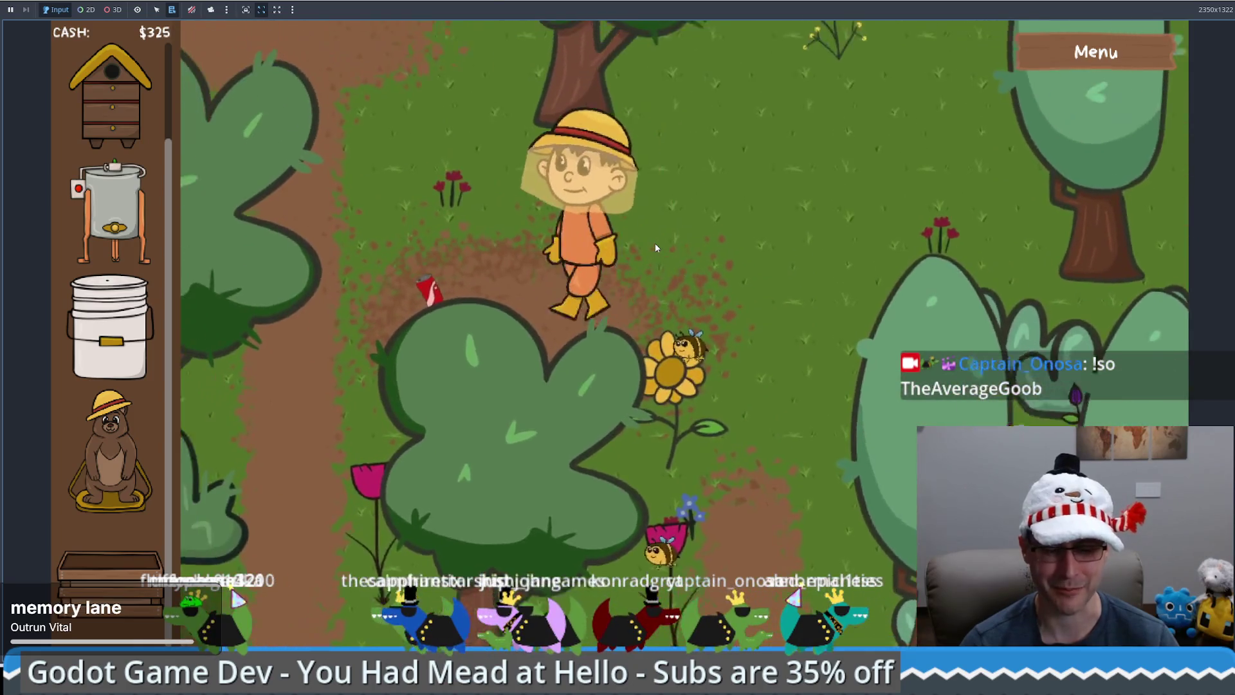
key(Down)
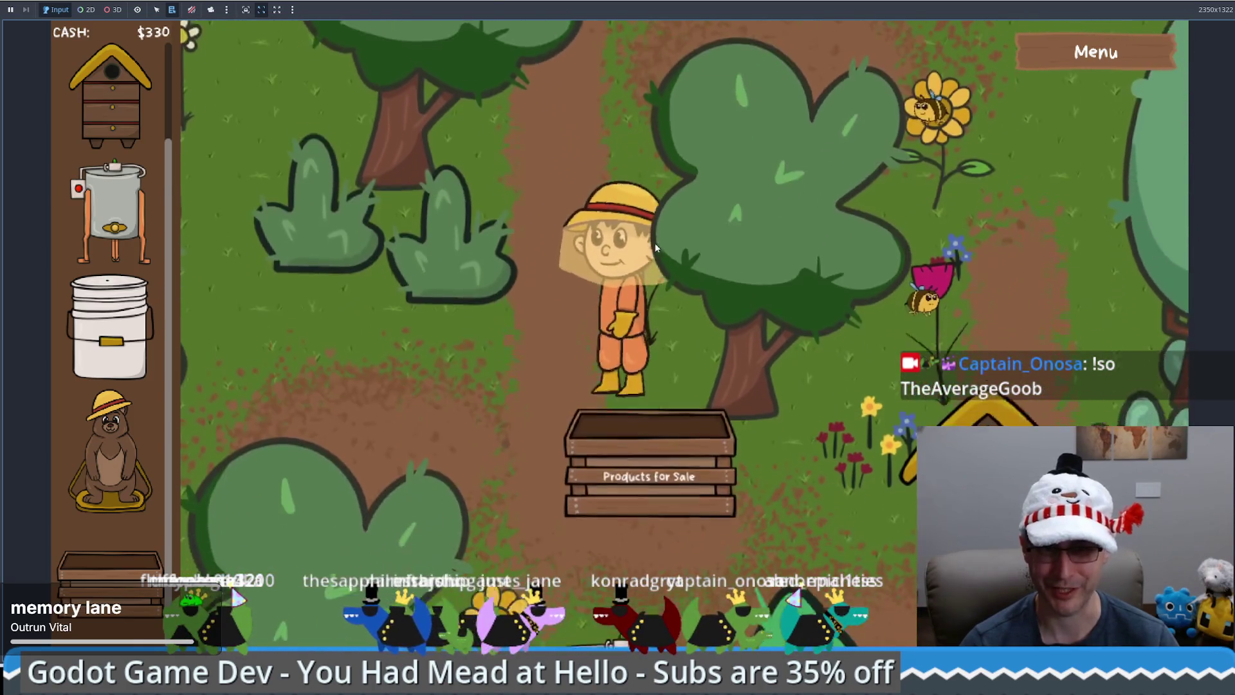
key(Left)
Walk under the tree, past the extractor, and around to the bee hive's front
key(Up)
key(Right)
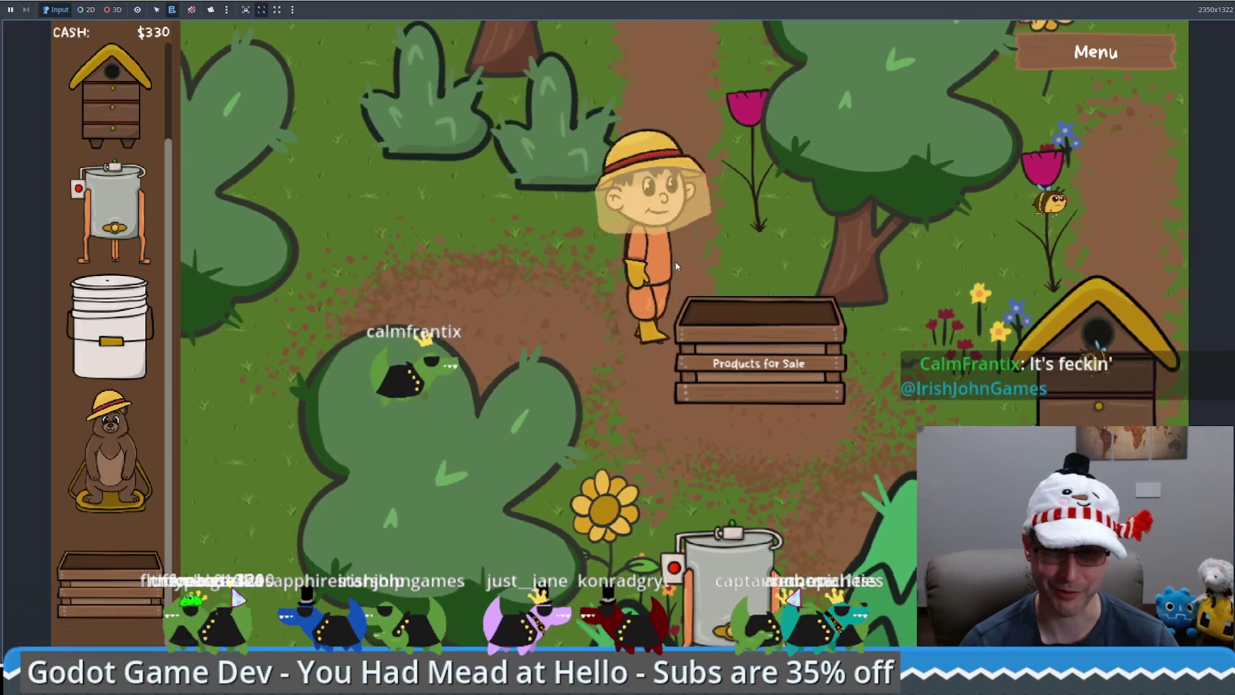
key(Right)
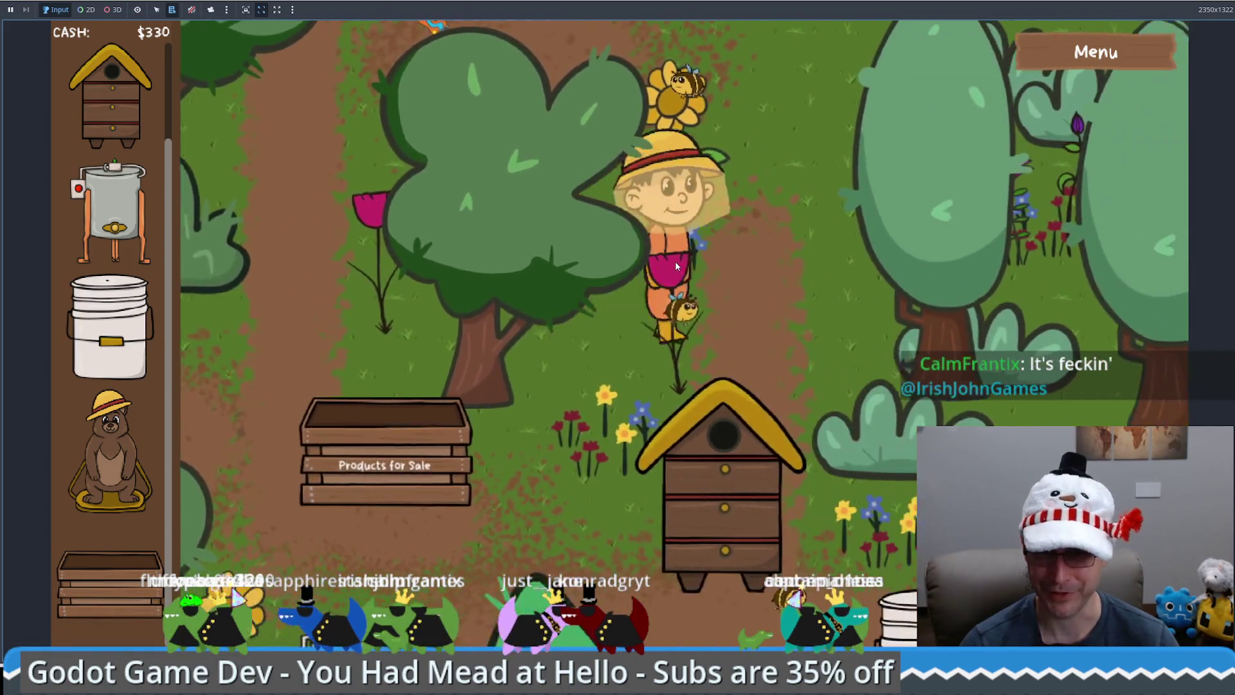
key(Down)
key(Down)
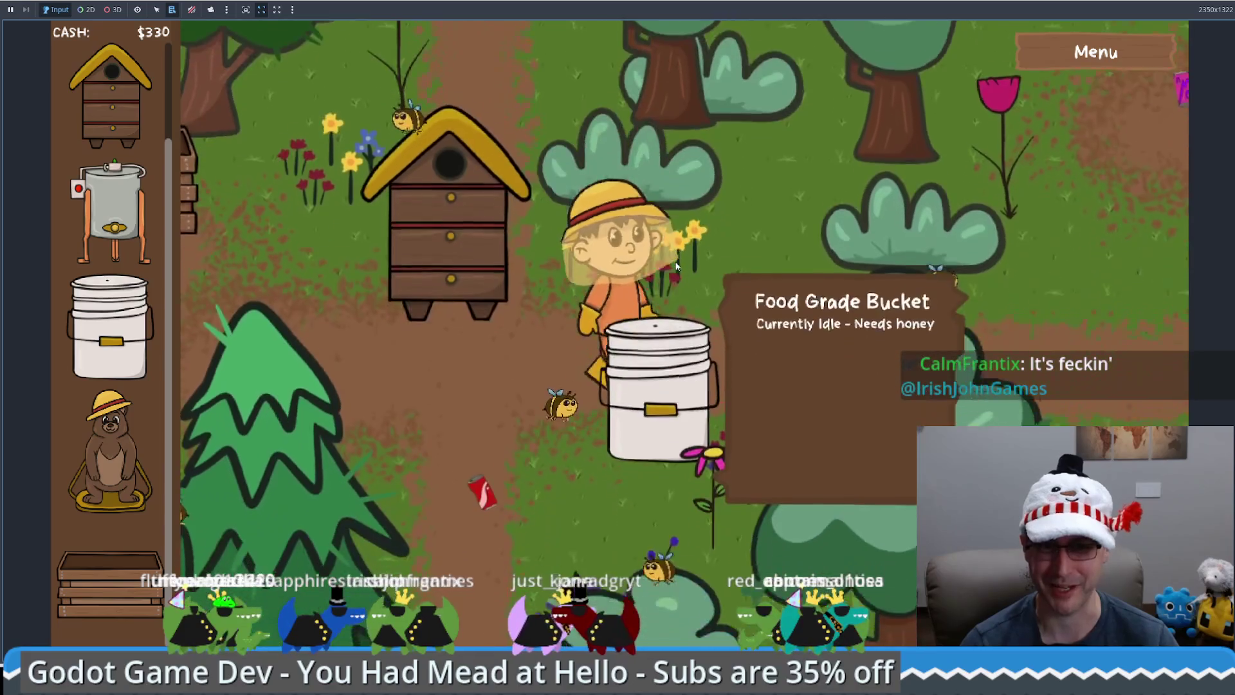
key(Left)
key(Left)
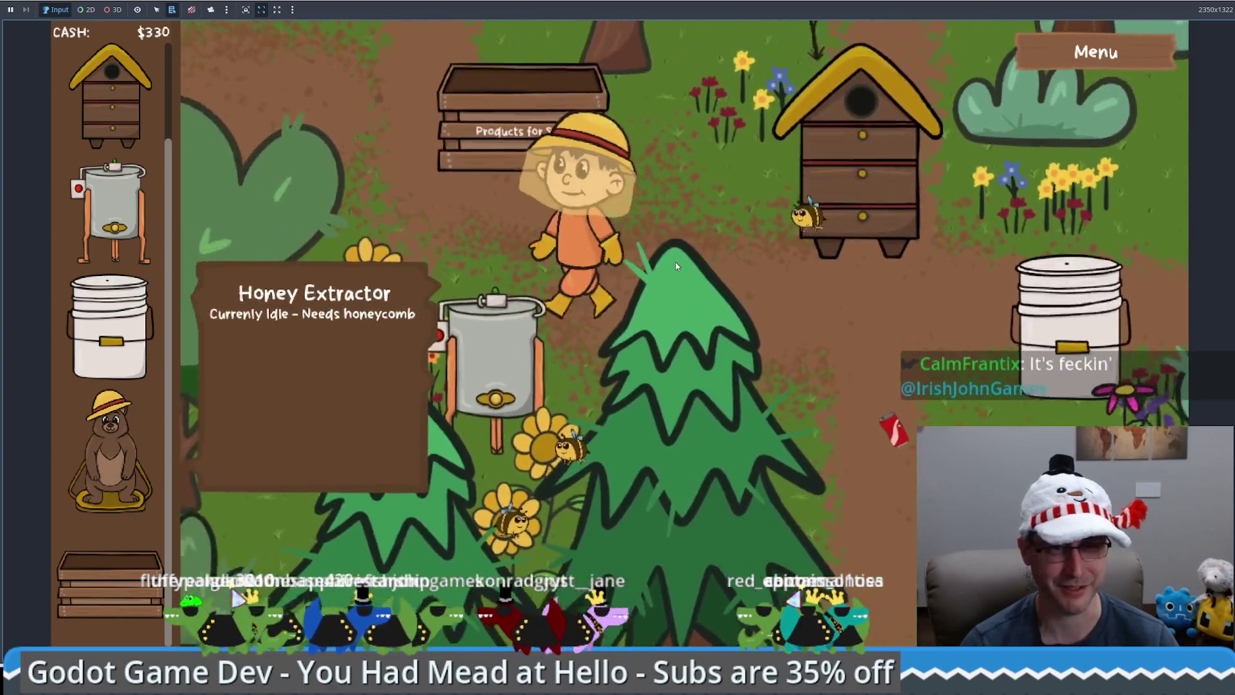
key(Down)
key(Right)
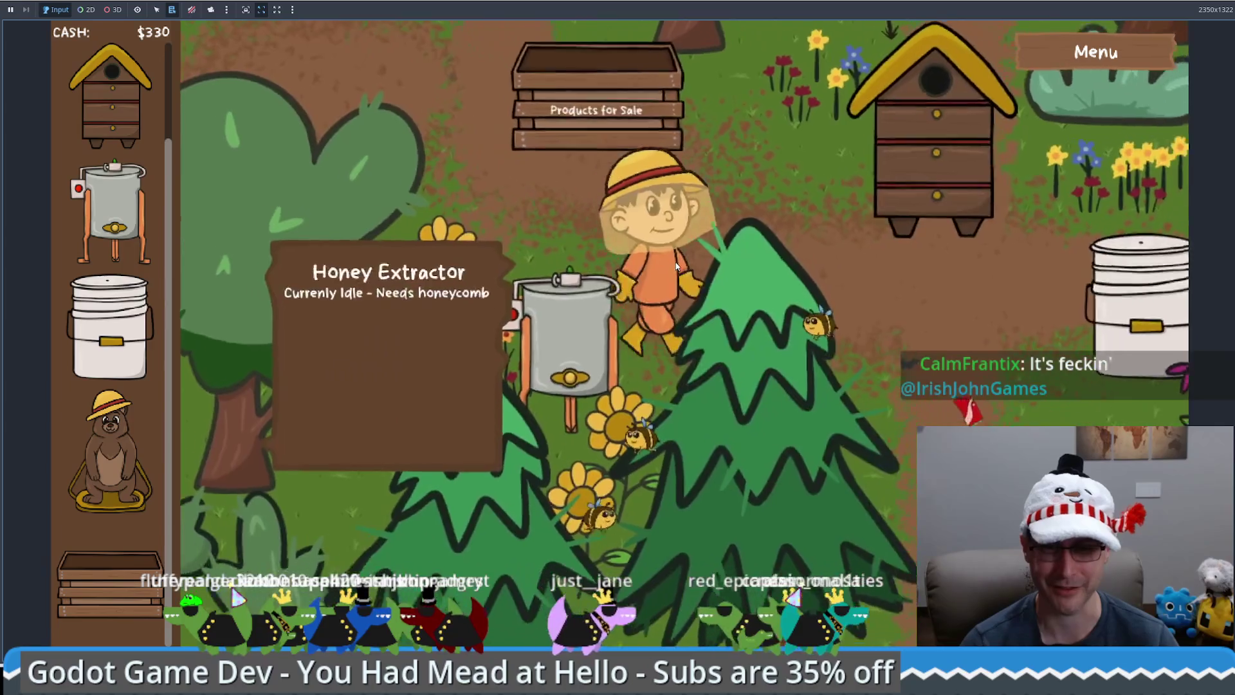
key(Up)
key(Up)
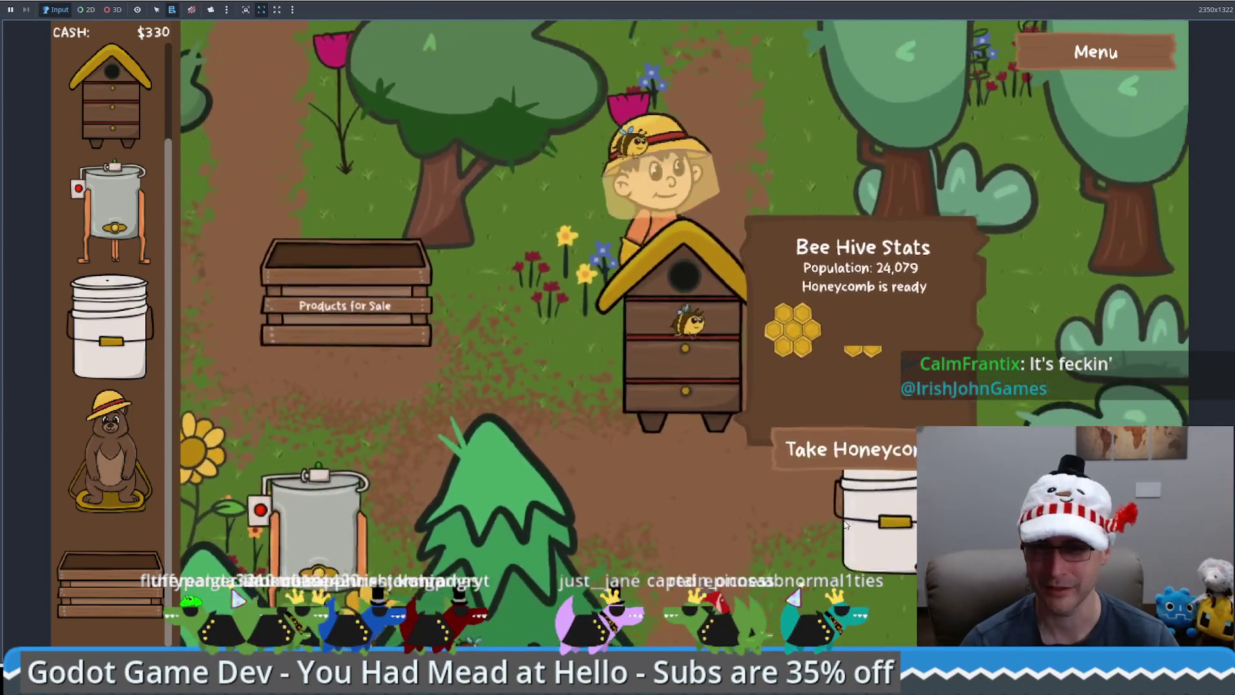
key(Right)
key(Down)
key(Left)
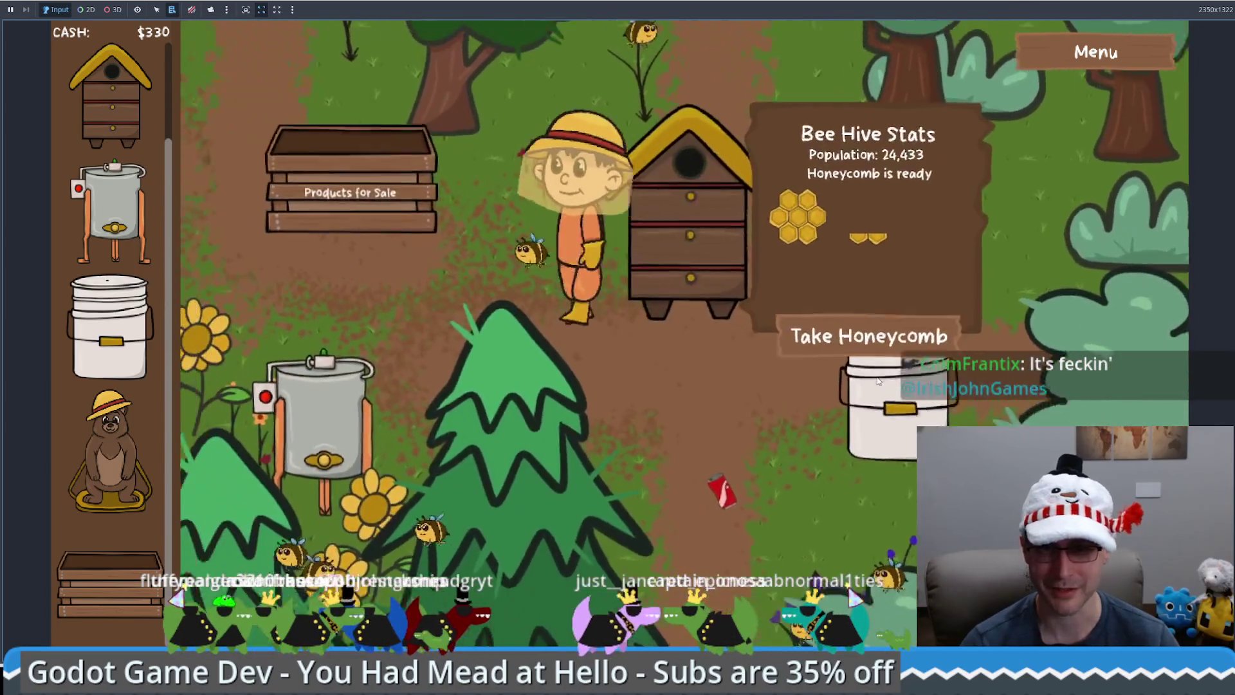
Take the ready honeycomb from the hive and head toward the honey extractor
click(920, 344)
key(Up)
key(Right)
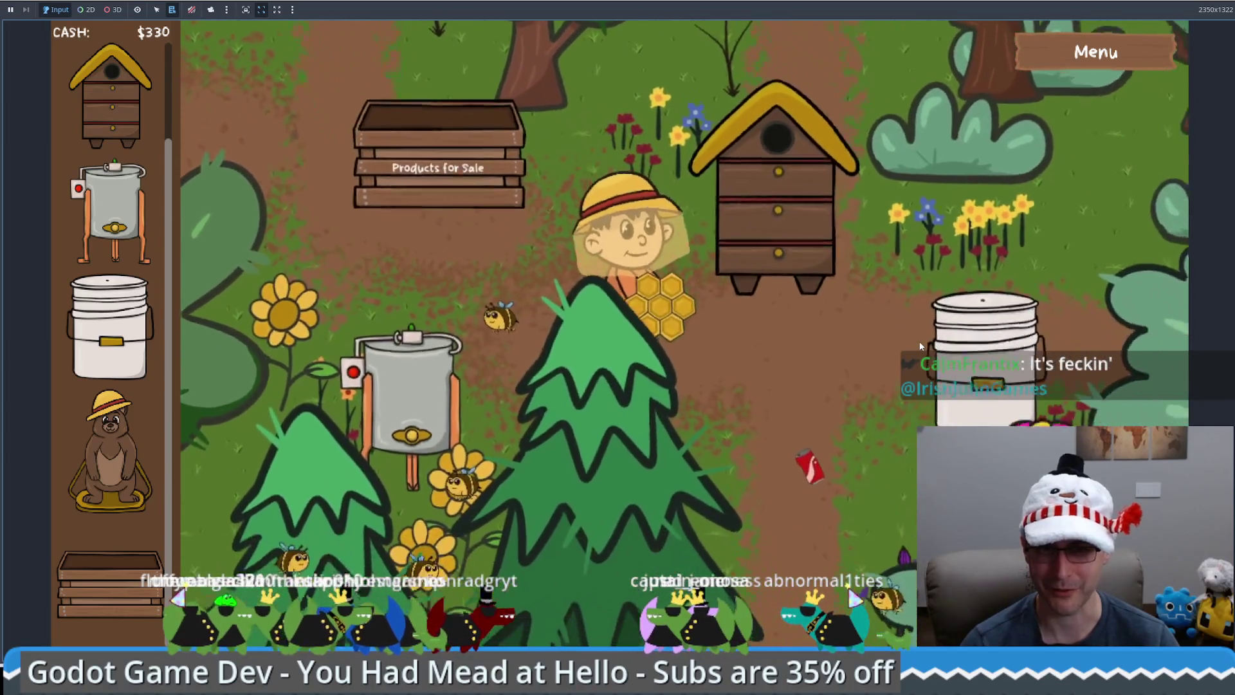
key(Left)
key(Left)
key(Down)
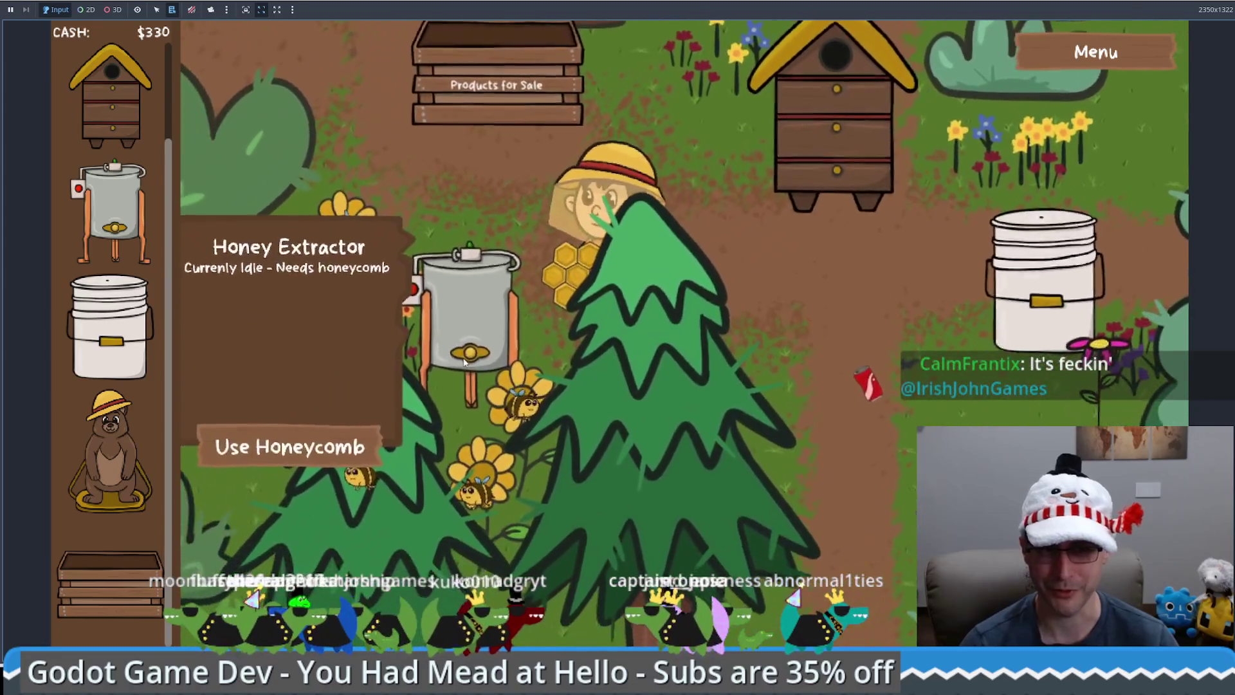
Load the honeycomb into the extractor, then sell the beeswax and honey at the sale crate
click(357, 432)
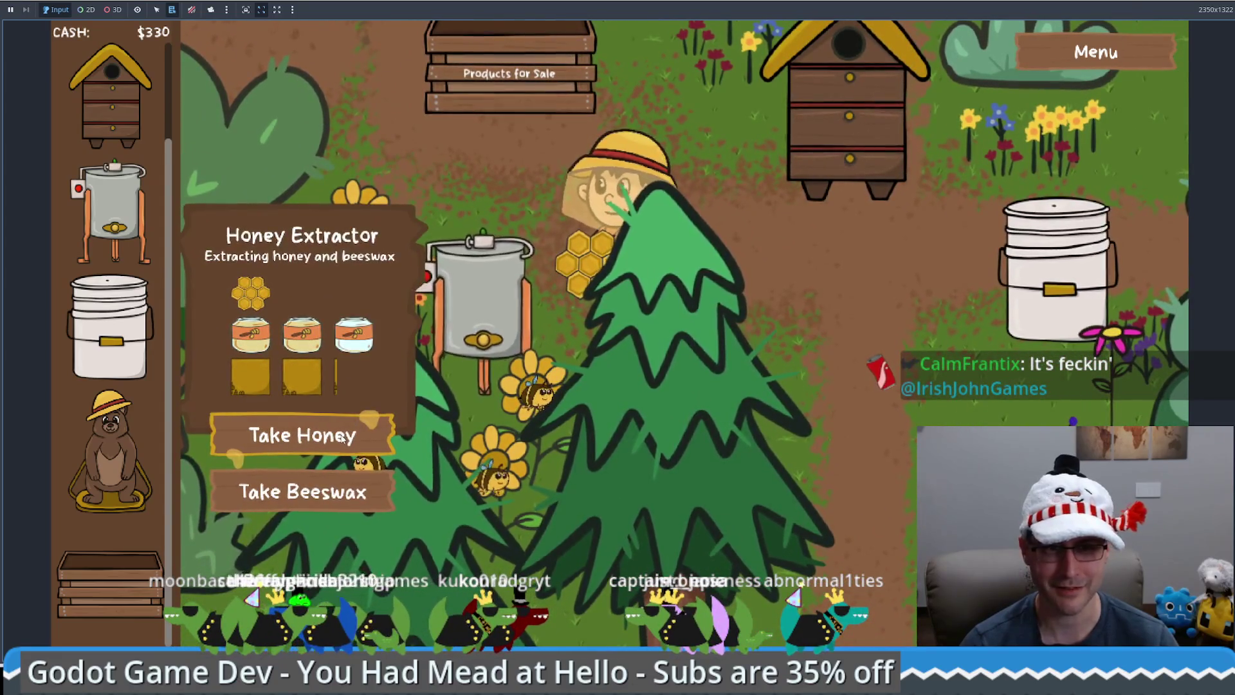
key(Up)
key(Right)
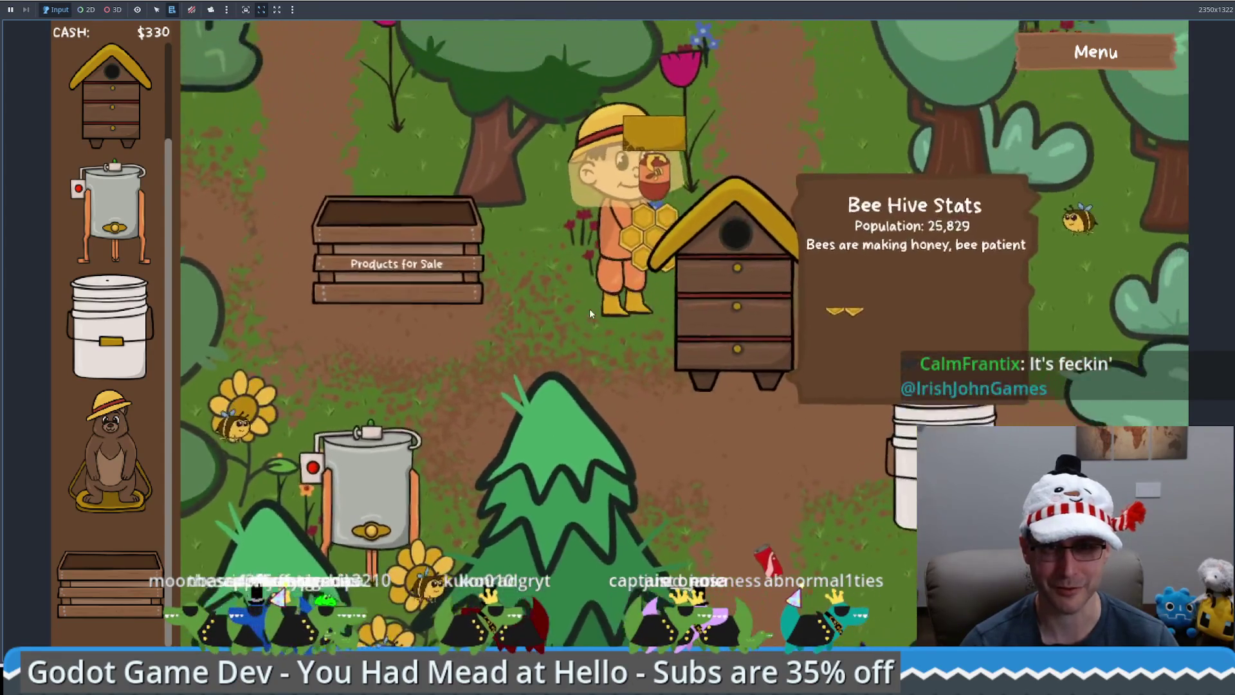
key(Left)
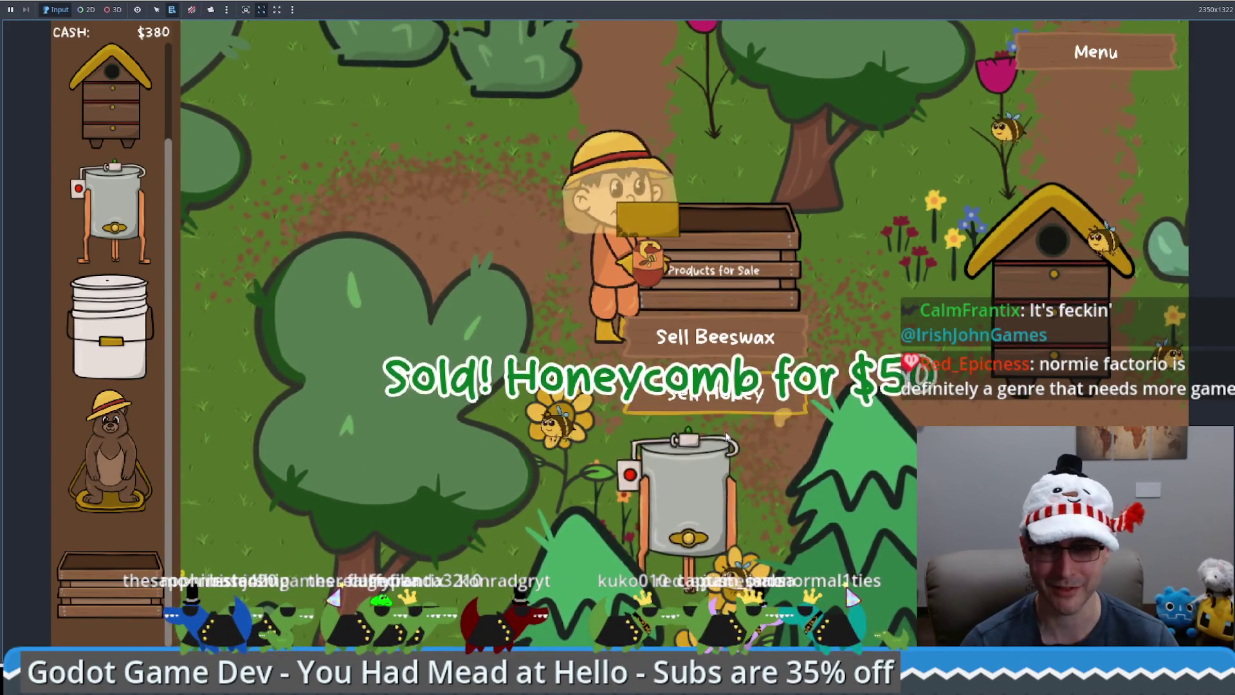
click(714, 337)
click(714, 393)
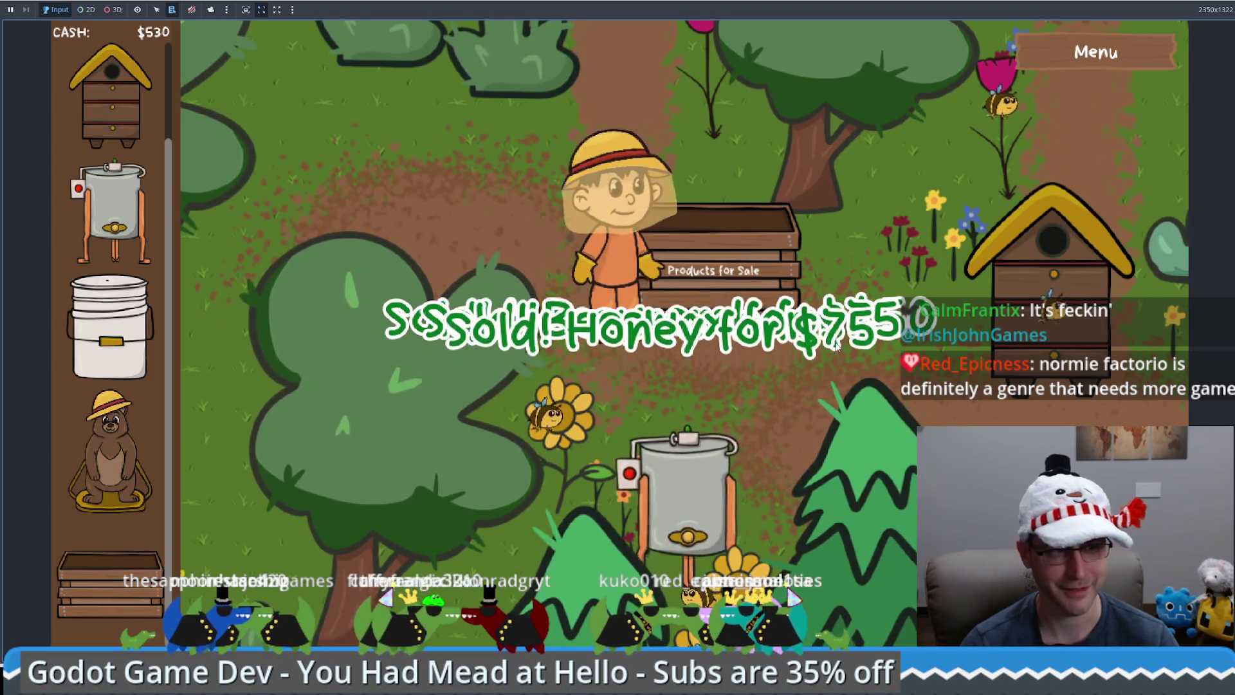
Walk the beekeeper from the sale crate down past the hive and back around
key(Left)
key(Up)
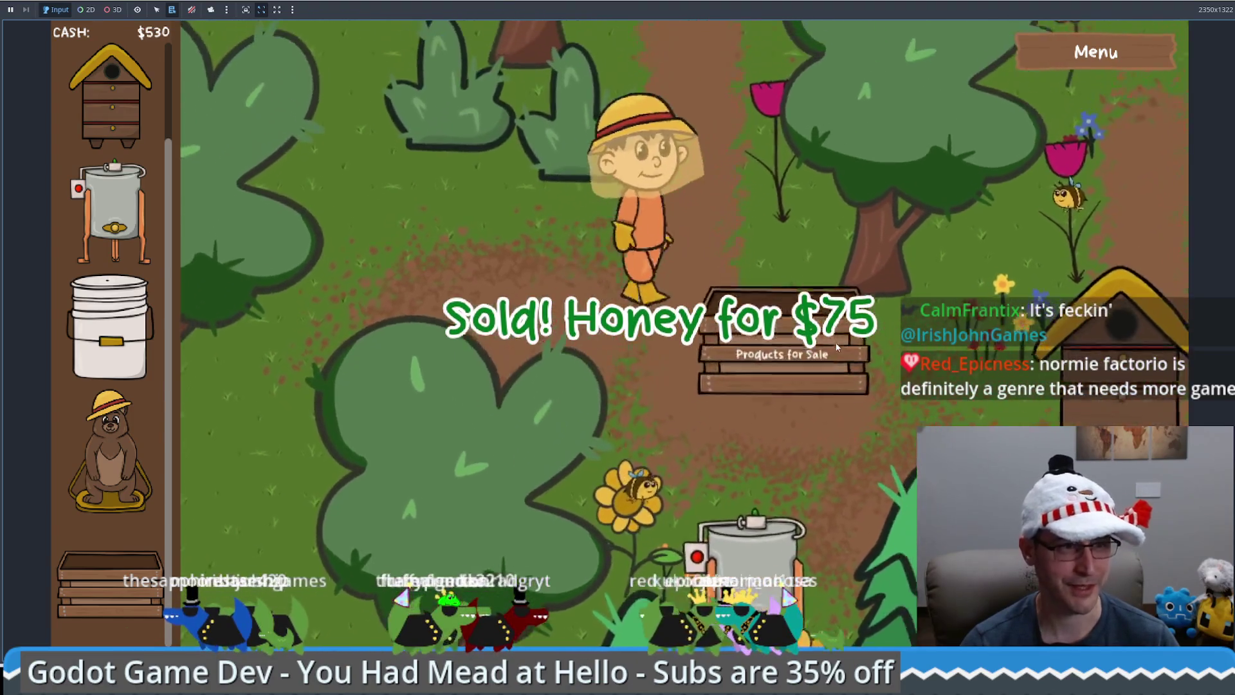
key(Right)
key(Down)
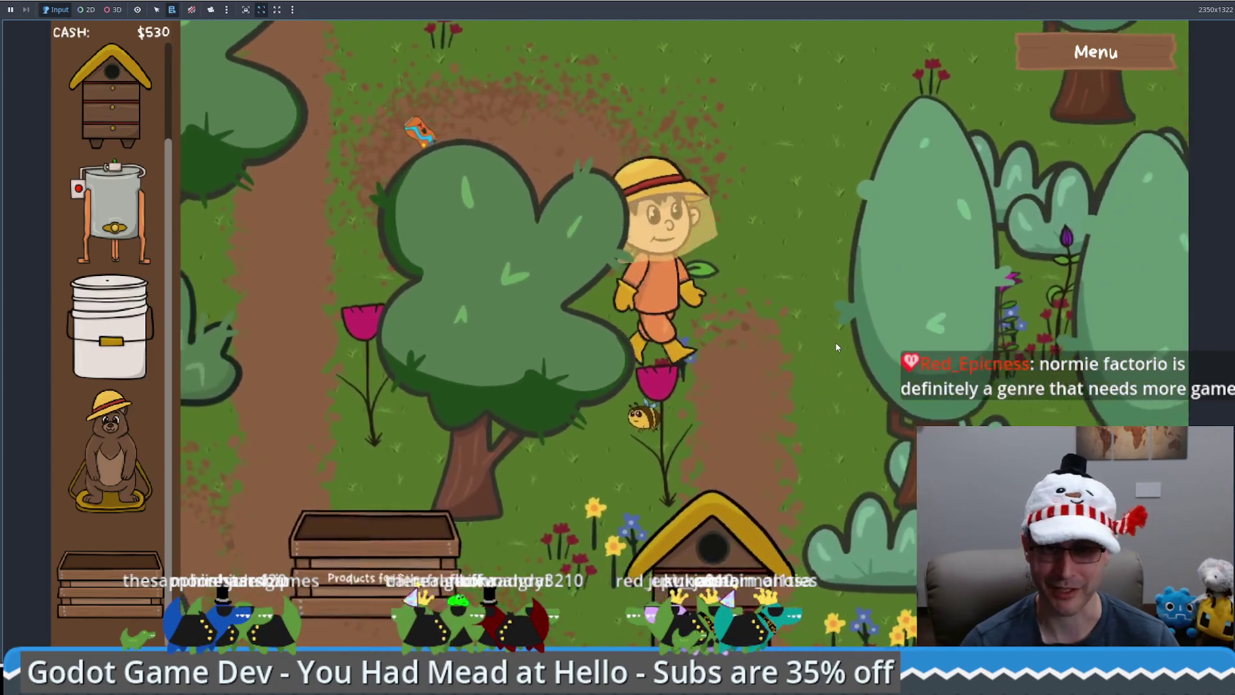
key(Down)
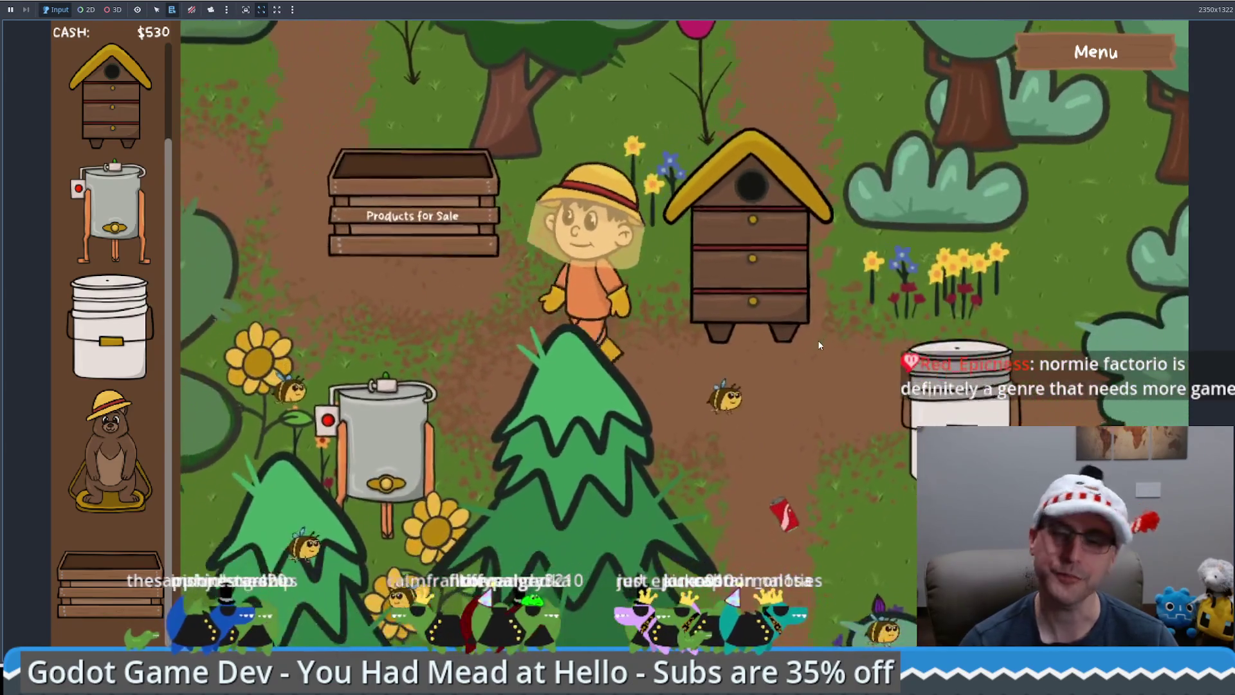
key(Left)
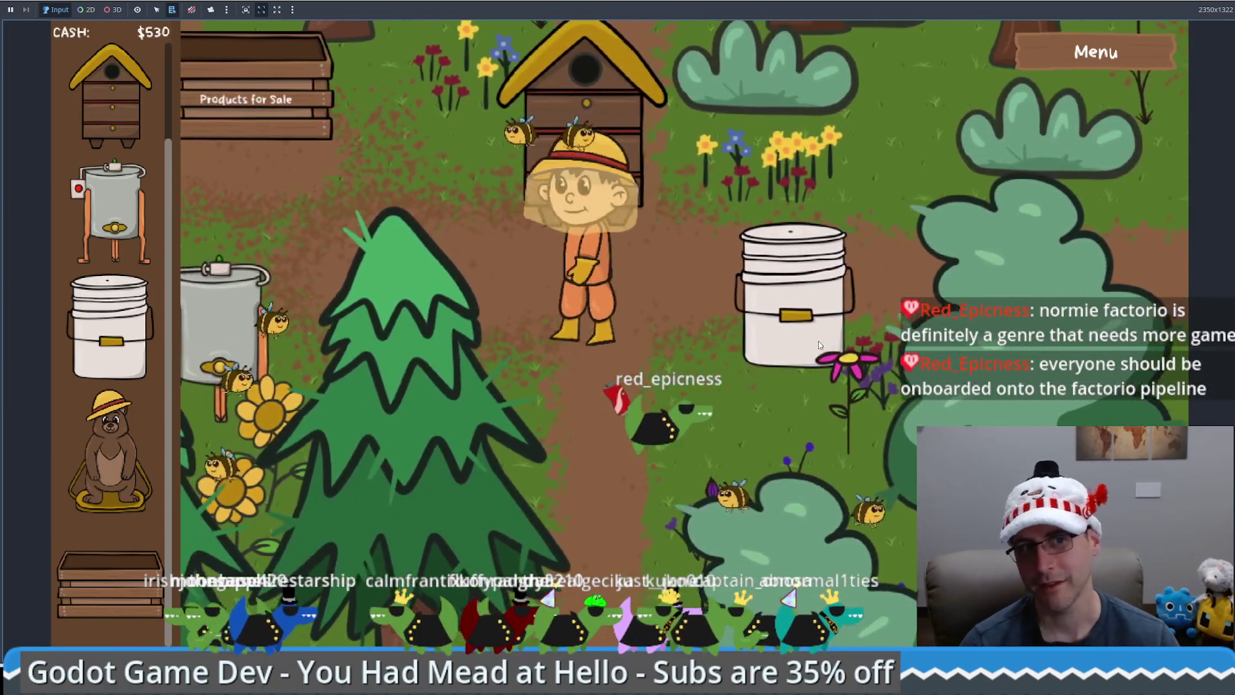
key(Up)
key(Right)
key(Up)
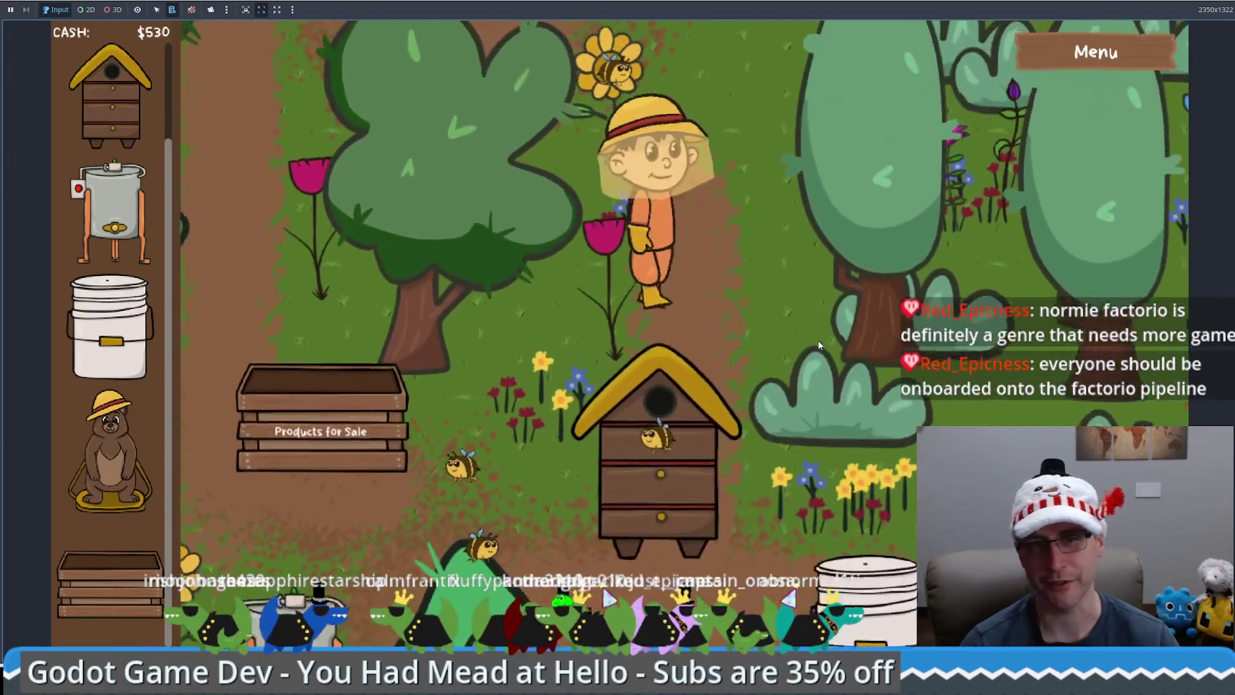
Walk up through the garden and back down to check the honey extractor's progress
key(Up)
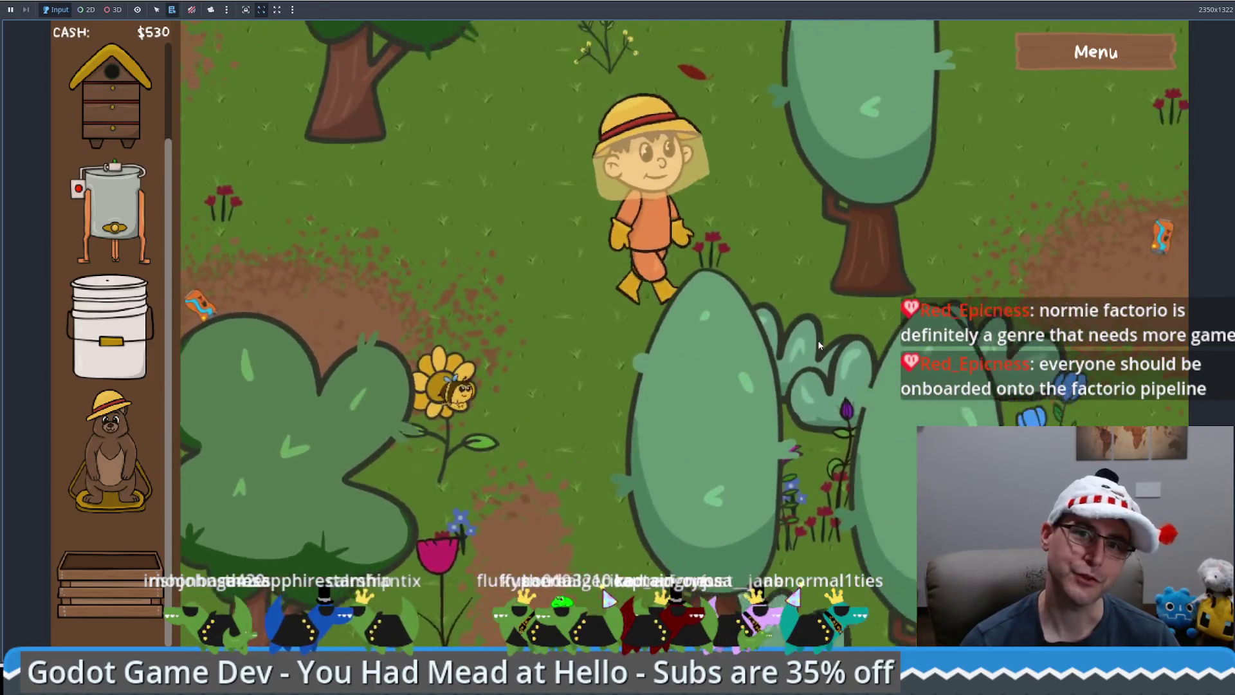
key(Left)
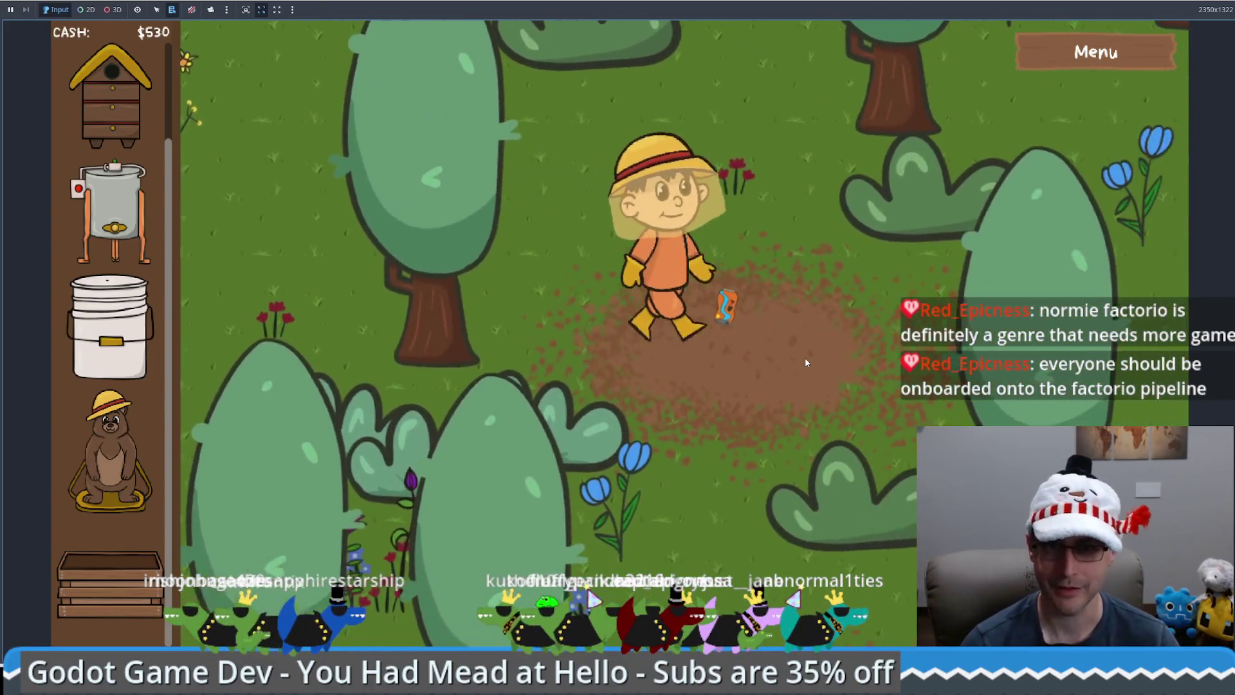
key(Down)
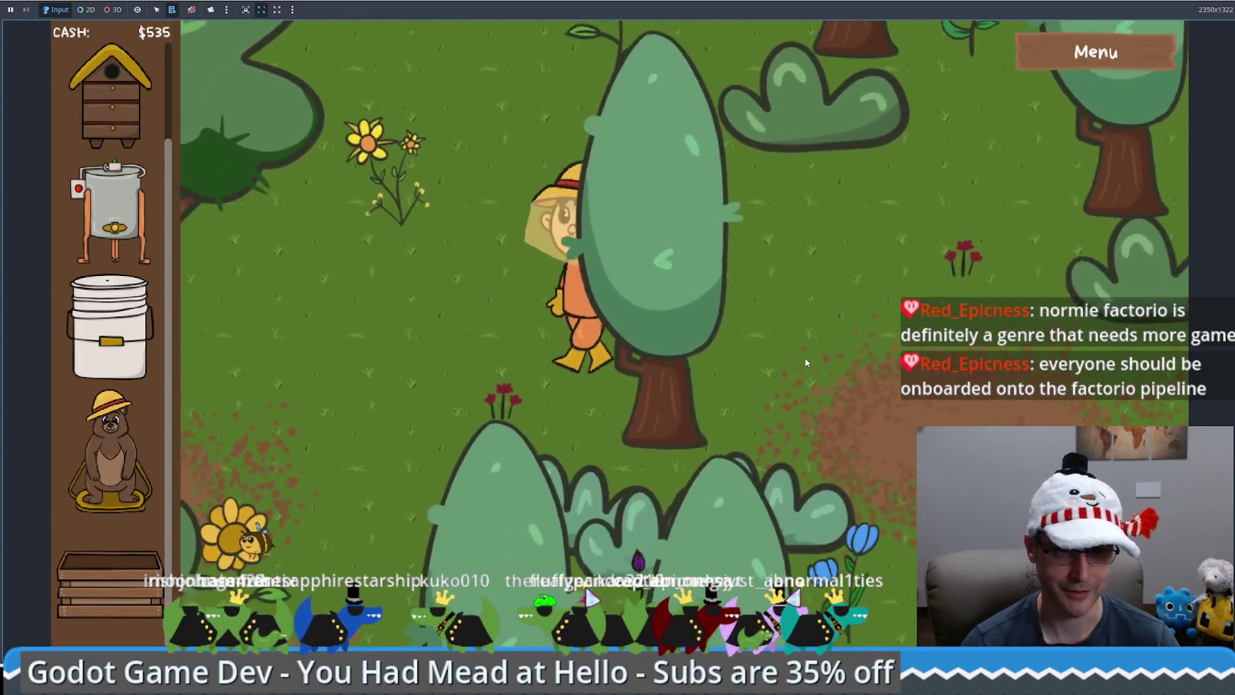
key(Down)
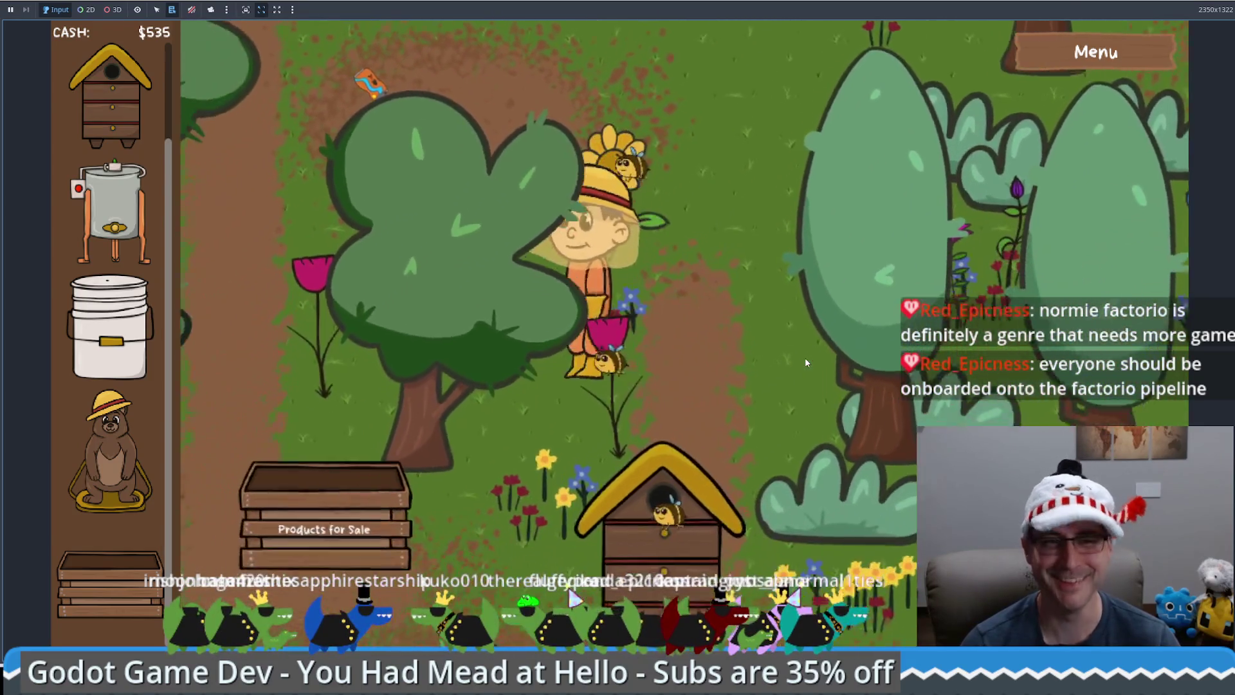
key(Left)
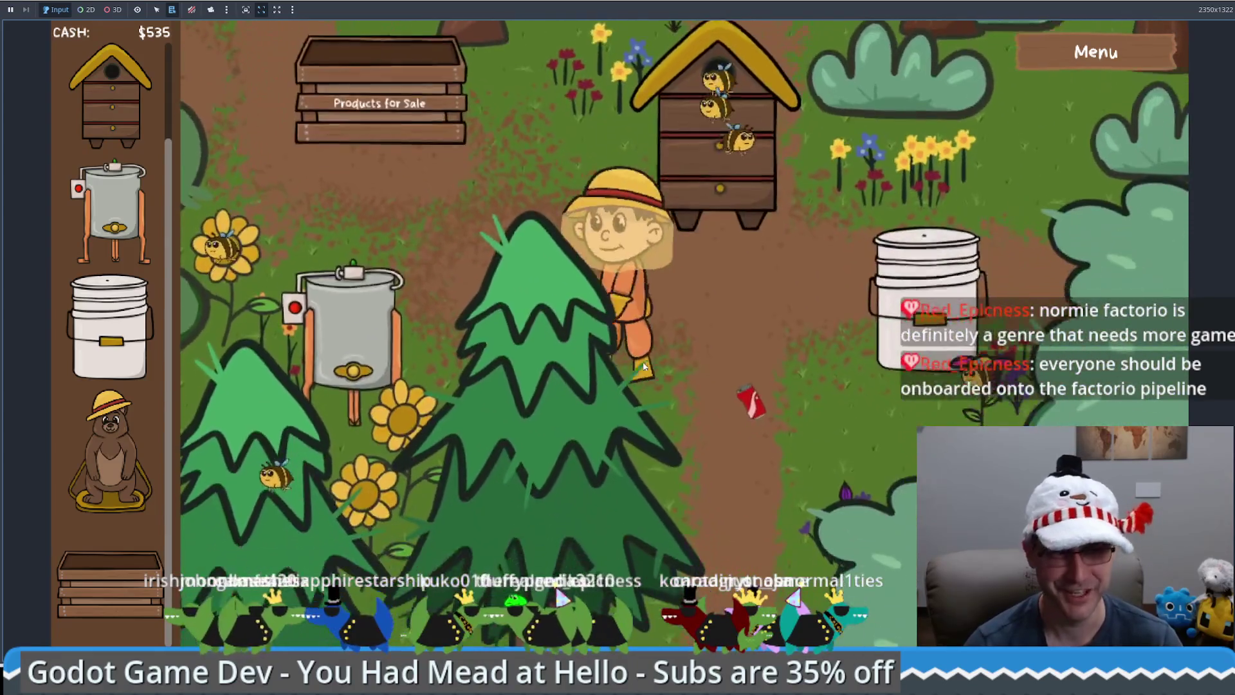
key(Up)
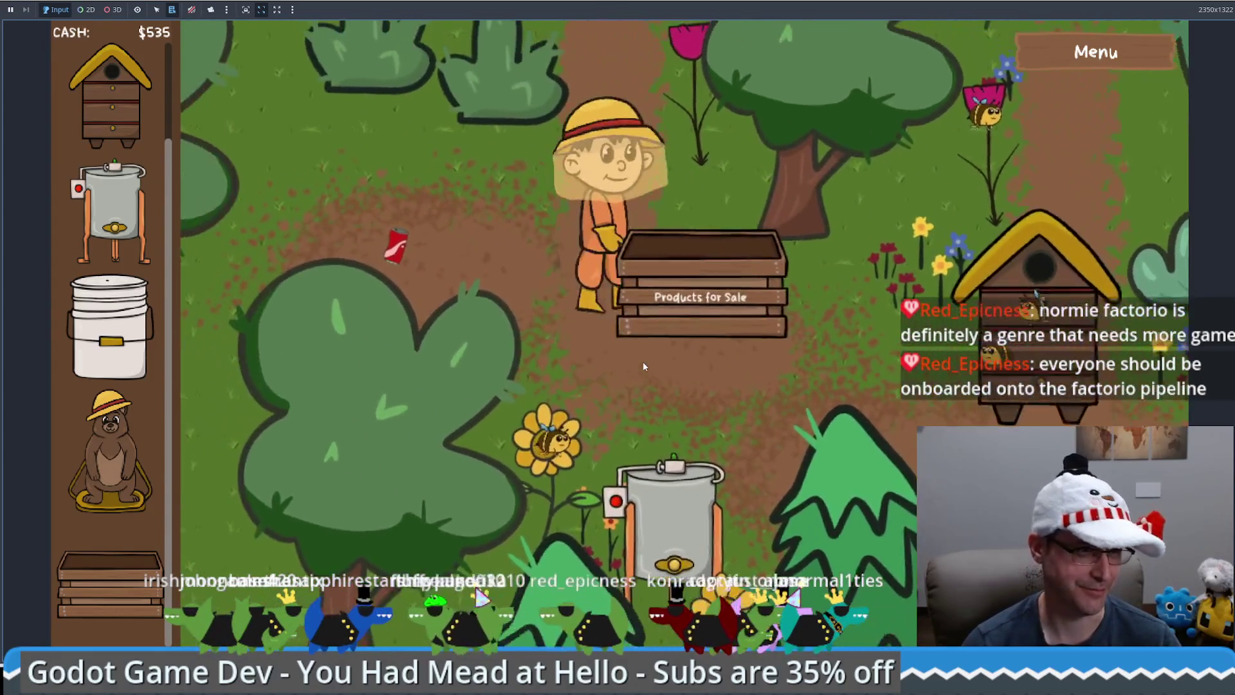
key(Up)
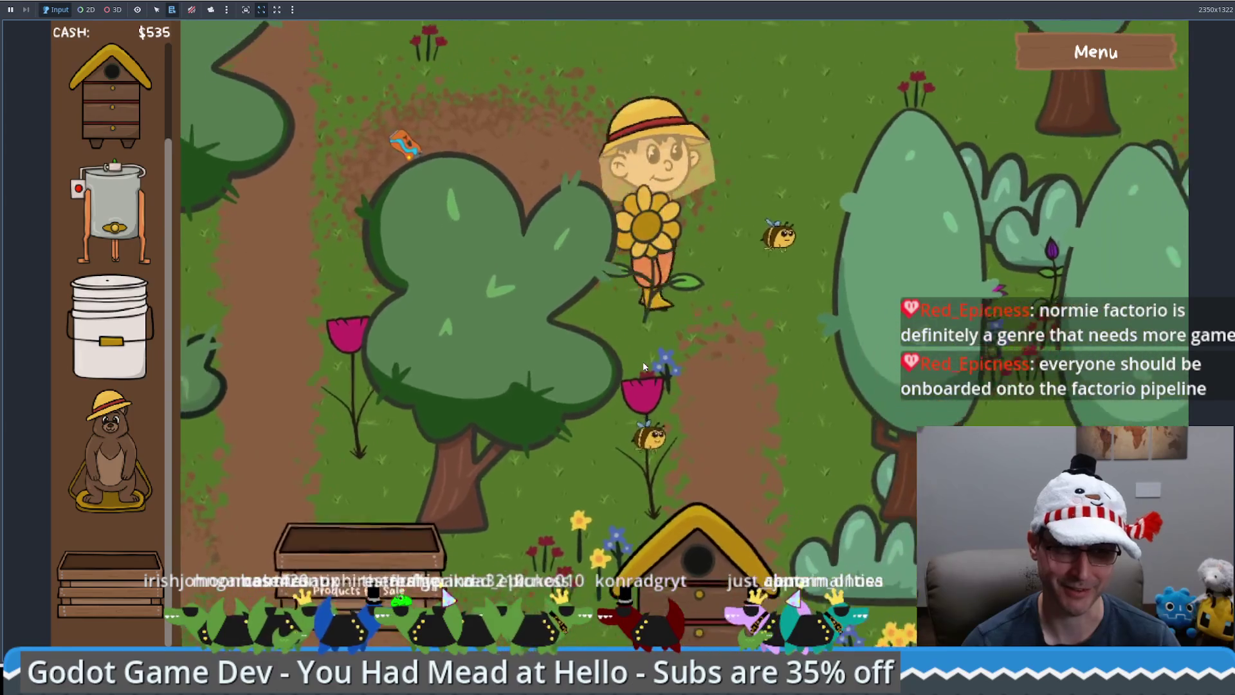
key(Down)
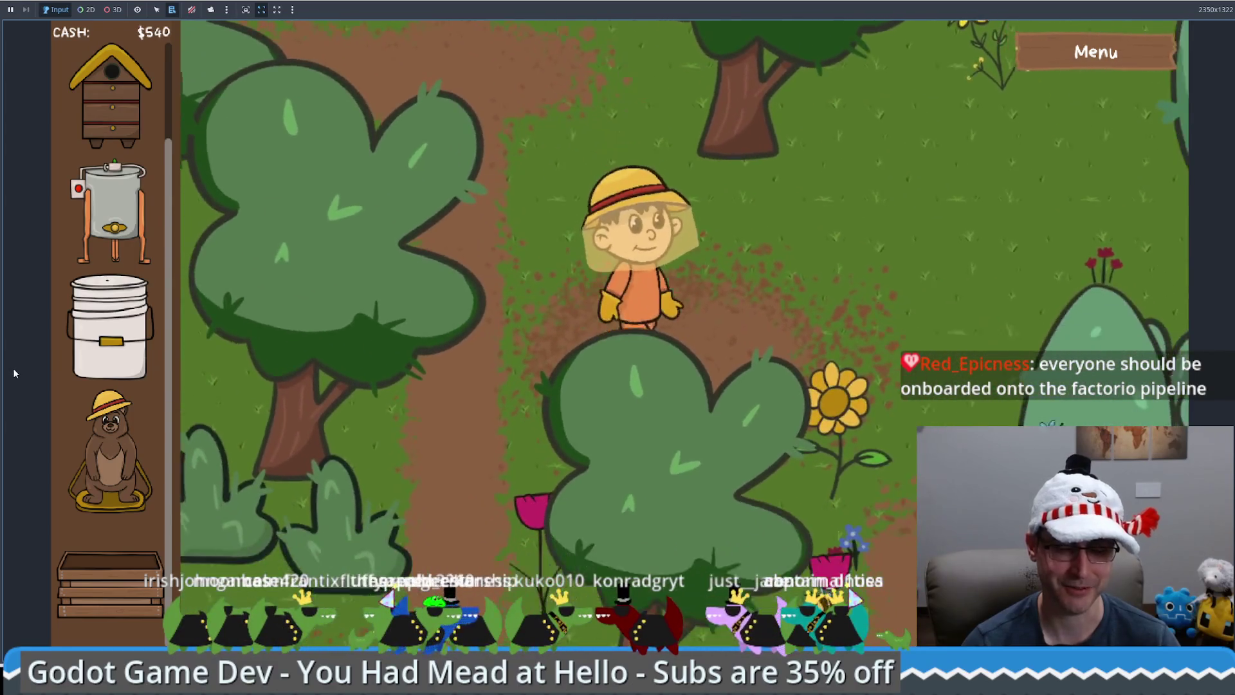
key(Down)
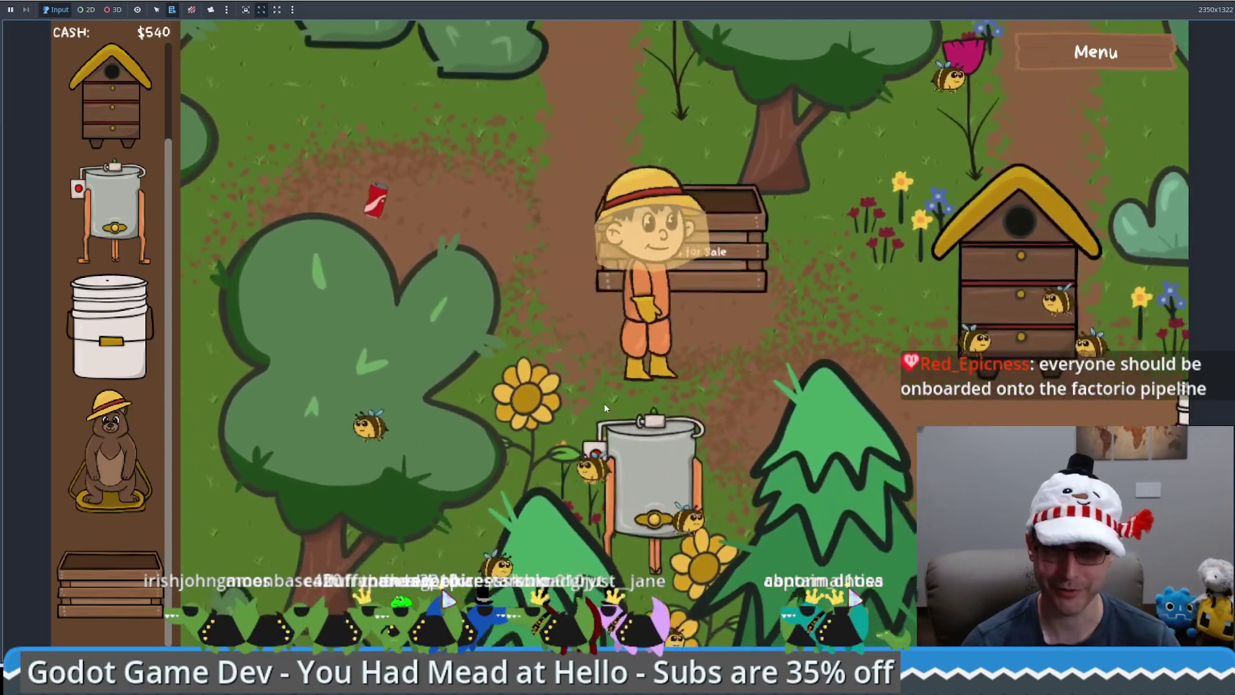
click(620, 400)
Take the ready honeycomb from the hive and load it into the honey extractor
click(734, 243)
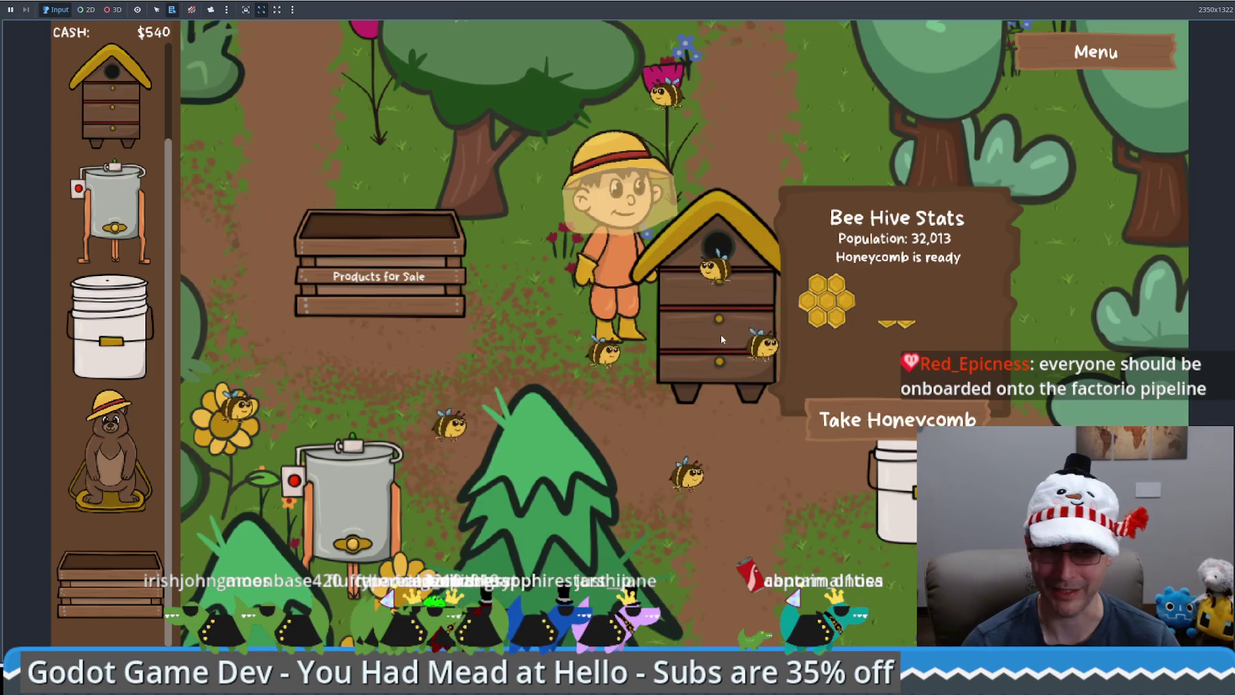
key(Down)
key(space)
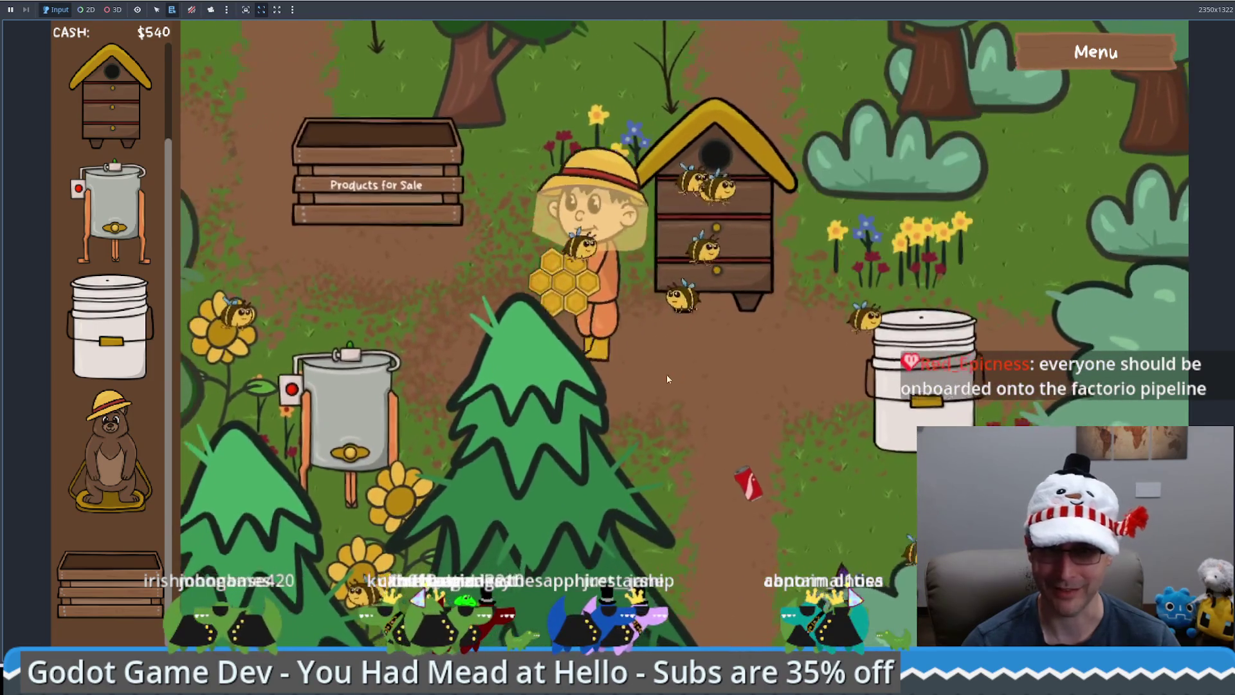
click(344, 415)
click(365, 426)
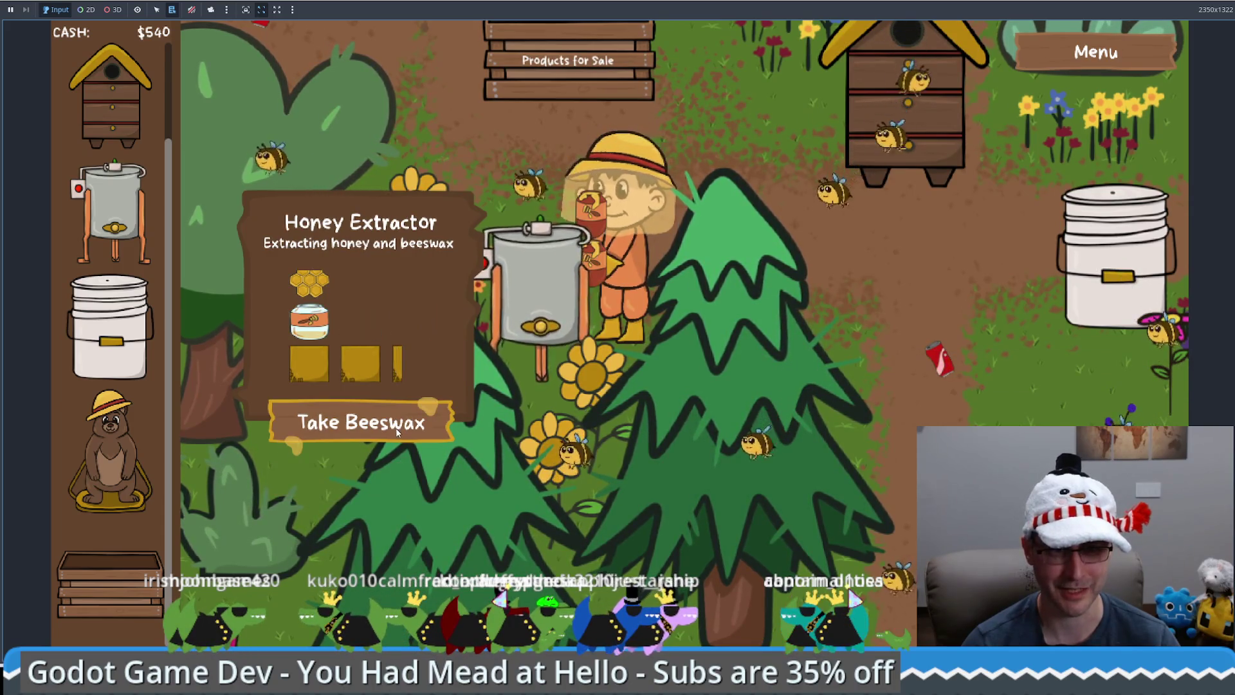
Take honey from the extractor and add it to the food grade bucket to ferment
key(Right)
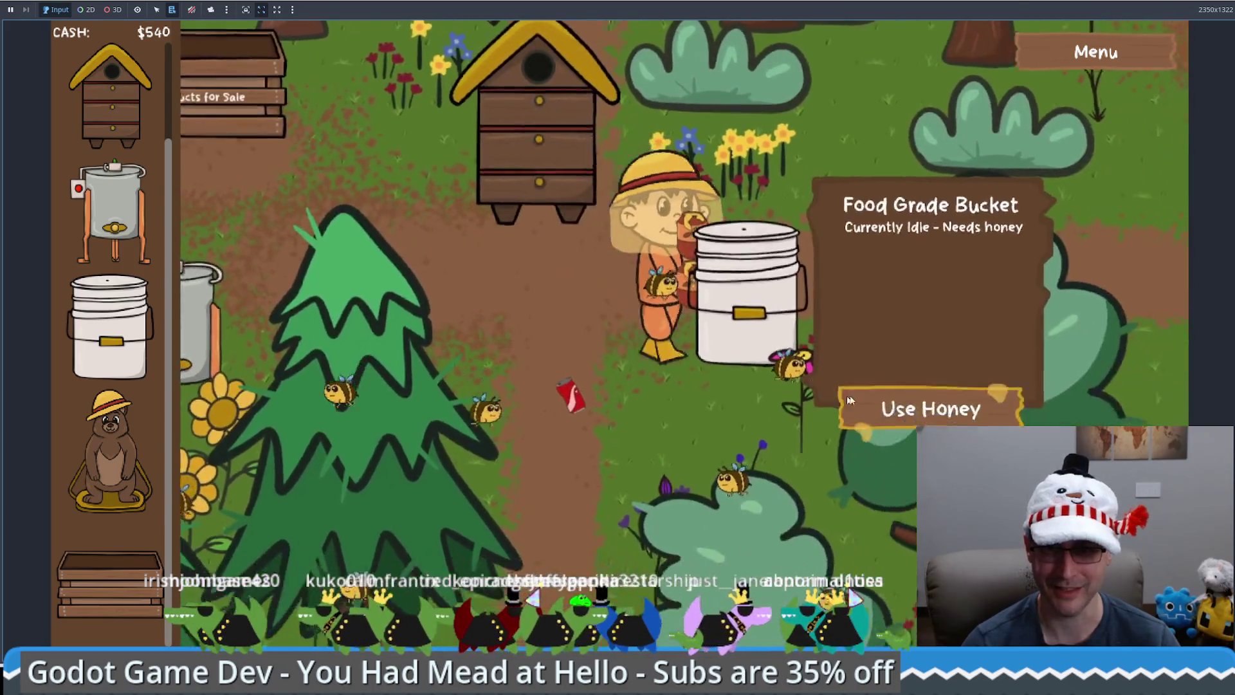
click(849, 400)
key(Left)
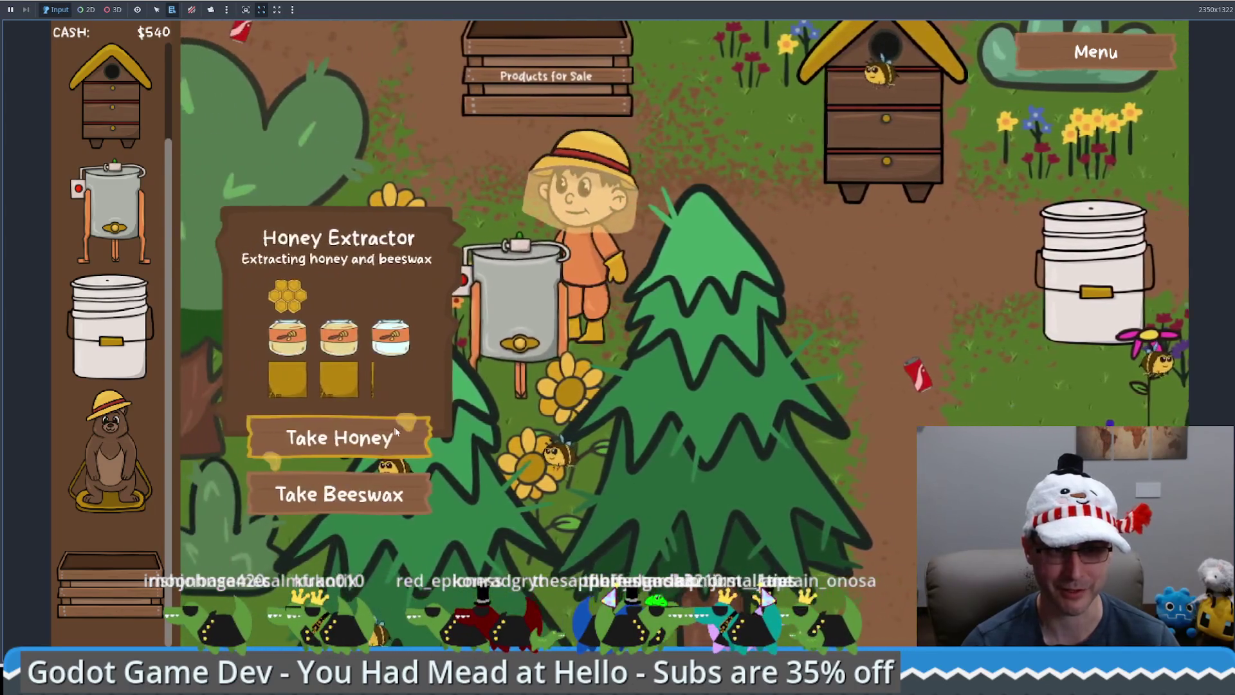
click(331, 432)
key(Right)
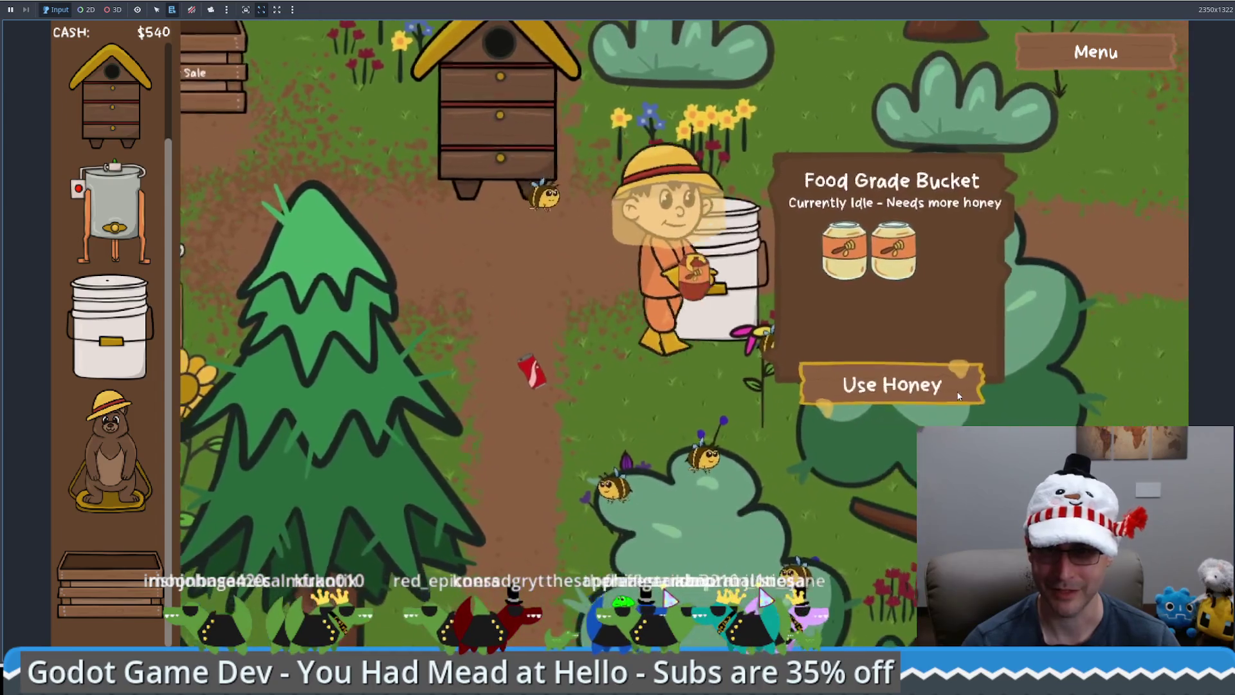
click(896, 380)
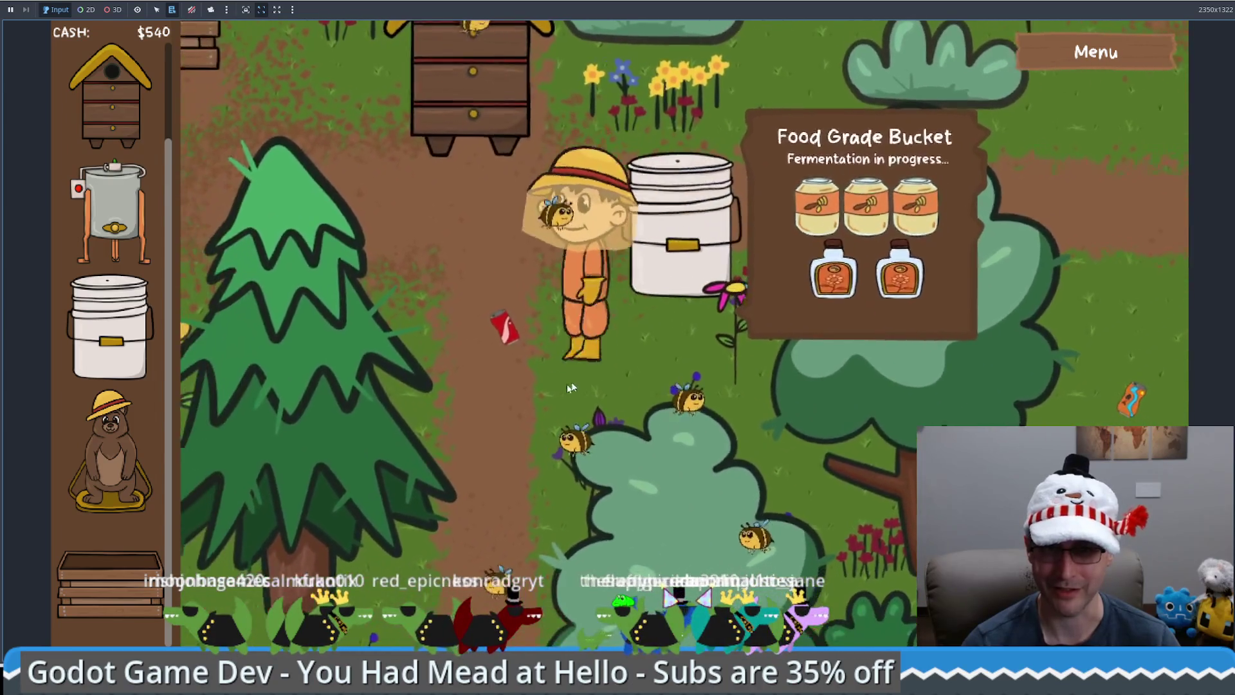
Wait beside the bucket and collect the finished mead
key(Up)
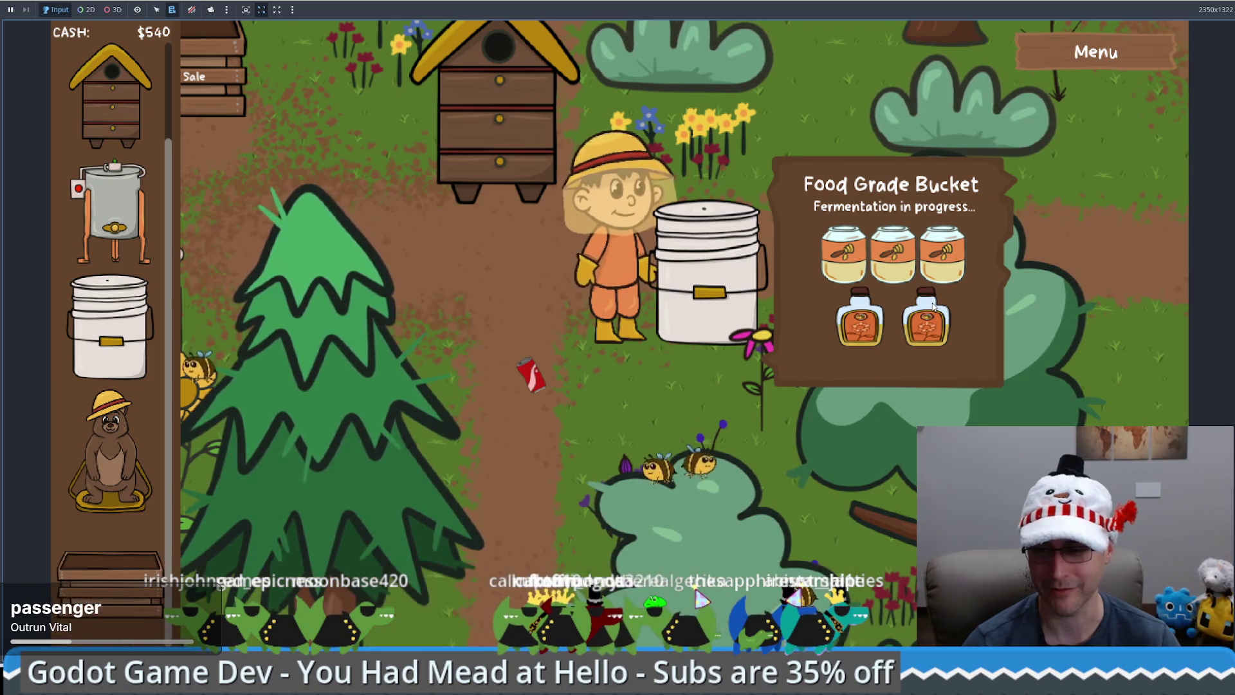
key(a)
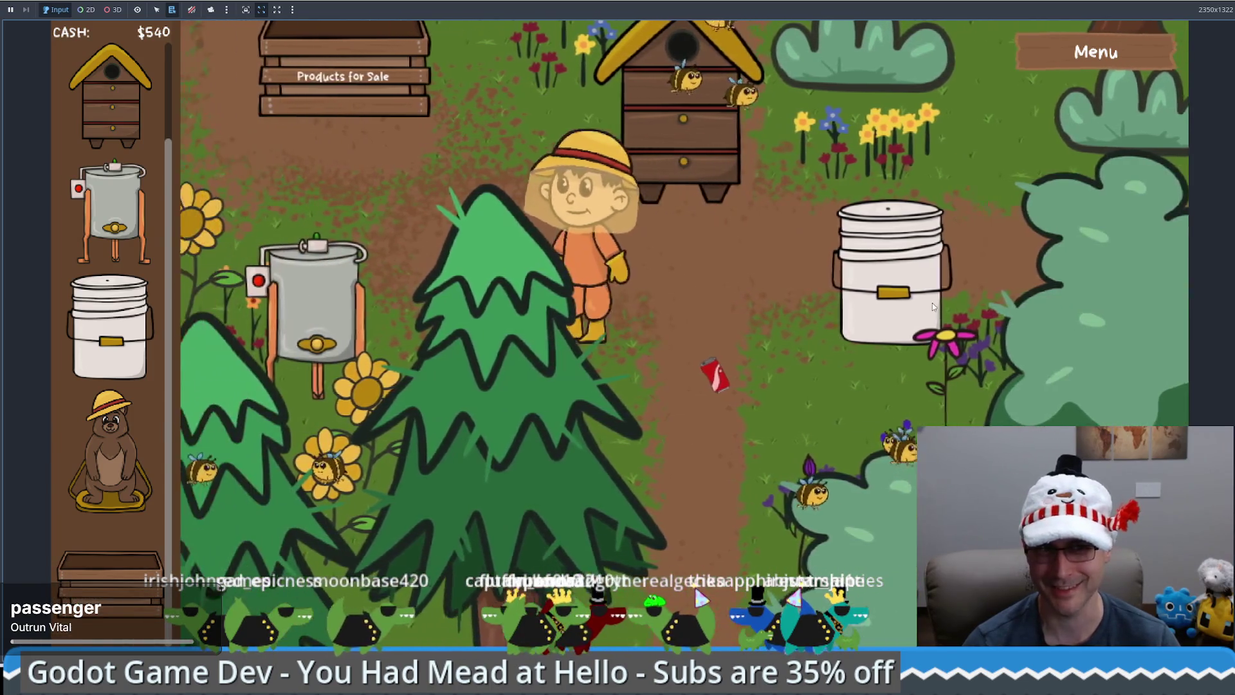
key(d)
key(a)
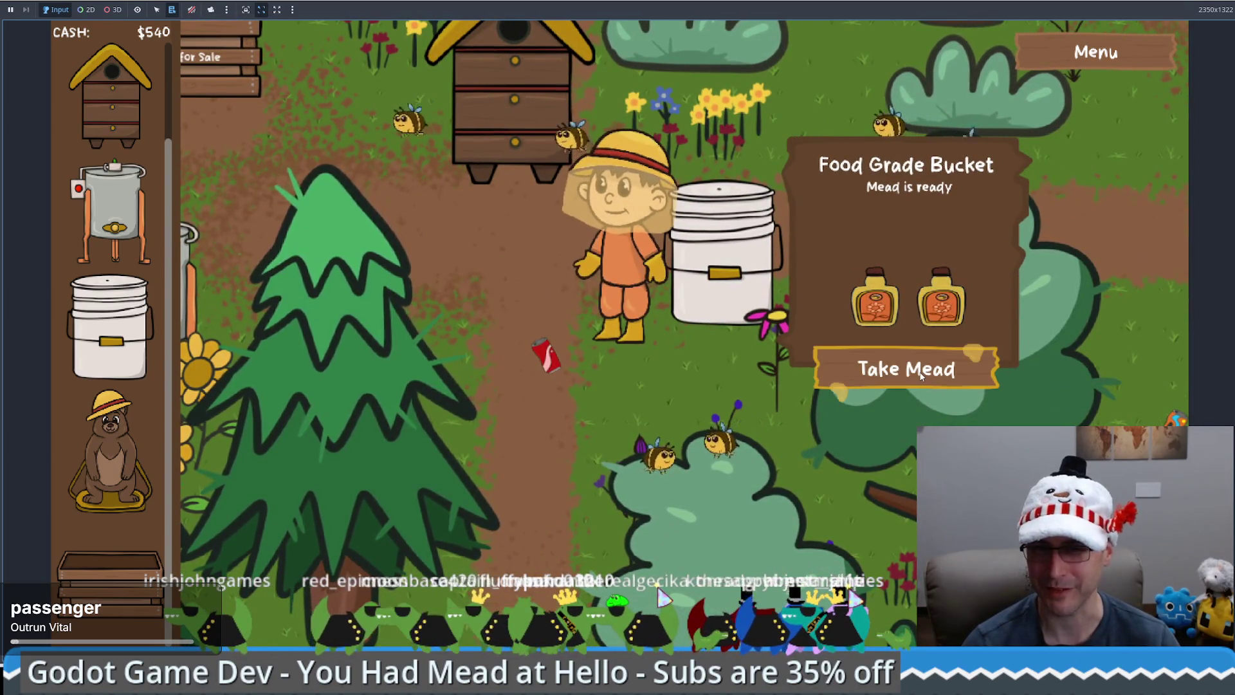
click(918, 376)
Carry the mead to the Products for Sale crate and sell it for $300
key(a)
key(w)
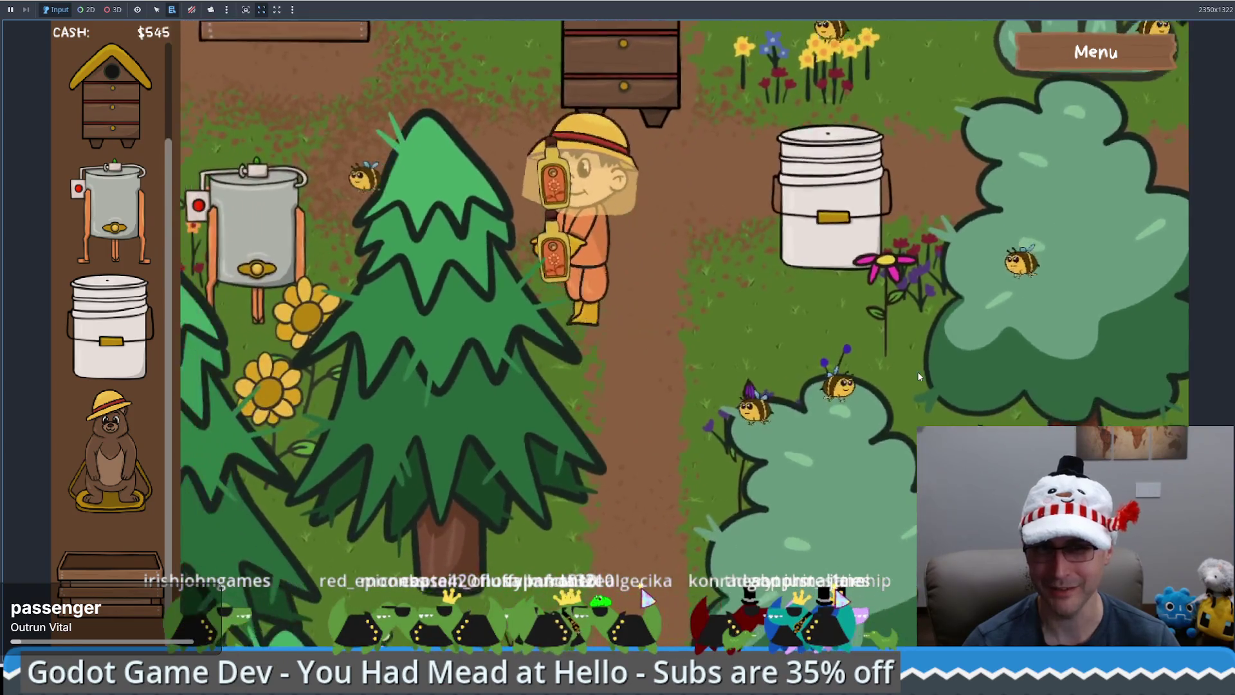
key(a)
key(w)
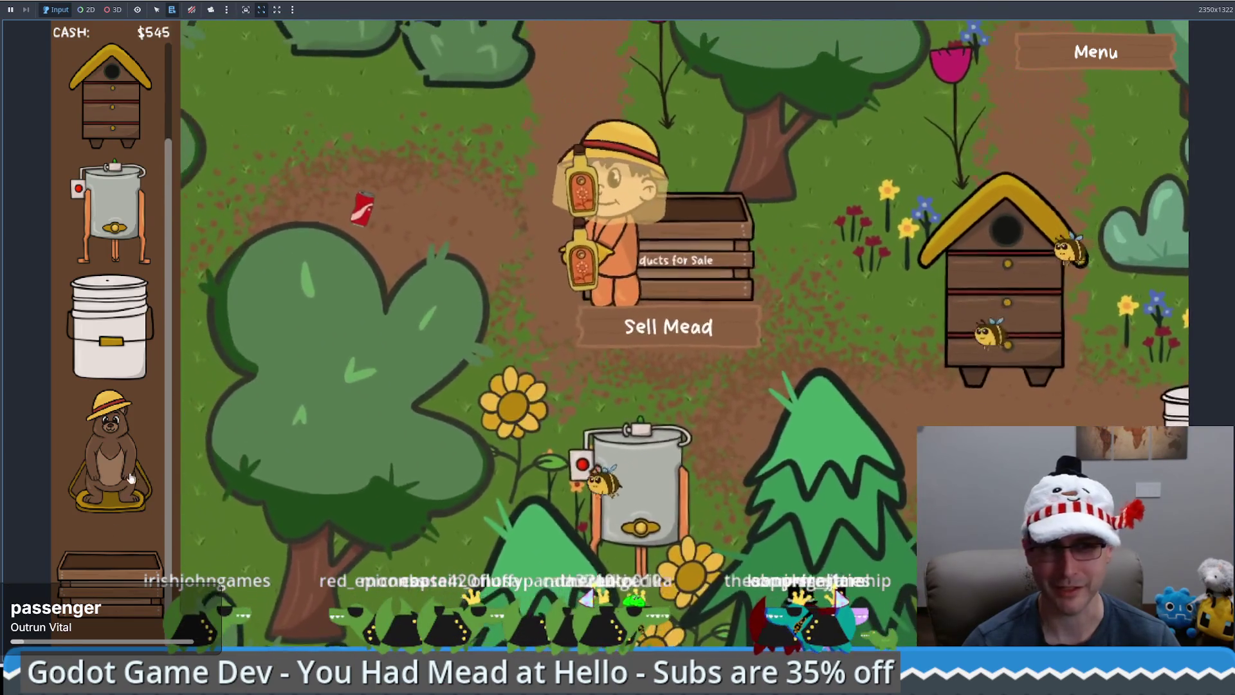
key(w)
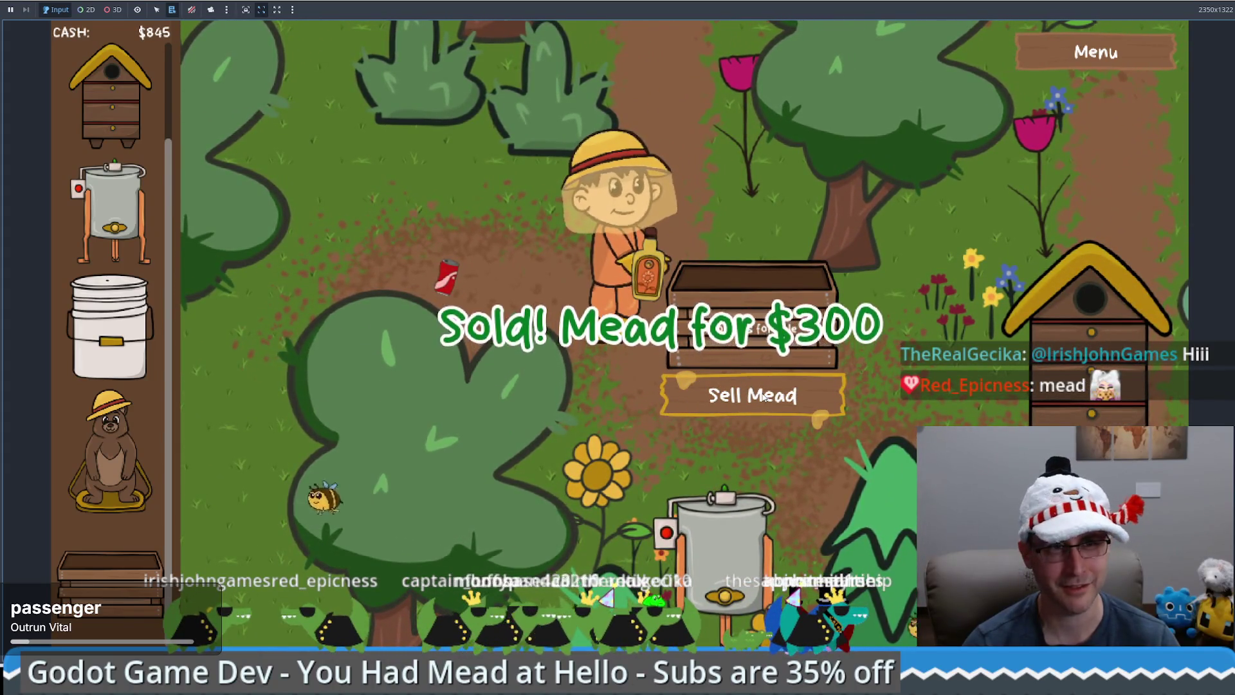
click(764, 397)
Buy the Bear Statue for $1,000 from the shop panel and place it in the garden
key(w)
key(d)
mouse_move(120, 465)
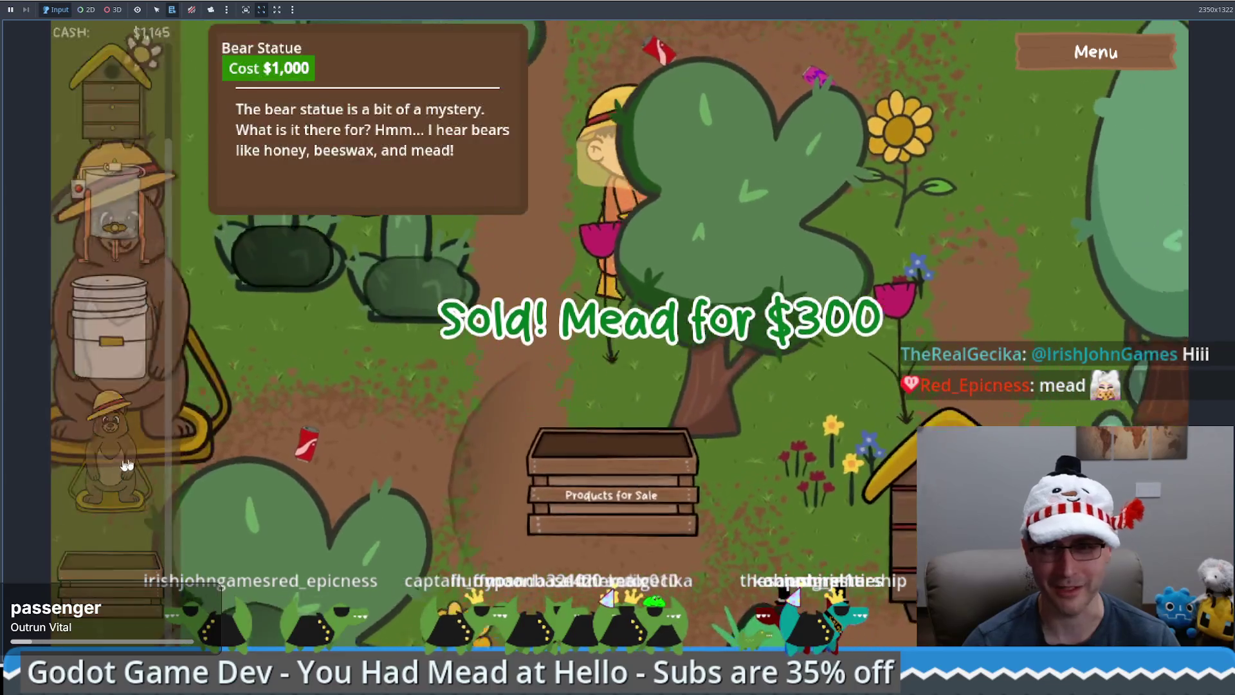
drag(119, 466, 772, 160)
Walk the beekeeper around the bear statue and back up toward it
key(w)
key(d)
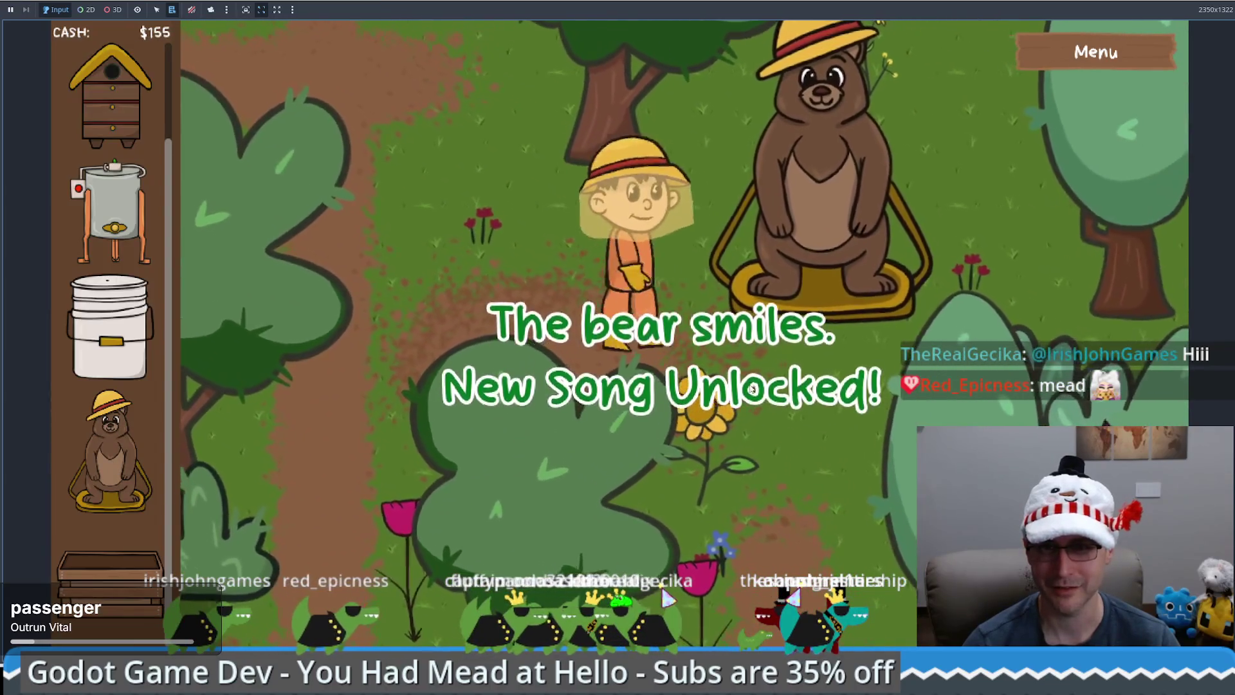
key(a)
key(w)
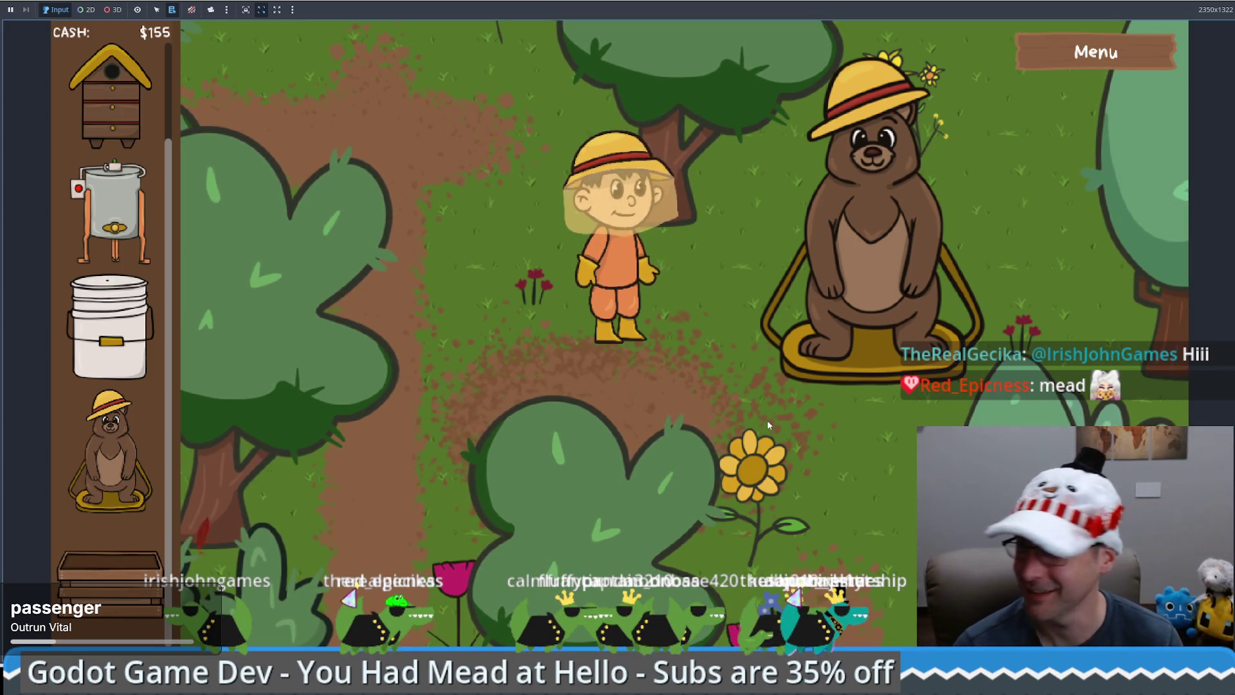
key(s)
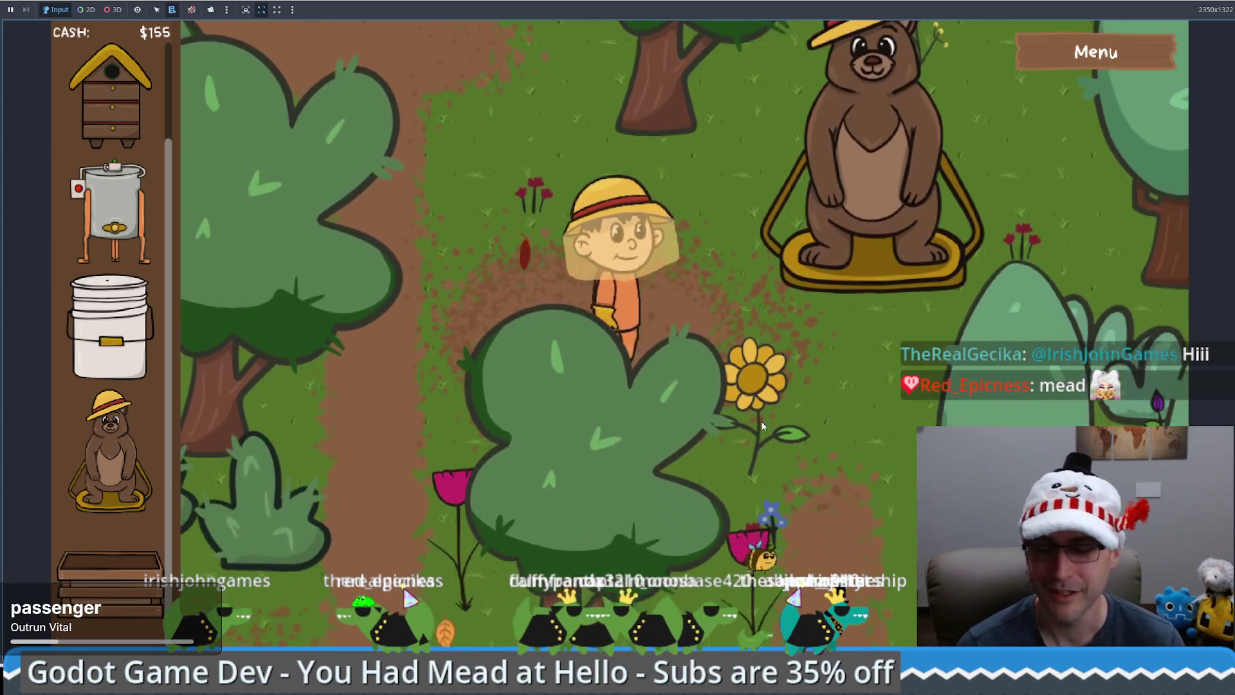
key(a)
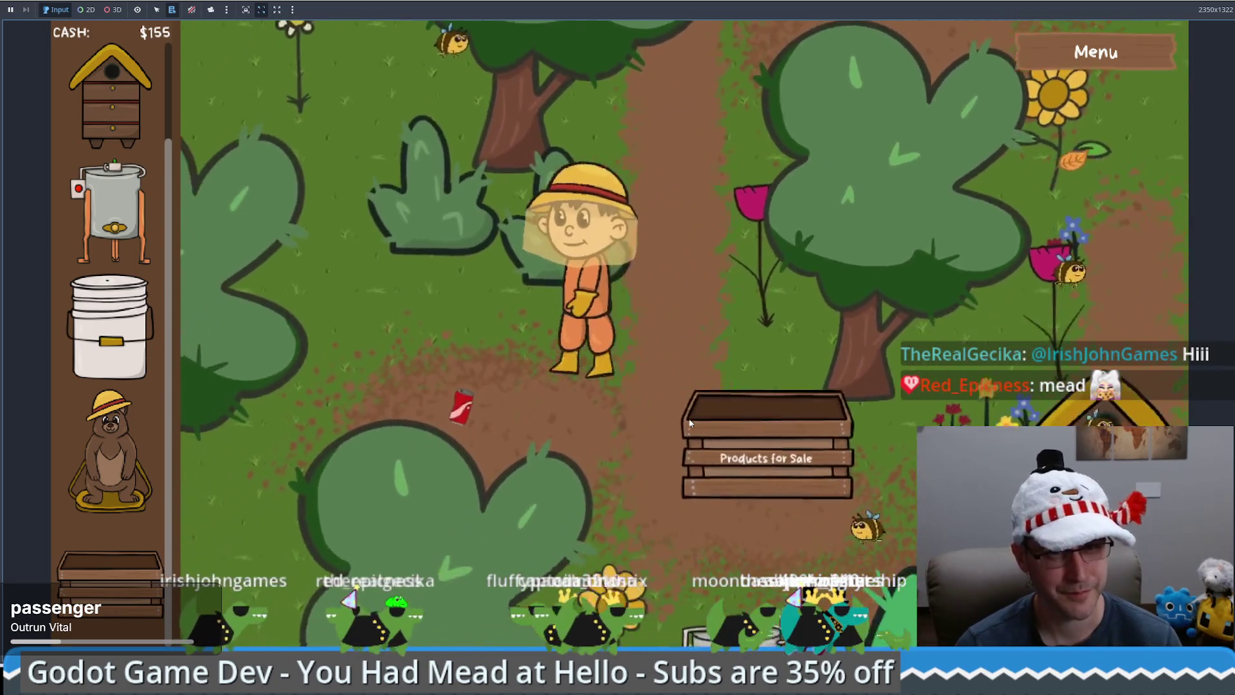
key(d)
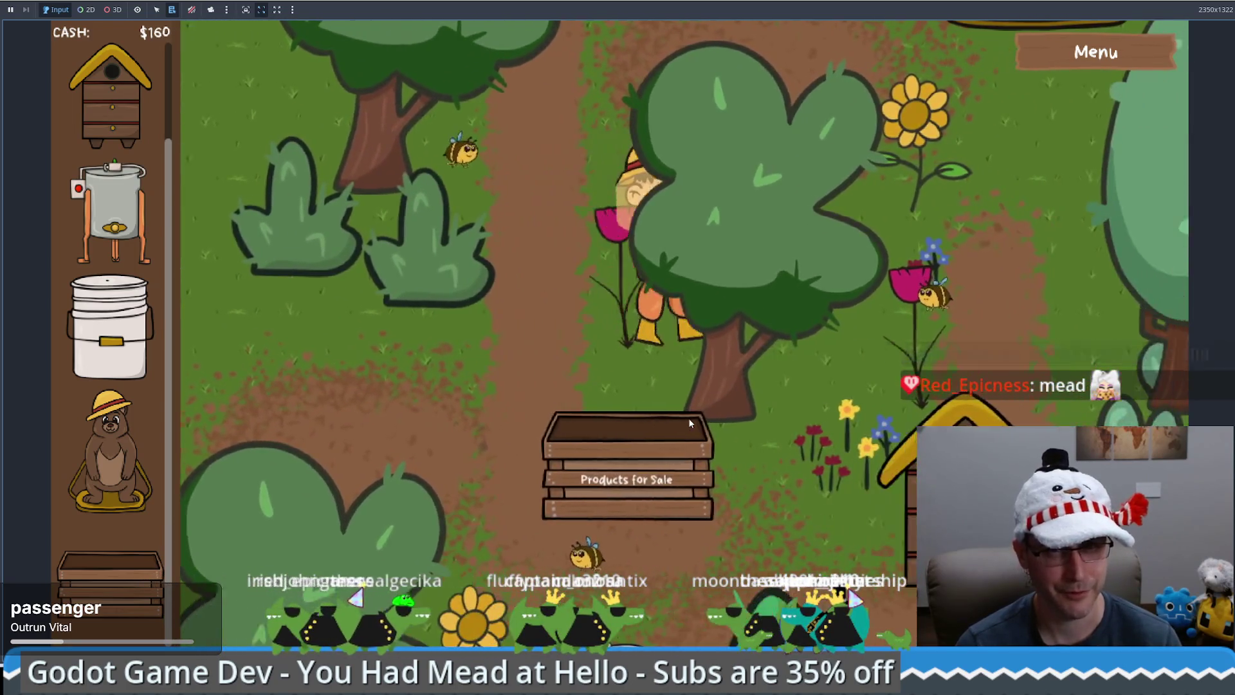
key(w)
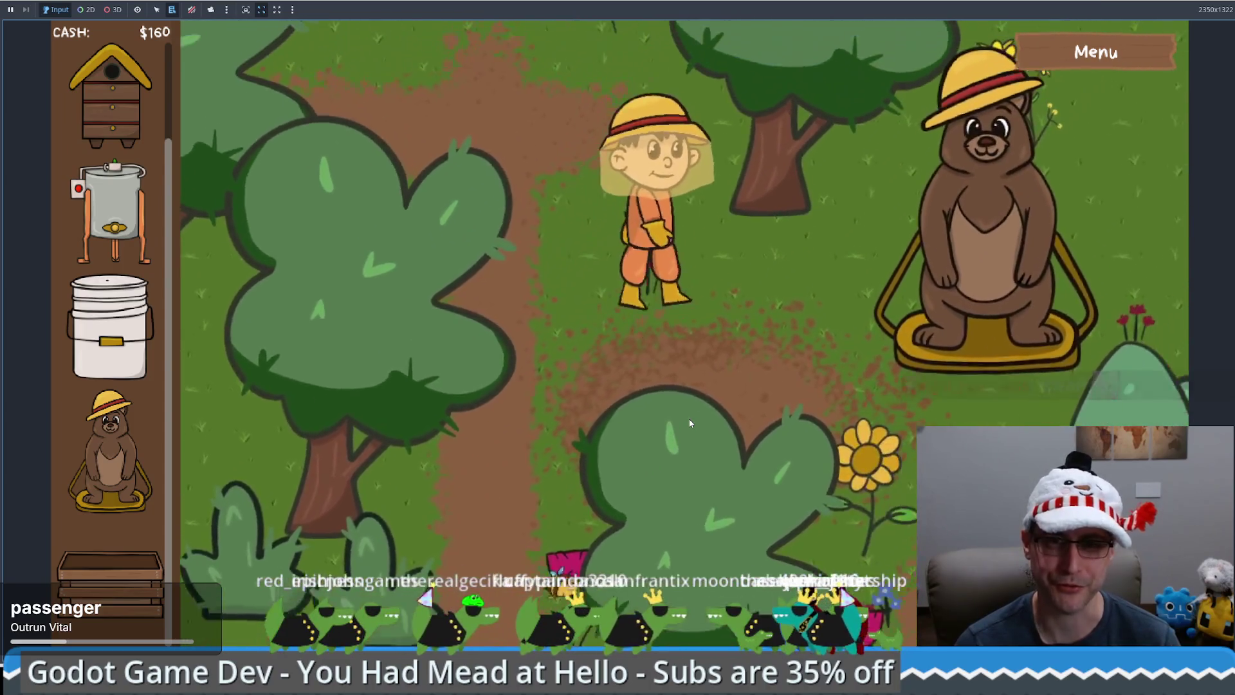